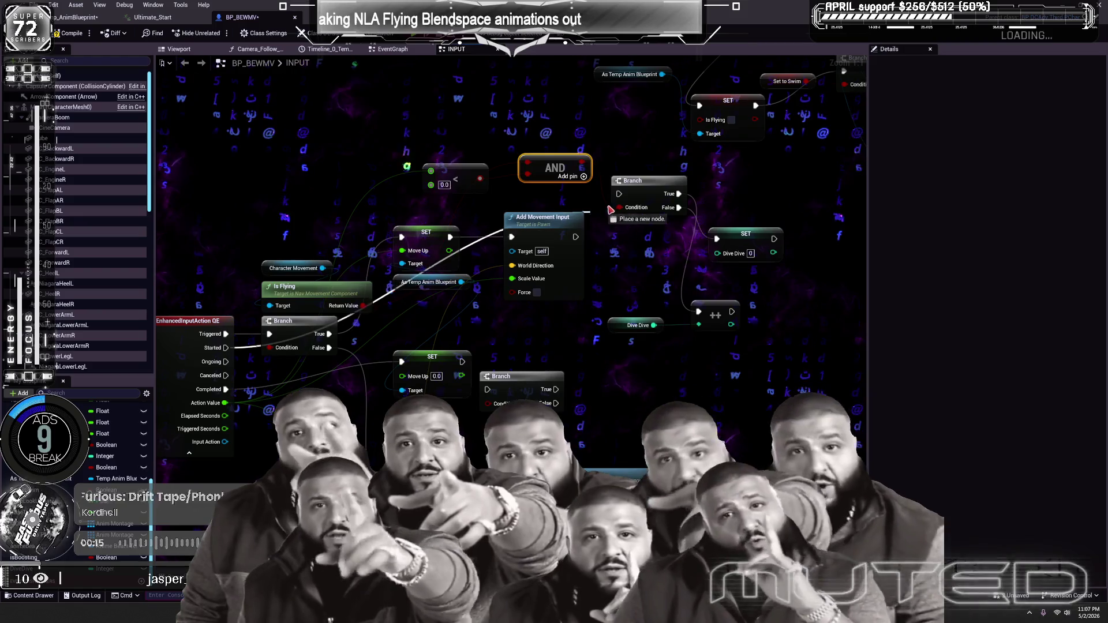
Line up the Branch, SET Dive Dive, Dive Dive getter and ++ nodes in one tidy row.
mouse_move(696, 209)
left_mouse_down()
mouse_move(655, 160)
mouse_move(653, 247)
left_mouse_up()
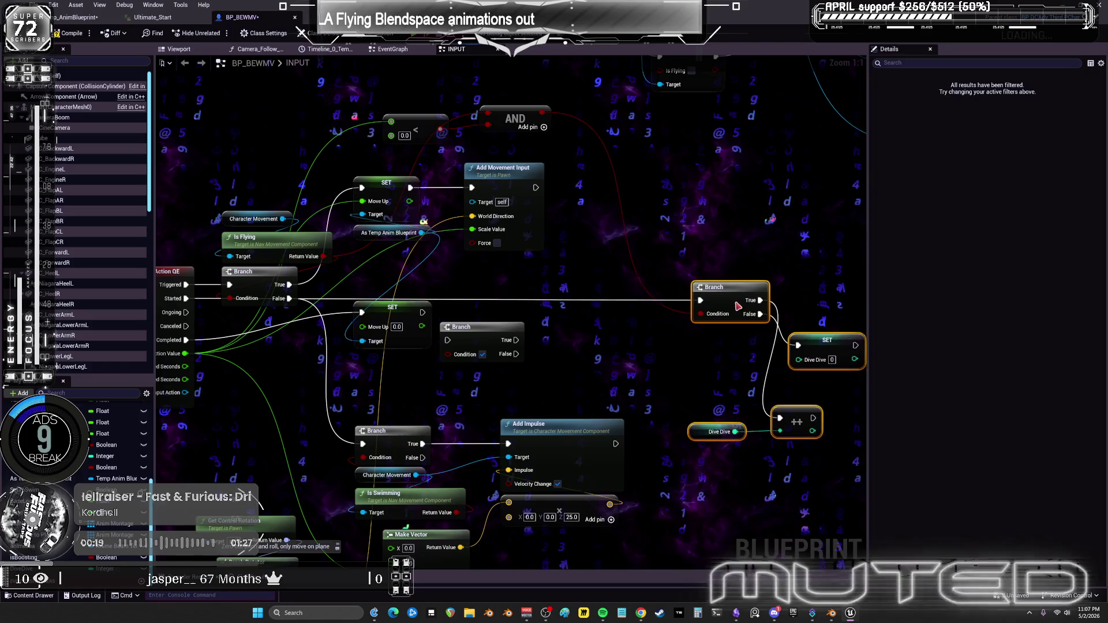
left_click_drag(736, 306, 751, 309)
left_click(613, 179)
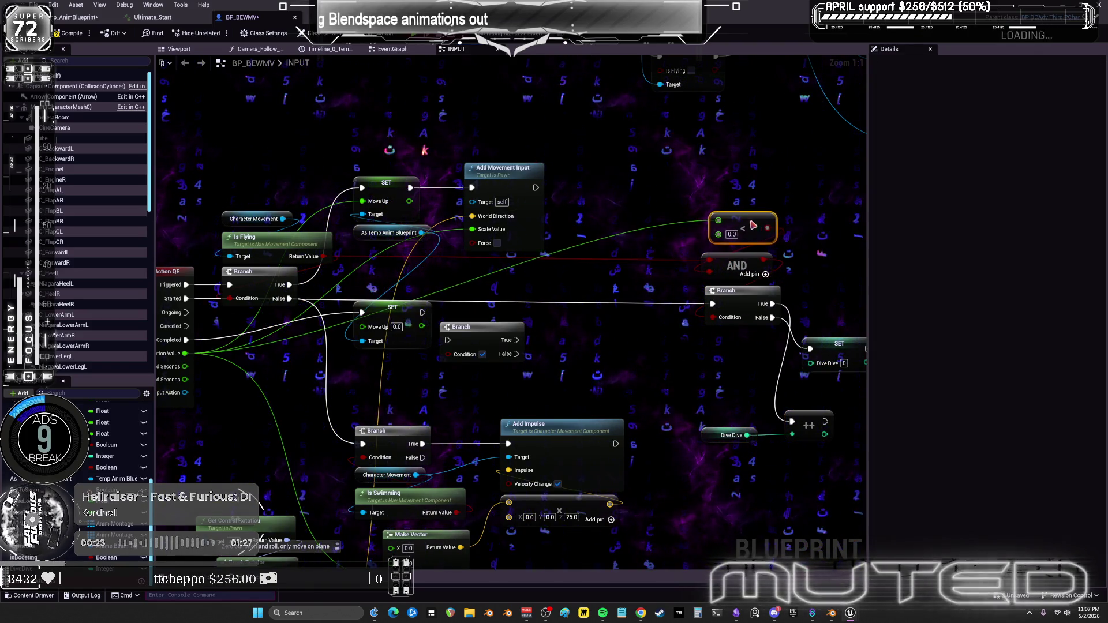
mouse_move(743, 338)
left_mouse_down()
mouse_move(782, 329)
mouse_move(472, 294)
left_mouse_up()
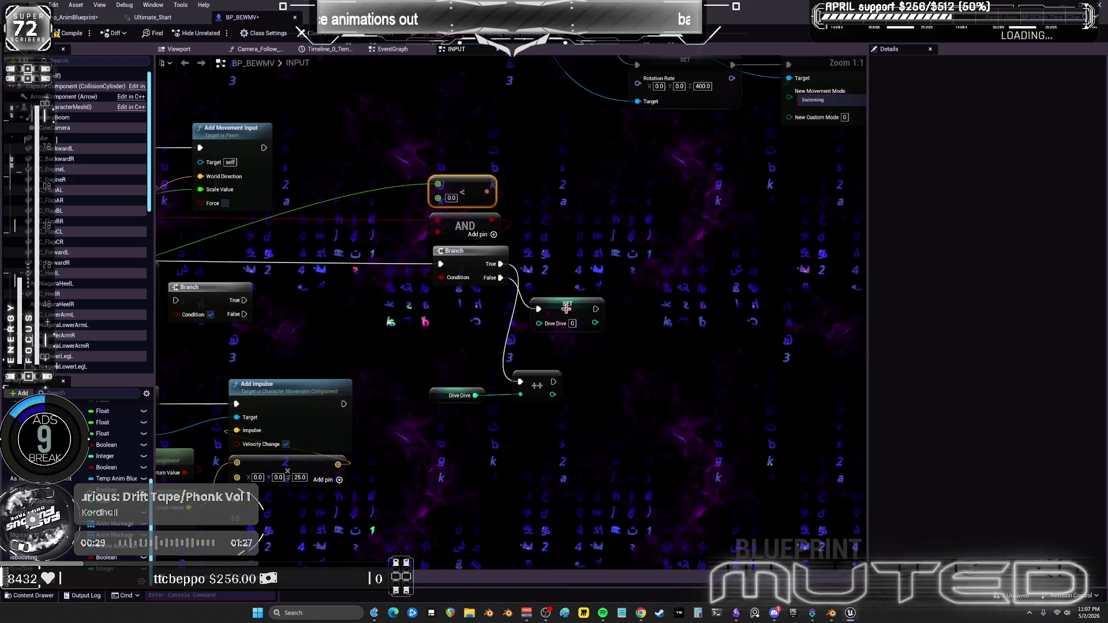
left_click_drag(567, 308, 573, 281)
left_click_drag(603, 406, 462, 386)
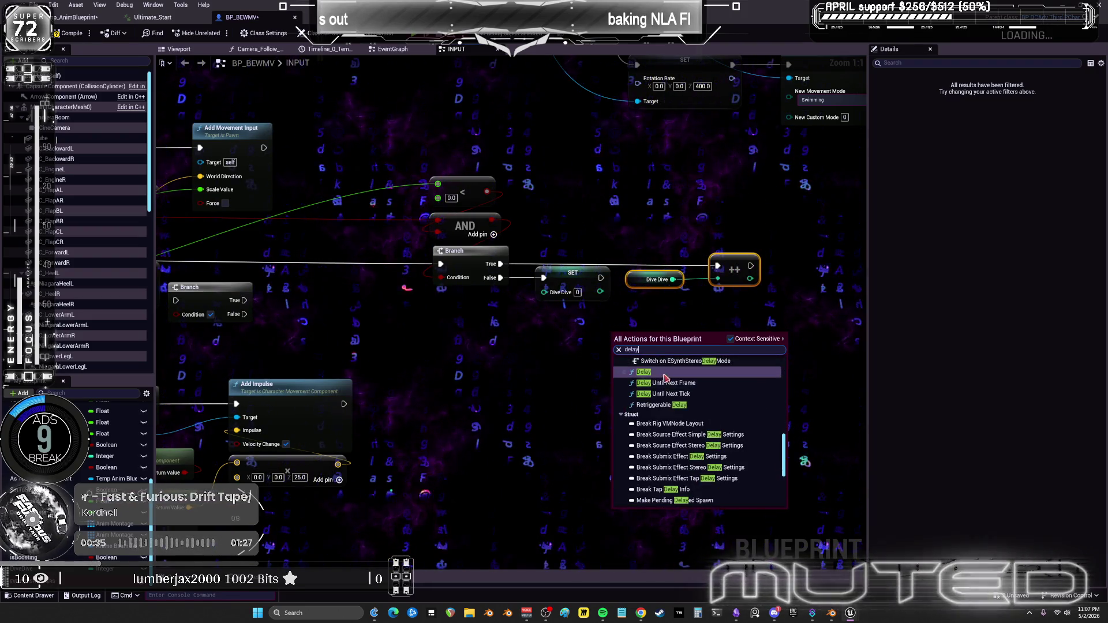
Place a Delay node with a 1.0-second duration.
left_click(666, 374)
type("1")
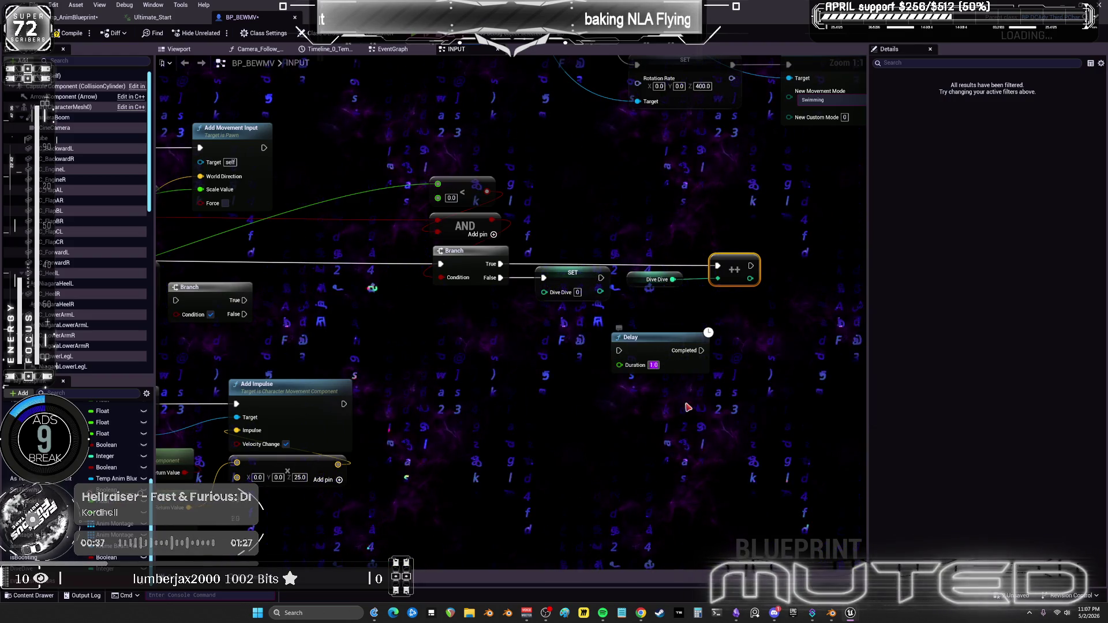
left_click(625, 329)
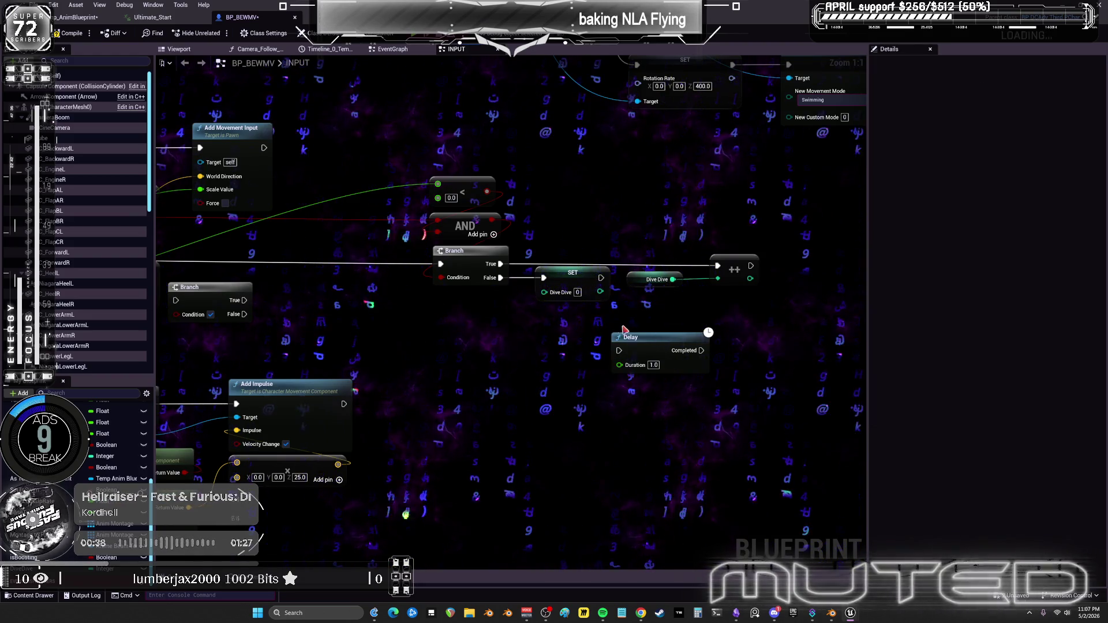
Add a Do Once node and position the Delay node beneath it.
right_click(594, 346)
type("do once")
key("Return")
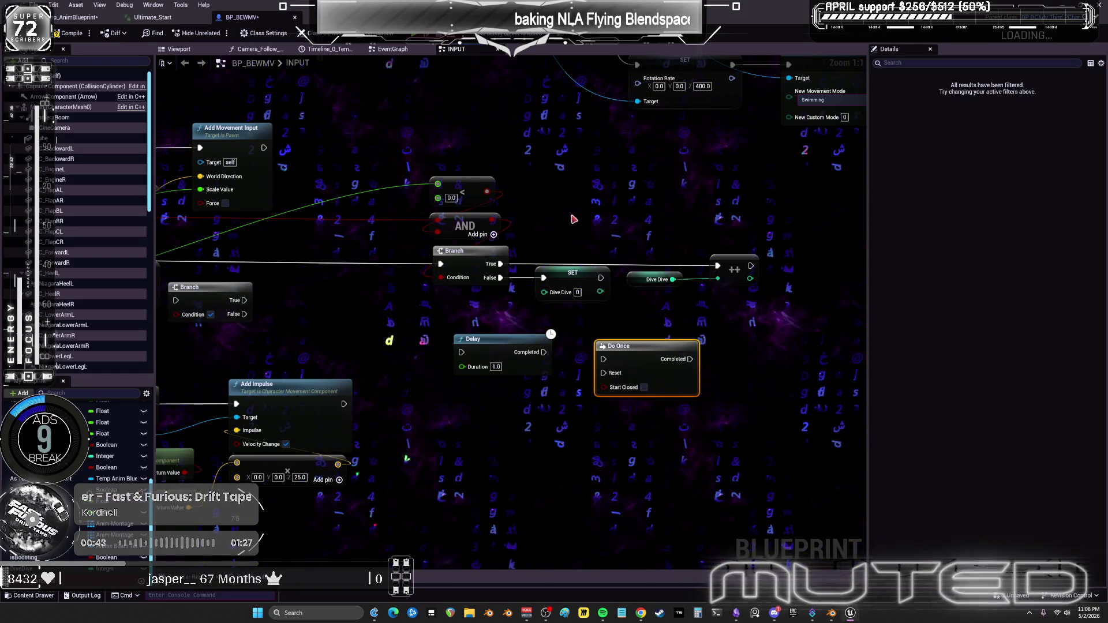
mouse_move(502, 349)
left_mouse_down()
mouse_move(498, 378)
mouse_move(741, 349)
mouse_move(668, 340)
mouse_move(554, 279)
mouse_move(398, 288)
left_mouse_up()
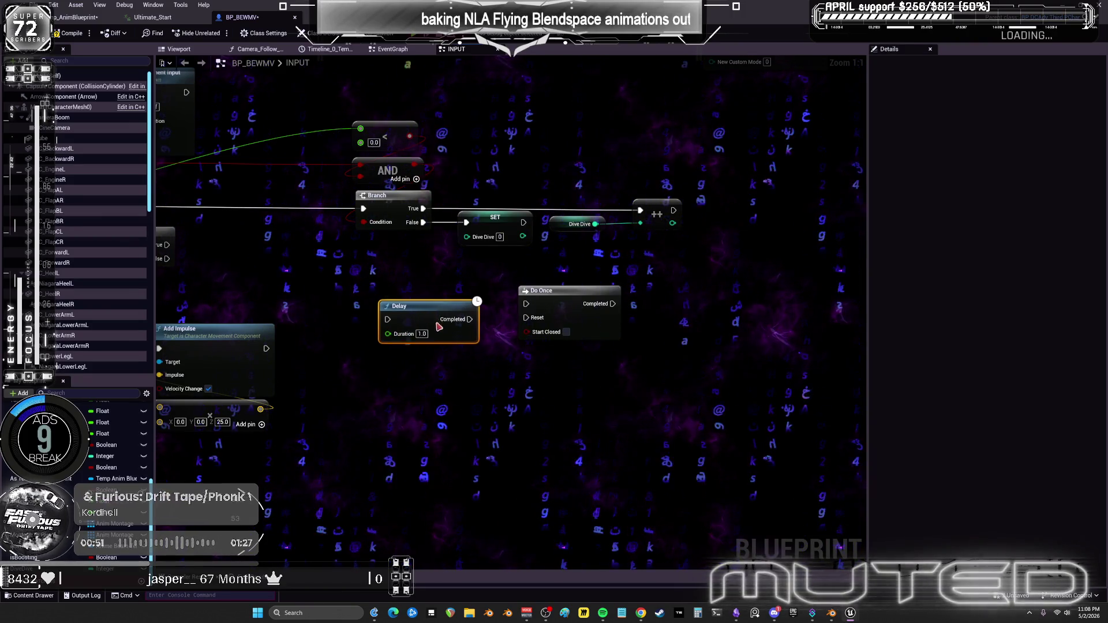
mouse_move(441, 342)
left_mouse_down()
mouse_move(654, 378)
mouse_move(609, 390)
mouse_move(463, 357)
mouse_move(547, 387)
left_mouse_up()
left_click(635, 269)
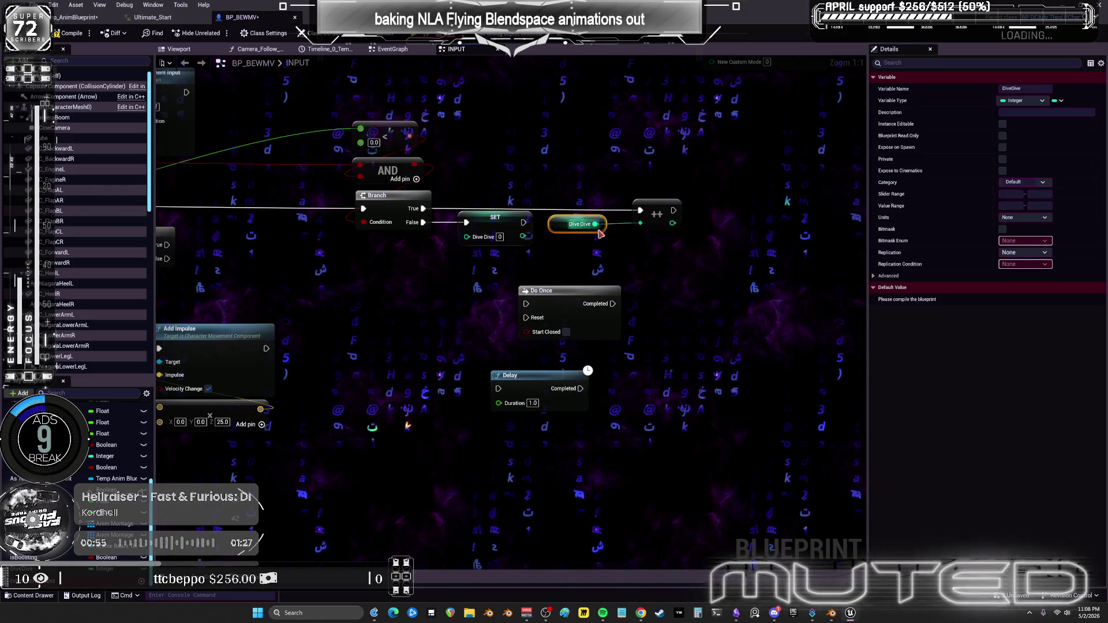
Compare a Dive Dive getter against 3 with an Equal (==) node.
key("ctrl+v")
left_click_drag(705, 257, 725, 294)
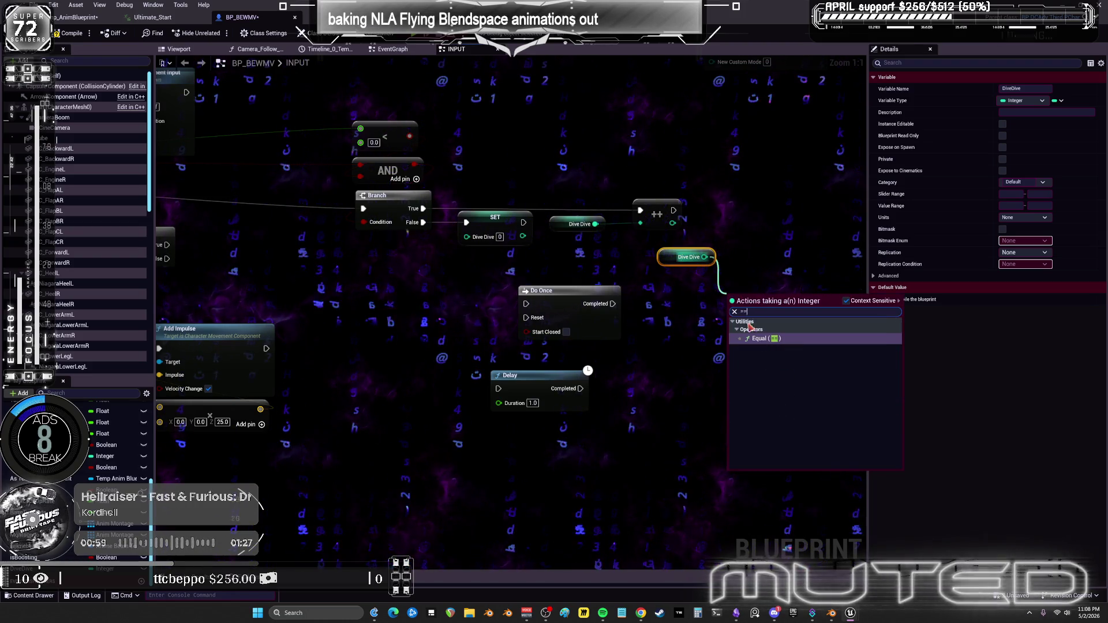
left_click(757, 338)
type("3")
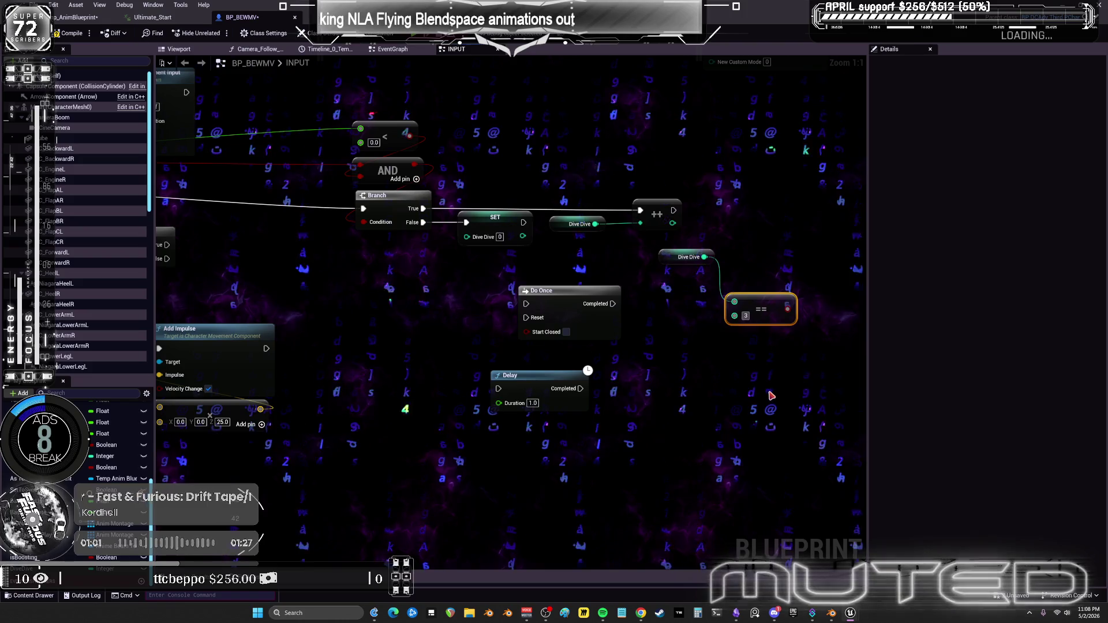
left_click(662, 263)
left_click_drag(663, 263, 630, 269)
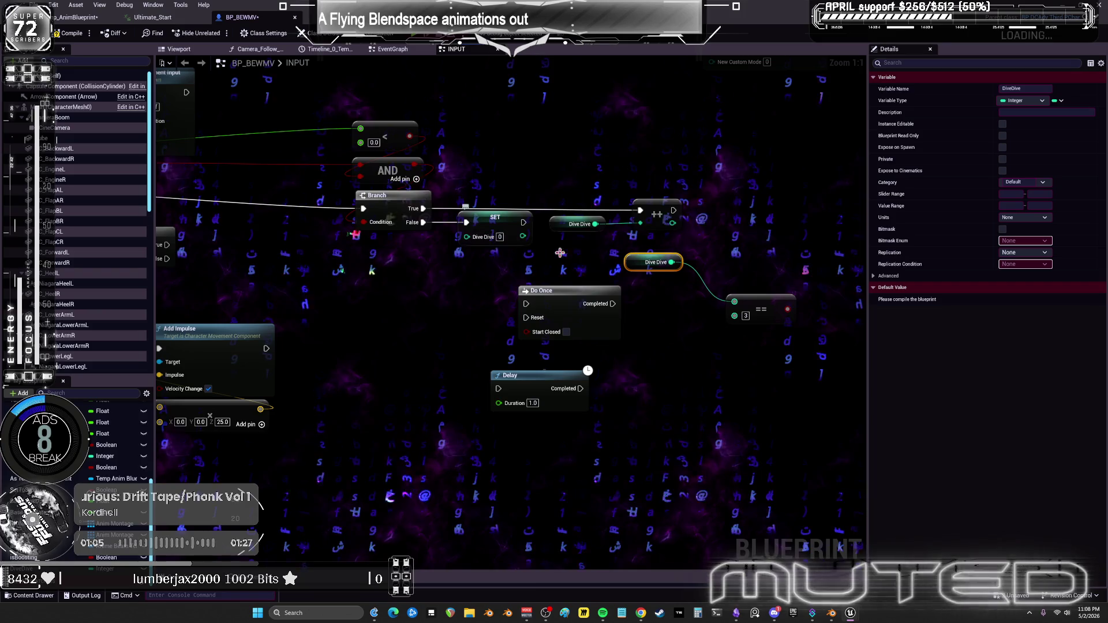
Switch to Temp_AnimBlueprint's flying state machine to begin adding a Boolean variable.
left_click_drag(787, 309, 539, 314)
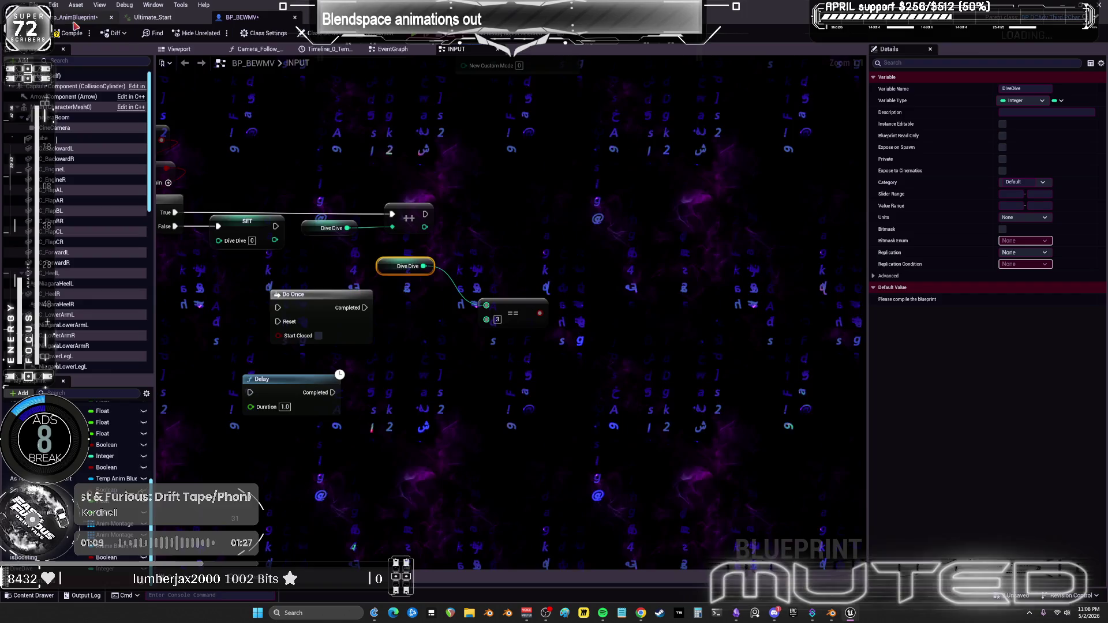
left_click(78, 17)
key("ctrl+d")
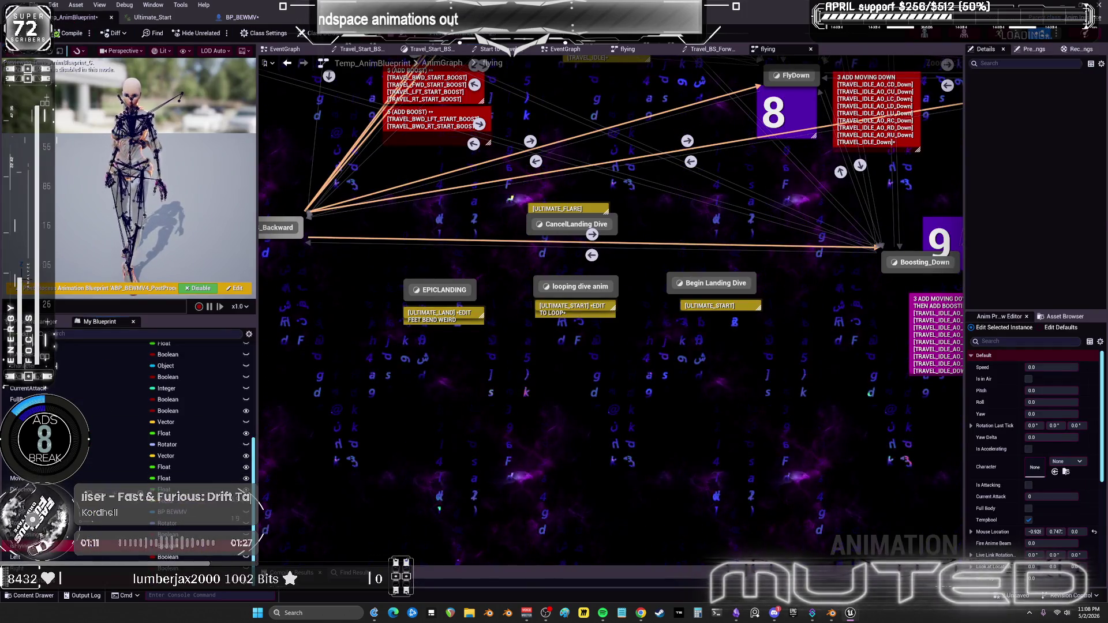
Add a Boolean variable named DiveDive to Temp_AnimBlueprint and compile it.
key("ctrl+v")
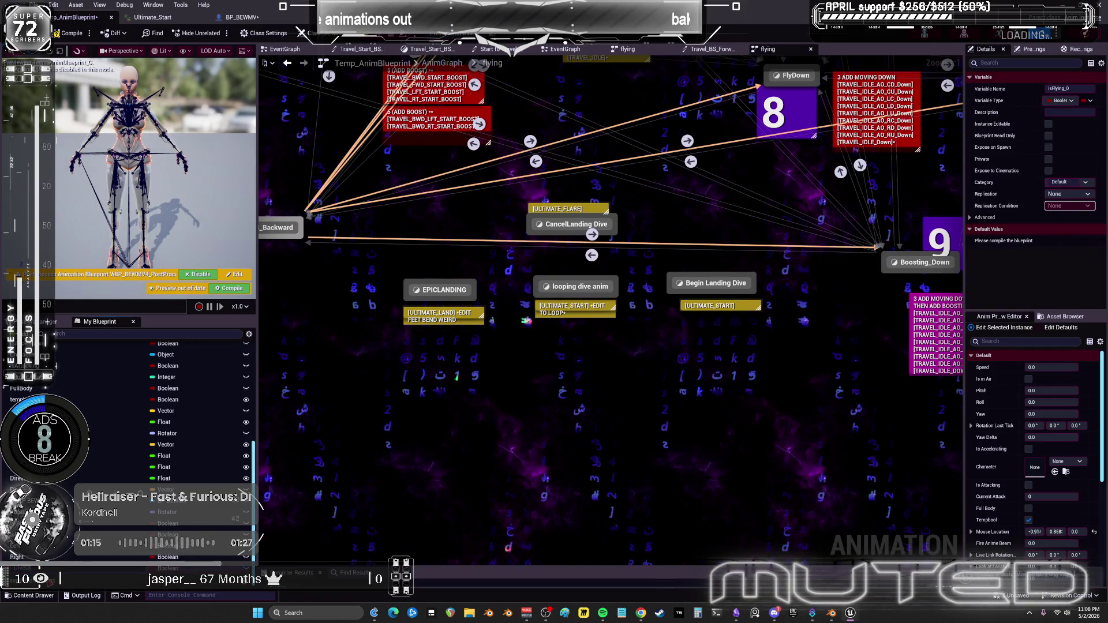
left_click(749, 231)
left_click(79, 36)
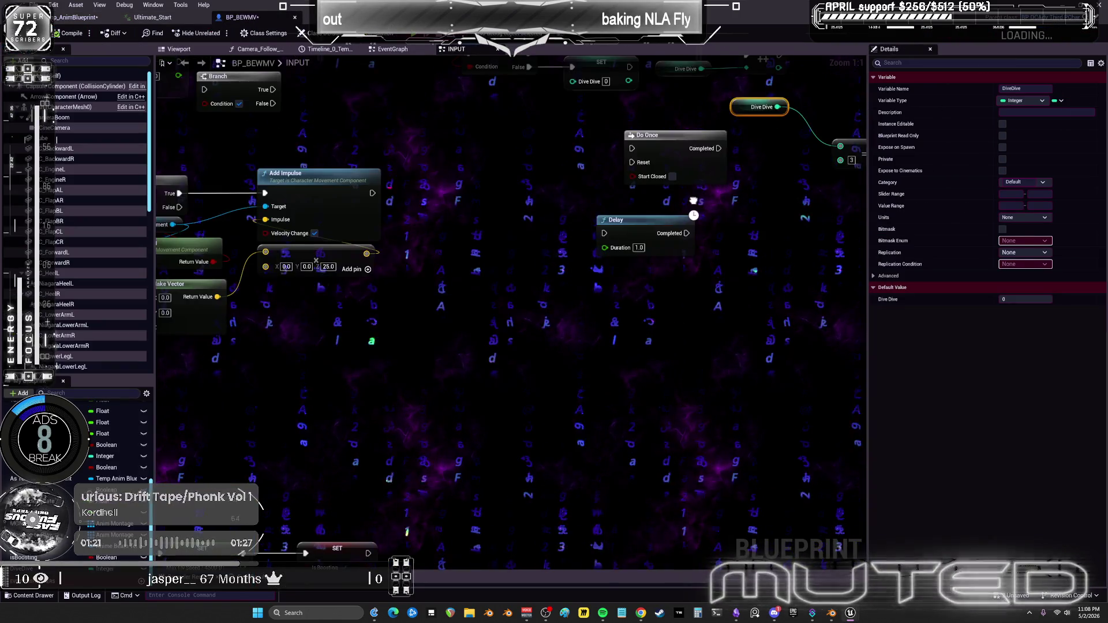
In BP_BEWMV, bring the input-action chains into view and select the Character Movement node.
mouse_move(693, 200)
left_mouse_down()
mouse_move(371, 271)
mouse_move(396, 174)
mouse_move(534, 245)
left_mouse_up()
left_click_drag(470, 258, 400, 295)
scroll(400, 295, "down", 2)
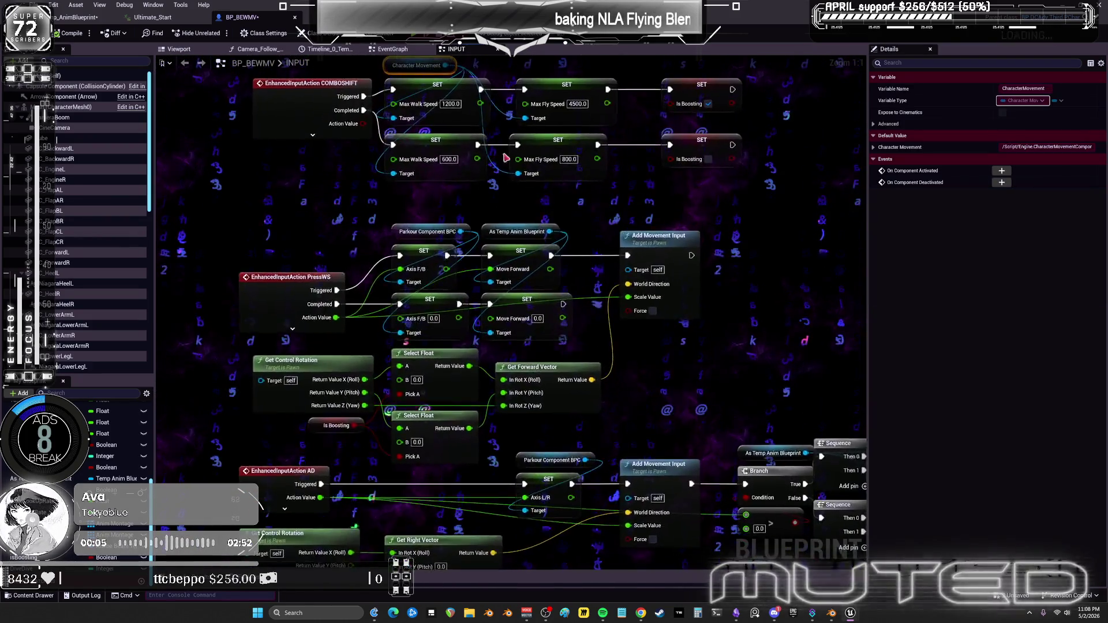
Paste an As Temp Anim Blueprint reference near the dive nodes and create Set Dive Dive from it.
left_click(519, 216)
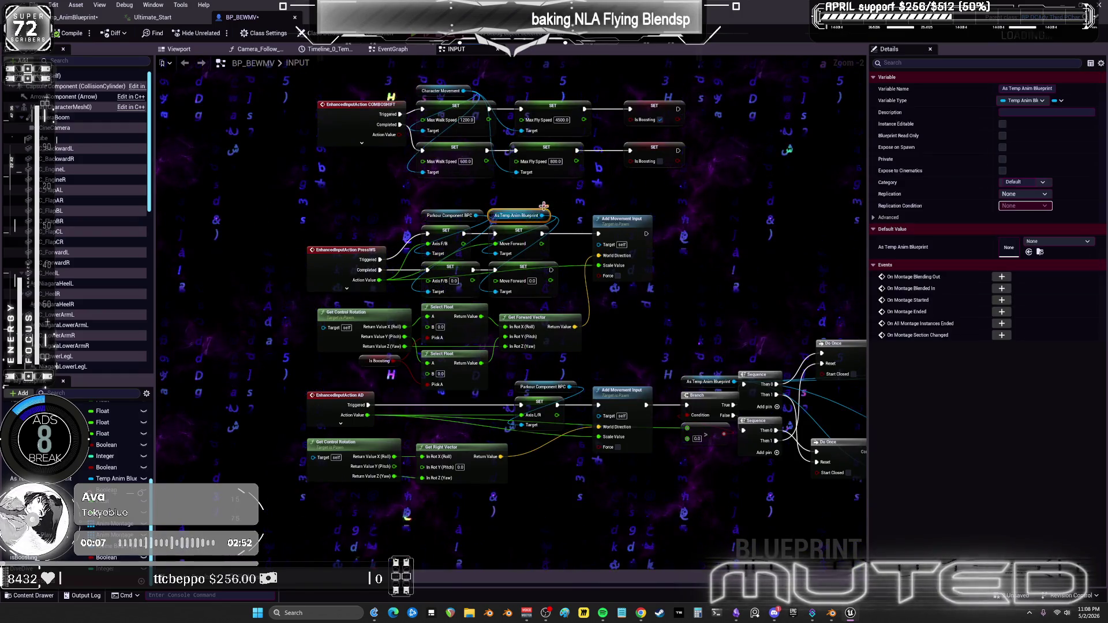
mouse_move(808, 69)
left_mouse_down()
mouse_move(588, 287)
mouse_move(531, 256)
mouse_move(596, 297)
left_mouse_up()
left_click(531, 256)
key("ctrl+v")
type("set")
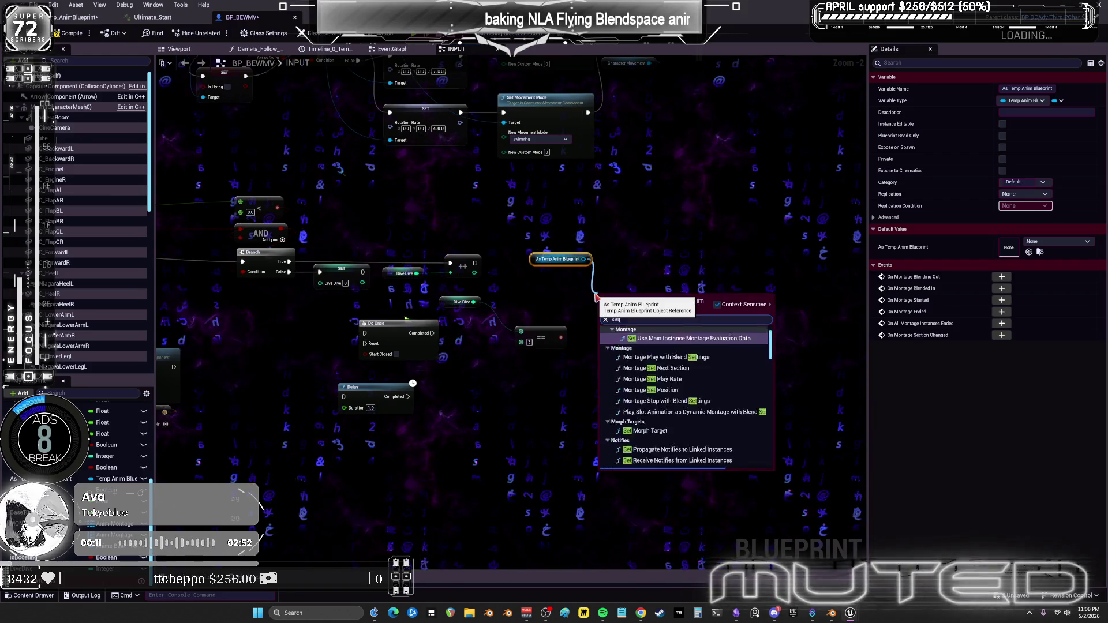
type("ive")
key("Return")
Place a Sequence node to the left of Do Once, beside the Branch.
scroll(597, 311, "up", 2)
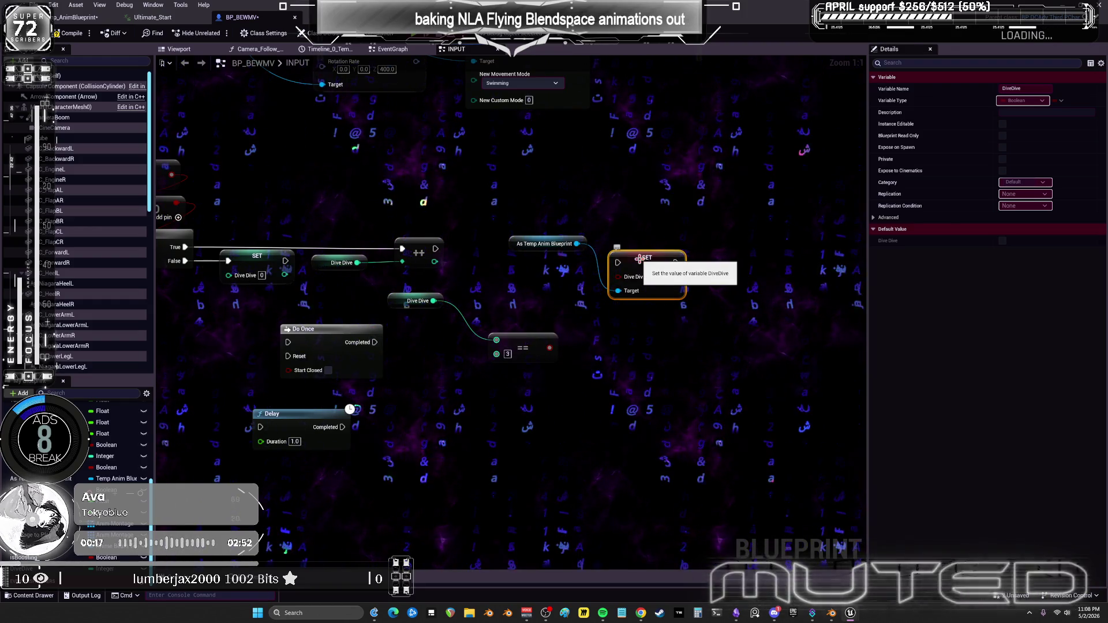
left_click_drag(440, 277, 491, 275)
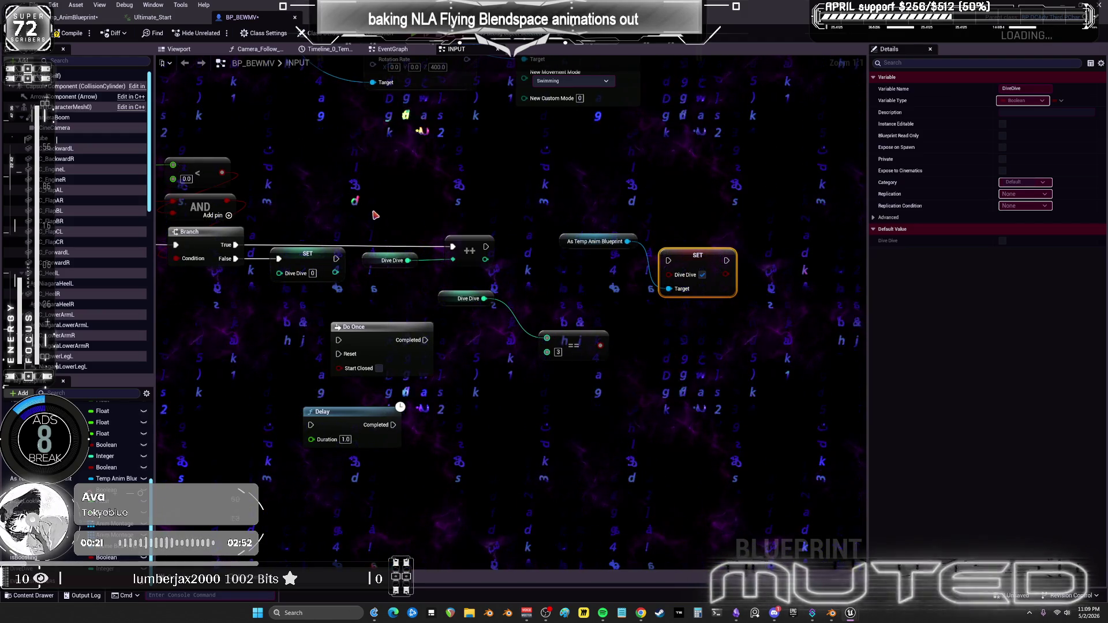
left_click_drag(249, 255, 353, 237)
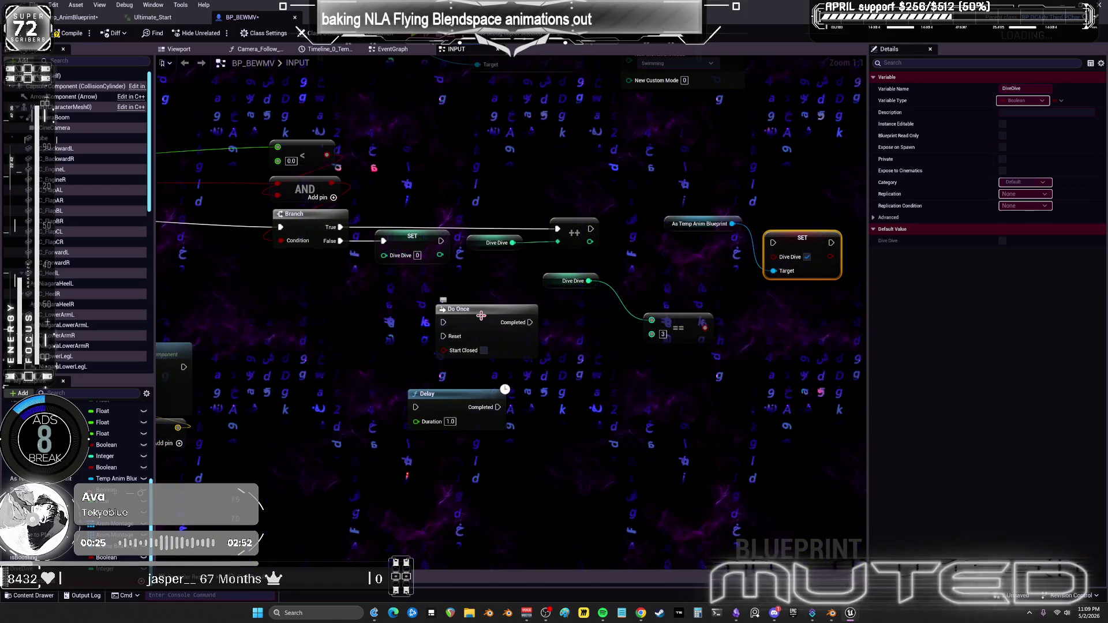
left_click(372, 309)
Route Branch True through the Sequence into ++, with Then 1 feeding Do Once and Delay.
mouse_move(340, 226)
left_mouse_down()
mouse_move(379, 323)
mouse_move(559, 234)
left_mouse_up()
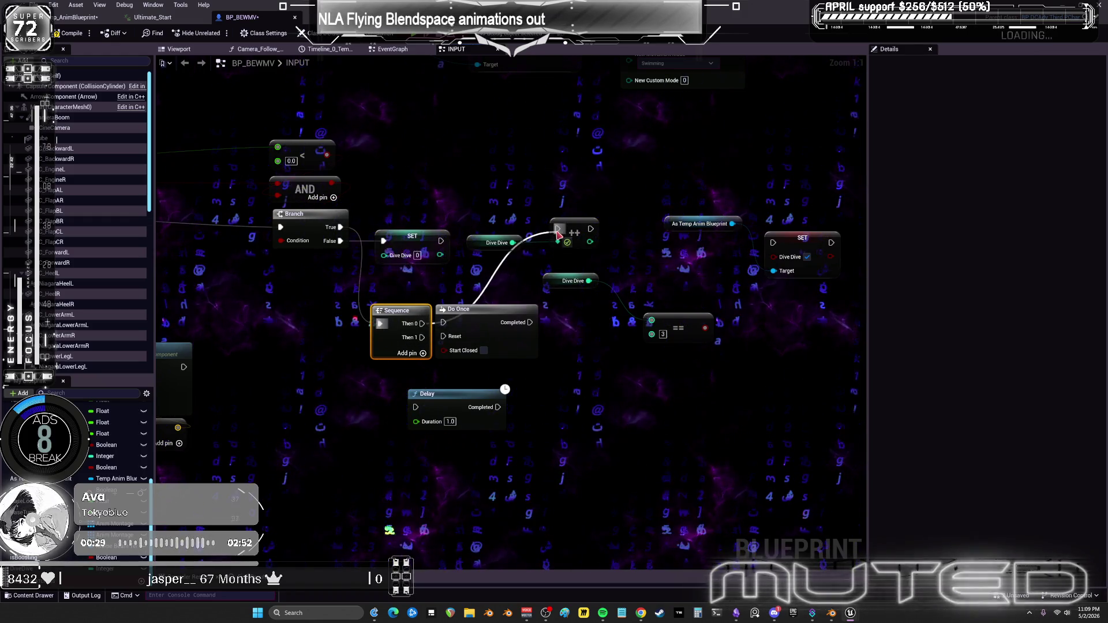
mouse_move(459, 310)
left_mouse_down()
mouse_move(514, 318)
mouse_move(494, 328)
left_mouse_up()
left_click_drag(442, 405, 647, 394)
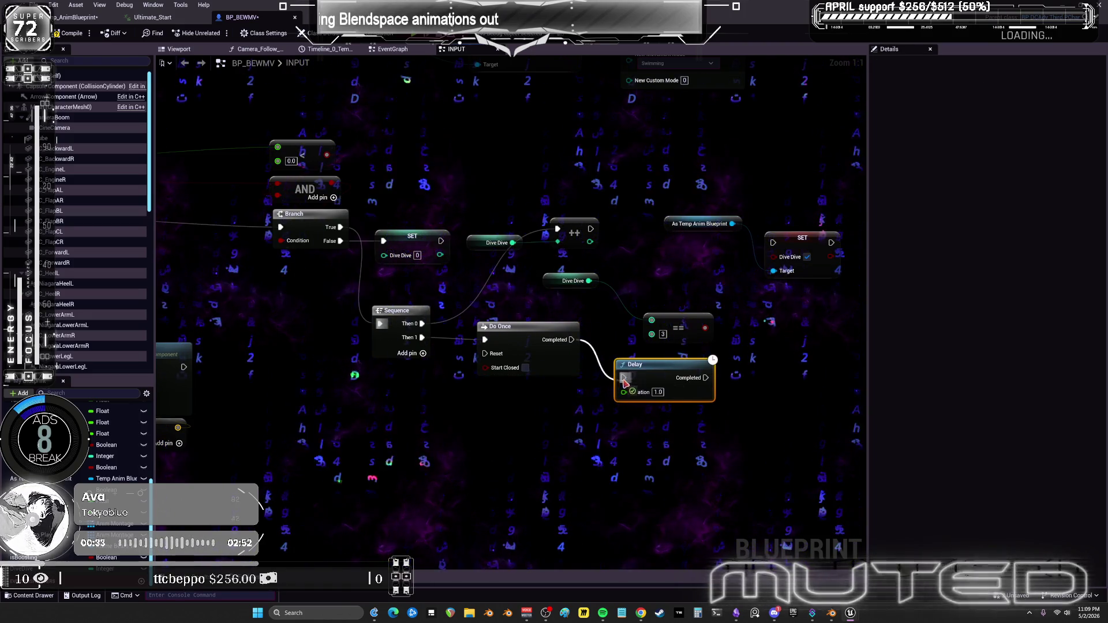
left_click_drag(523, 333, 503, 338)
mouse_move(630, 364)
left_mouse_down()
mouse_move(611, 371)
mouse_move(621, 362)
left_mouse_up()
Duplicate SET Dive Dive after the Delay to reset Dive Dive to 0.
left_click(413, 237)
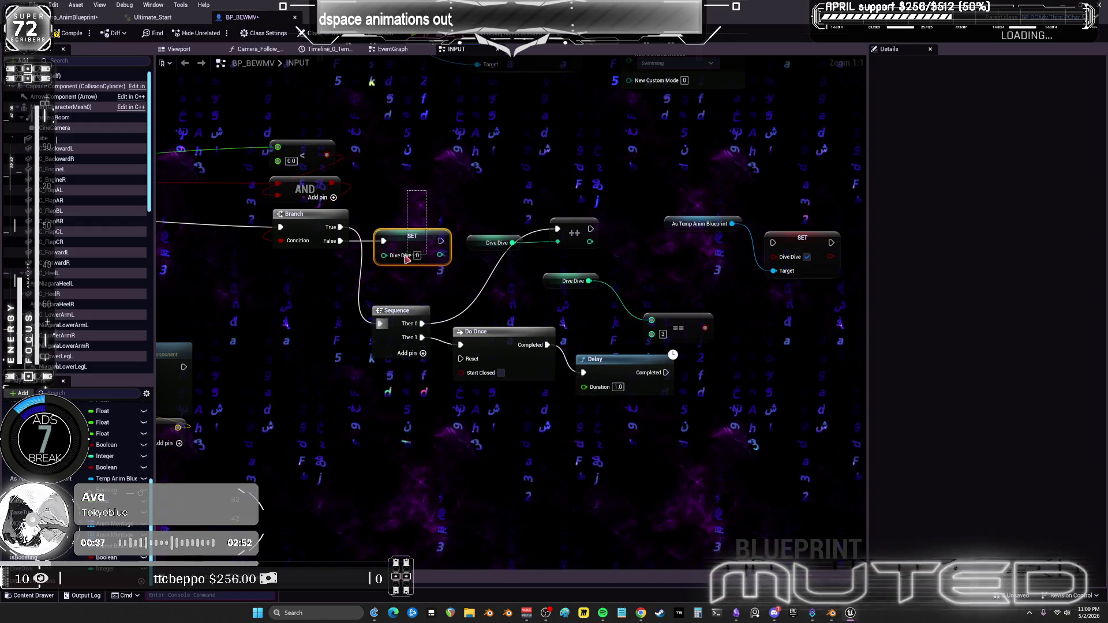
key("ctrl+v")
left_click_drag(667, 372, 716, 372)
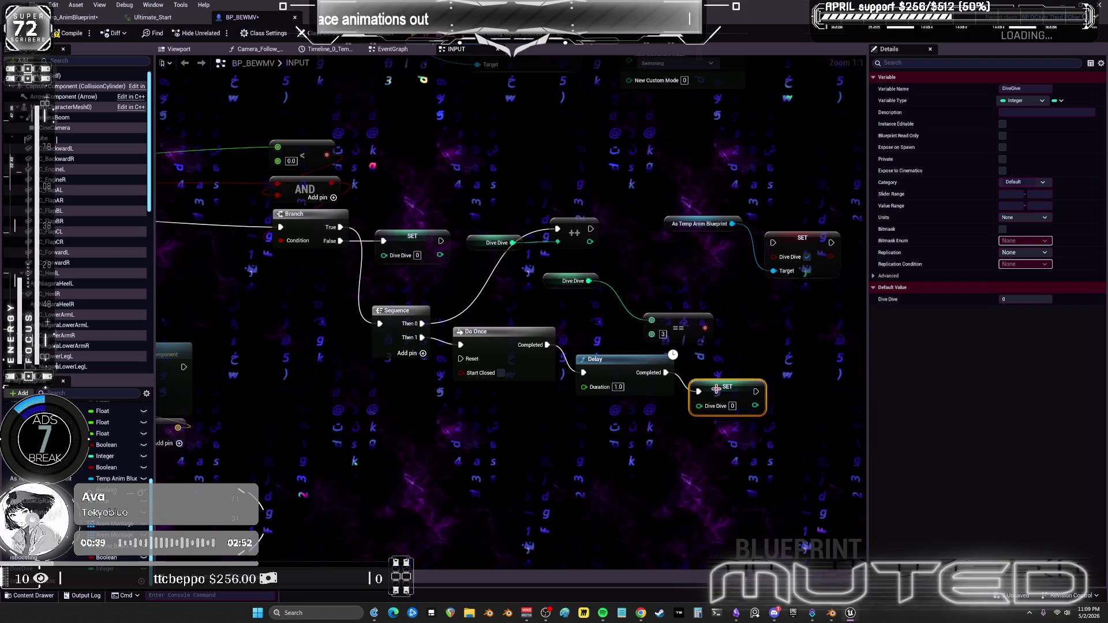
mouse_move(303, 250)
left_mouse_down()
mouse_move(402, 279)
mouse_move(271, 273)
left_mouse_up()
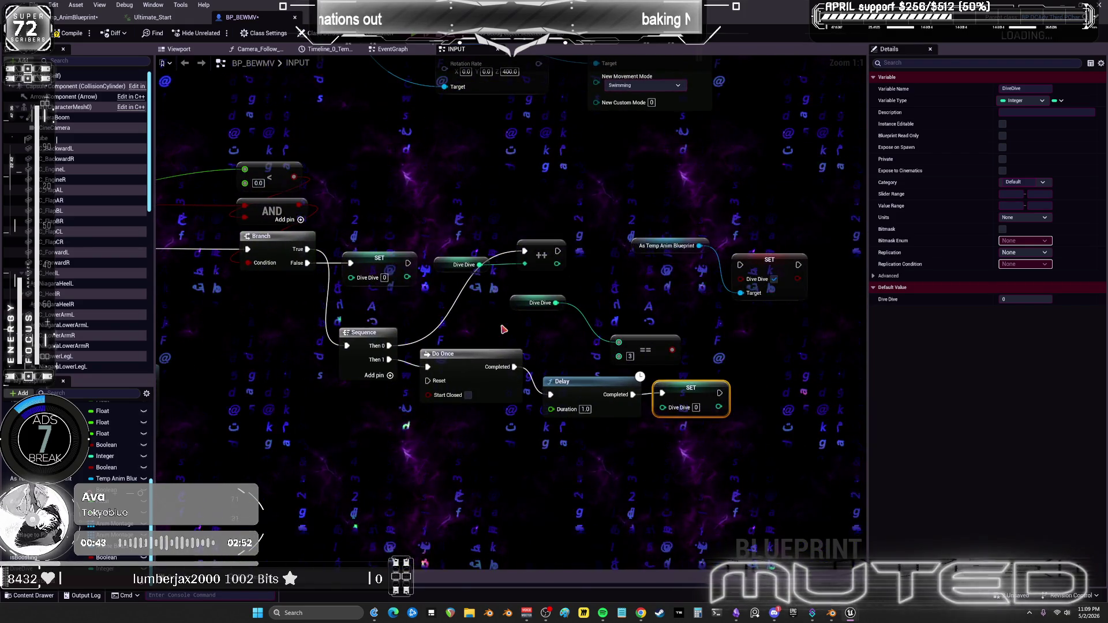
left_click(679, 309)
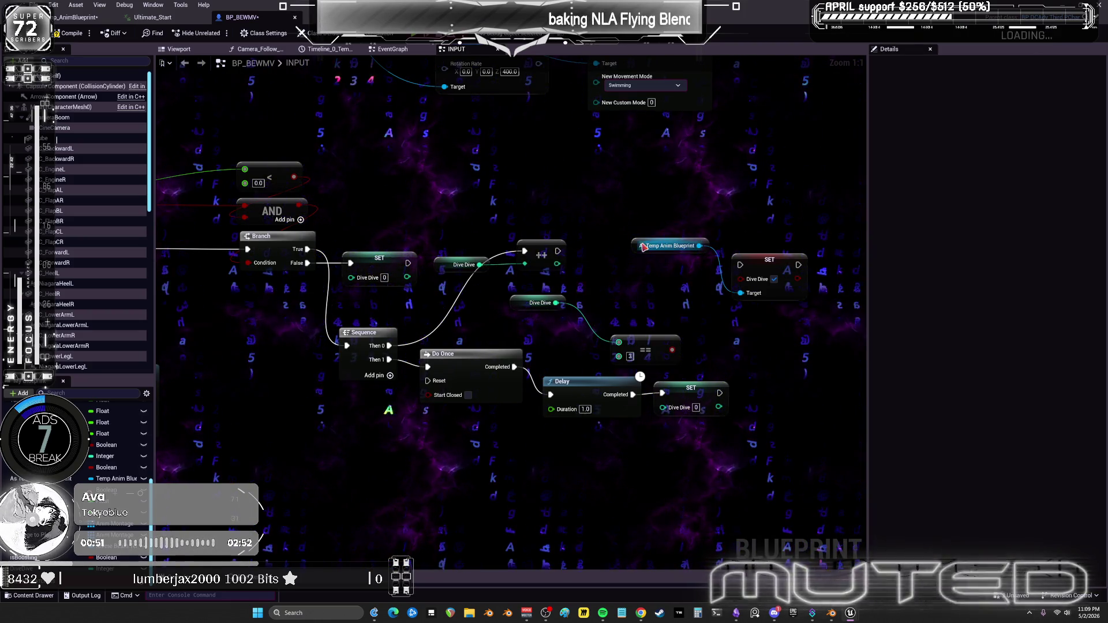
Wire the ++ output into the SET Dive Dive flag node and tidy the == and target nodes.
mouse_move(645, 247)
left_mouse_down()
mouse_move(742, 232)
mouse_move(745, 329)
mouse_move(738, 320)
left_mouse_up()
left_click_drag(558, 251, 730, 267)
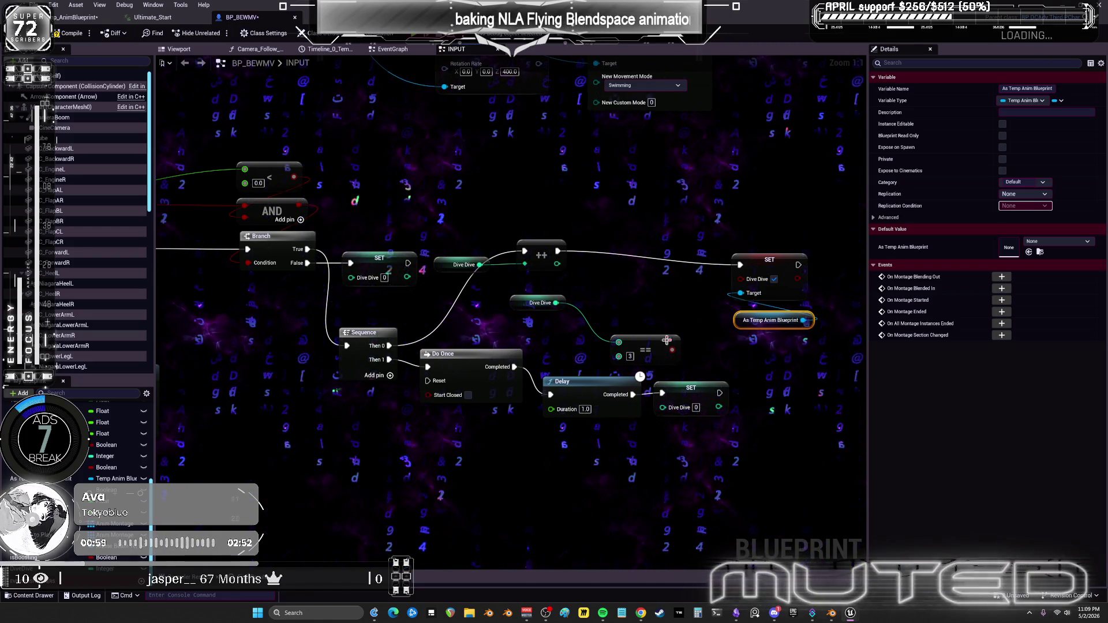
left_click_drag(770, 267, 751, 249)
left_click_drag(646, 340, 616, 301)
left_click_drag(739, 325, 715, 322)
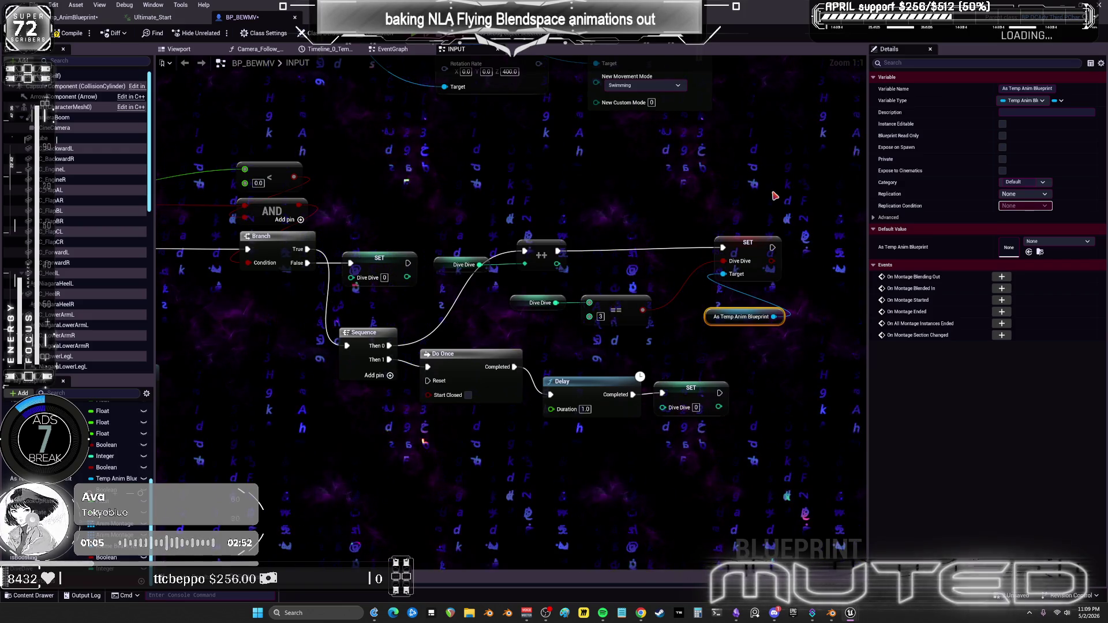
Copy the flag SET with its As Temp Anim Blueprint target after the delayed SET, looping to Do Once Reset.
left_click_drag(773, 191, 745, 247)
left_click_drag(737, 293, 745, 323)
key("ctrl+c")
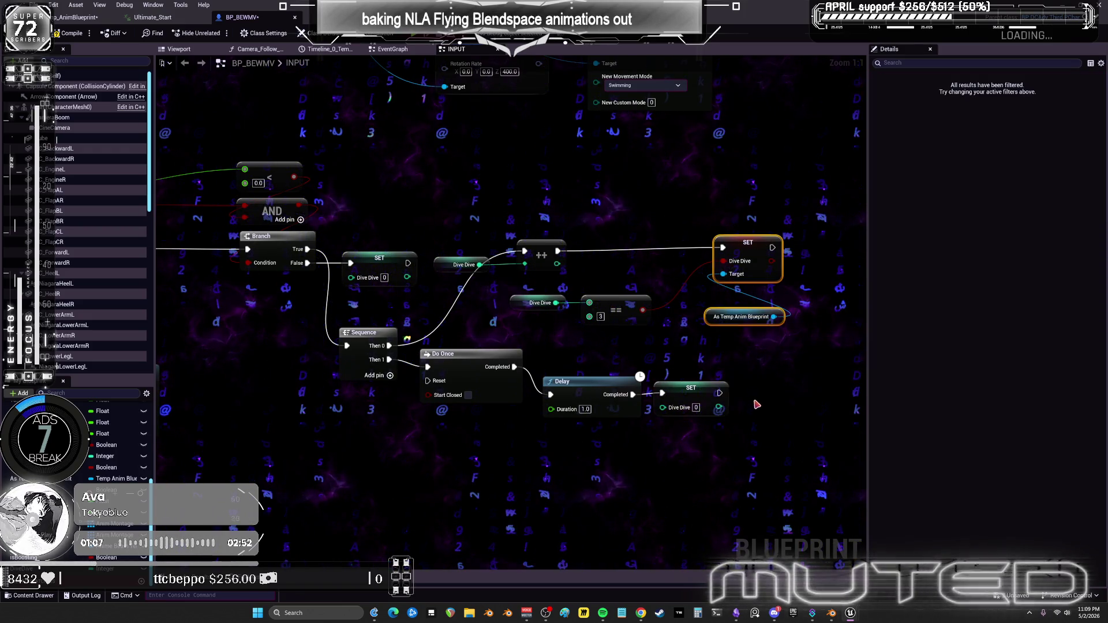
key("ctrl+v")
left_click_drag(719, 393, 786, 388)
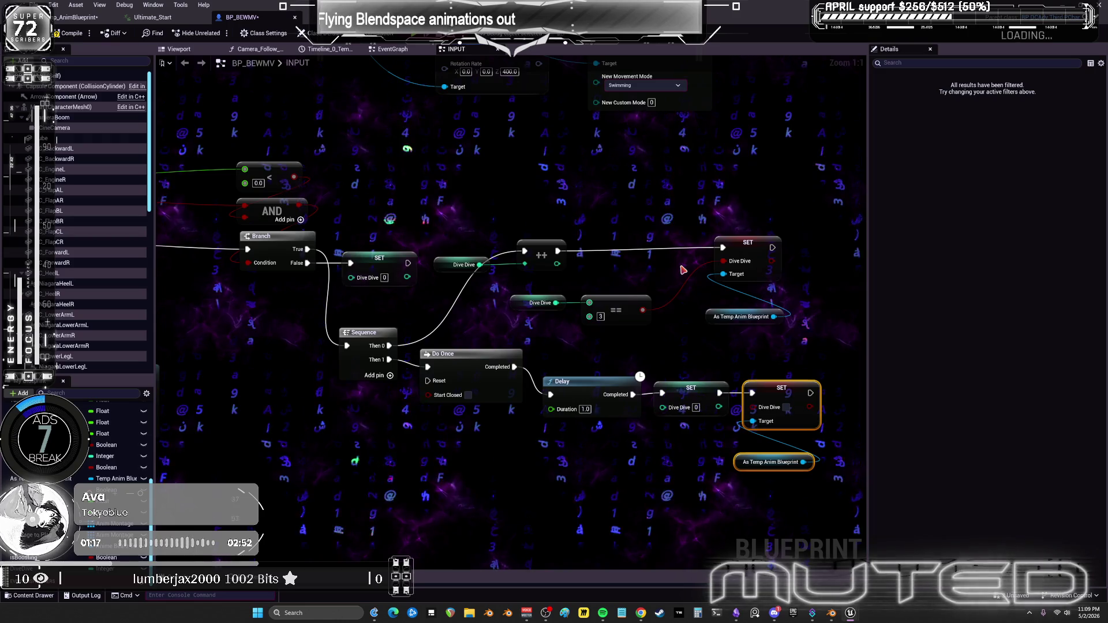
left_click_drag(811, 393, 427, 381)
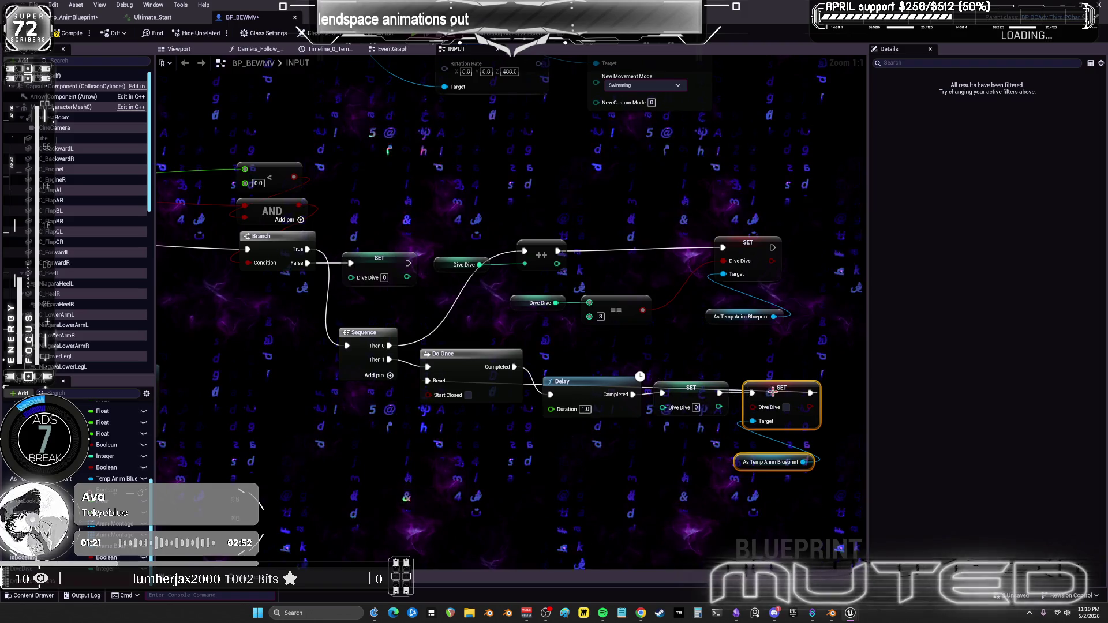
mouse_move(775, 401)
left_mouse_down()
mouse_move(756, 430)
mouse_move(682, 448)
left_mouse_up()
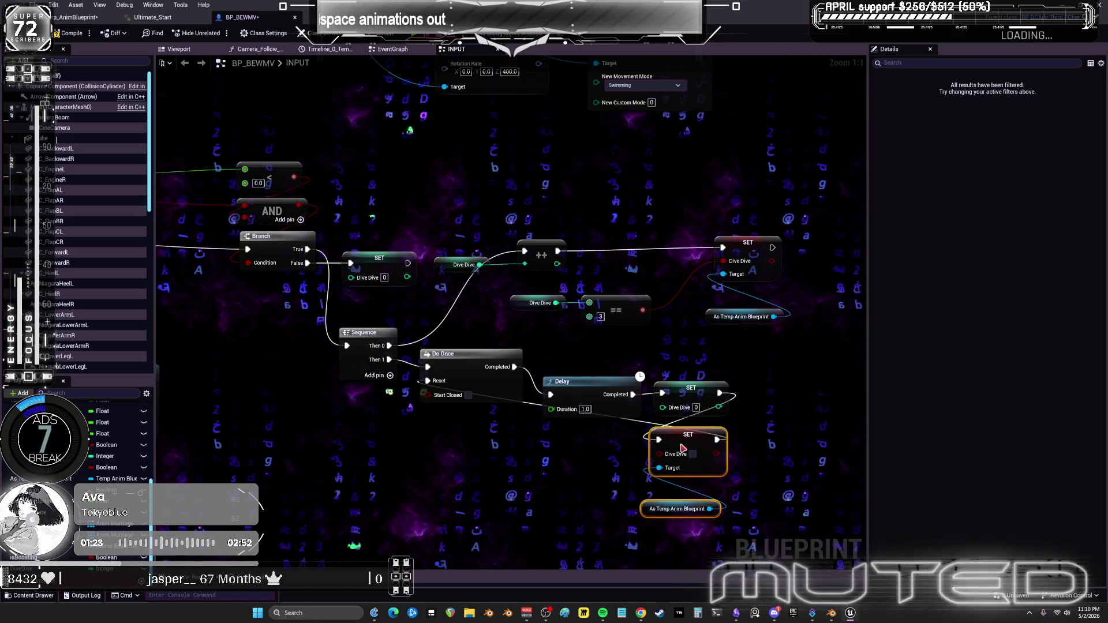
left_click(644, 424)
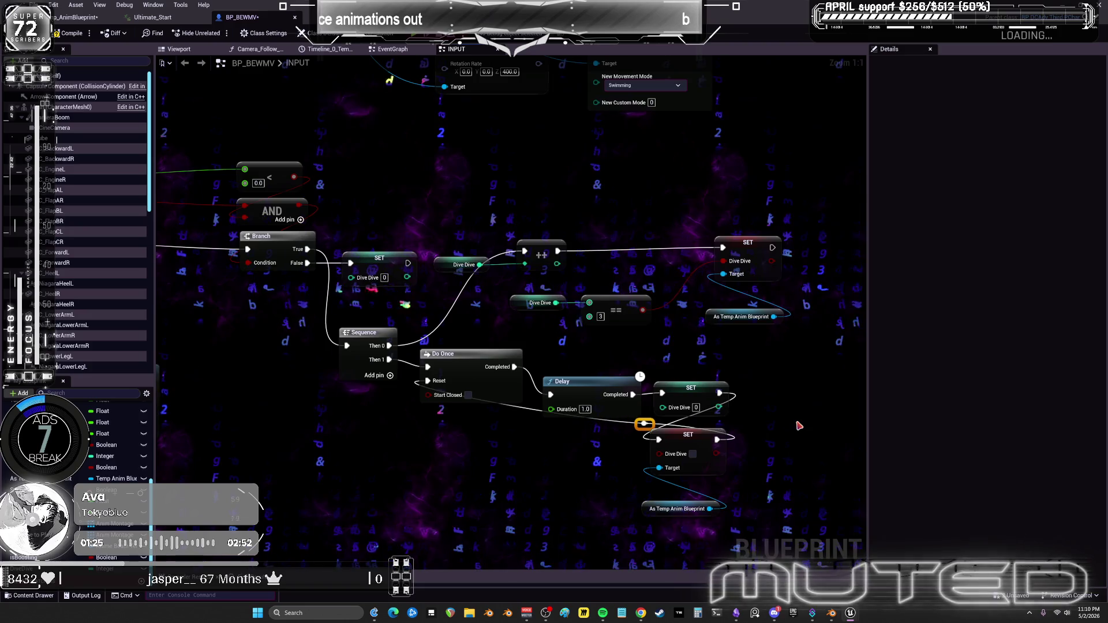
mouse_move(644, 455)
left_mouse_down()
mouse_move(667, 484)
mouse_move(705, 475)
mouse_move(717, 486)
mouse_move(652, 473)
mouse_move(625, 475)
mouse_move(625, 486)
mouse_move(482, 486)
left_mouse_up()
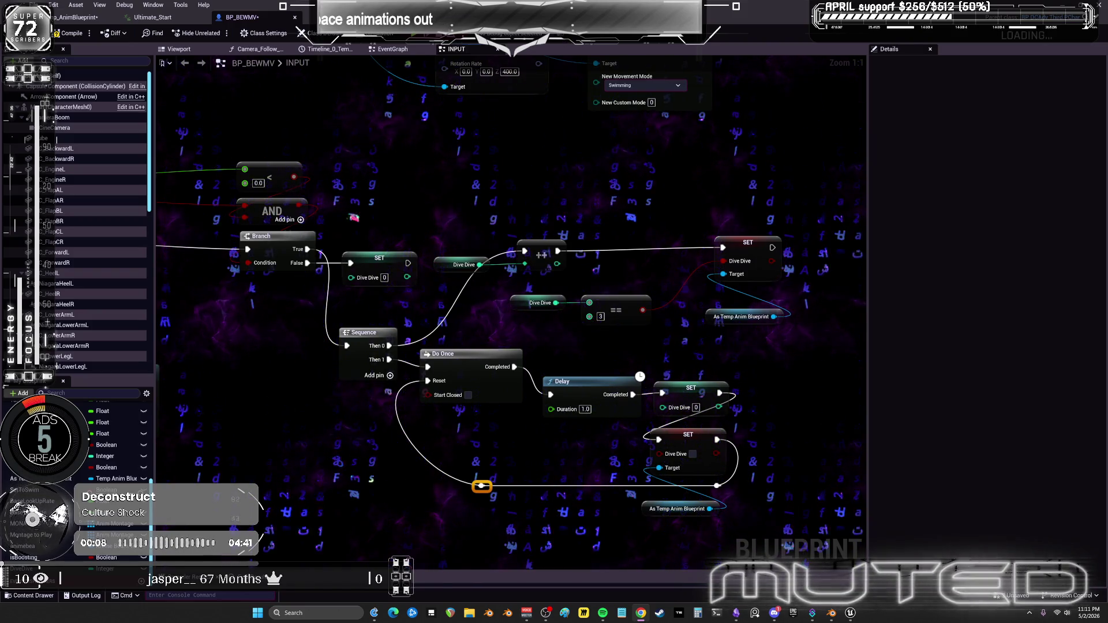
Move the reroute point so the Do Once Reset loop runs beneath the Delay and SET nodes.
left_click_drag(485, 400, 483, 361)
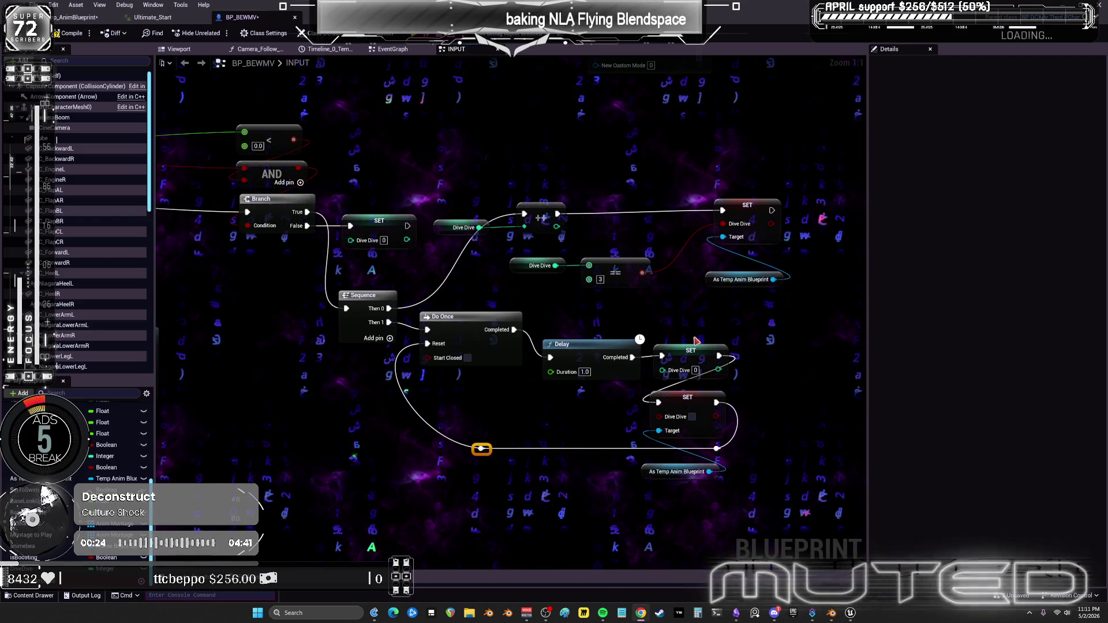
Pan the graph over to the Get Control Rotation and COMBOSHIFT input nodes.
mouse_move(524, 307)
left_mouse_down()
mouse_move(607, 285)
mouse_move(606, 0)
left_mouse_up()
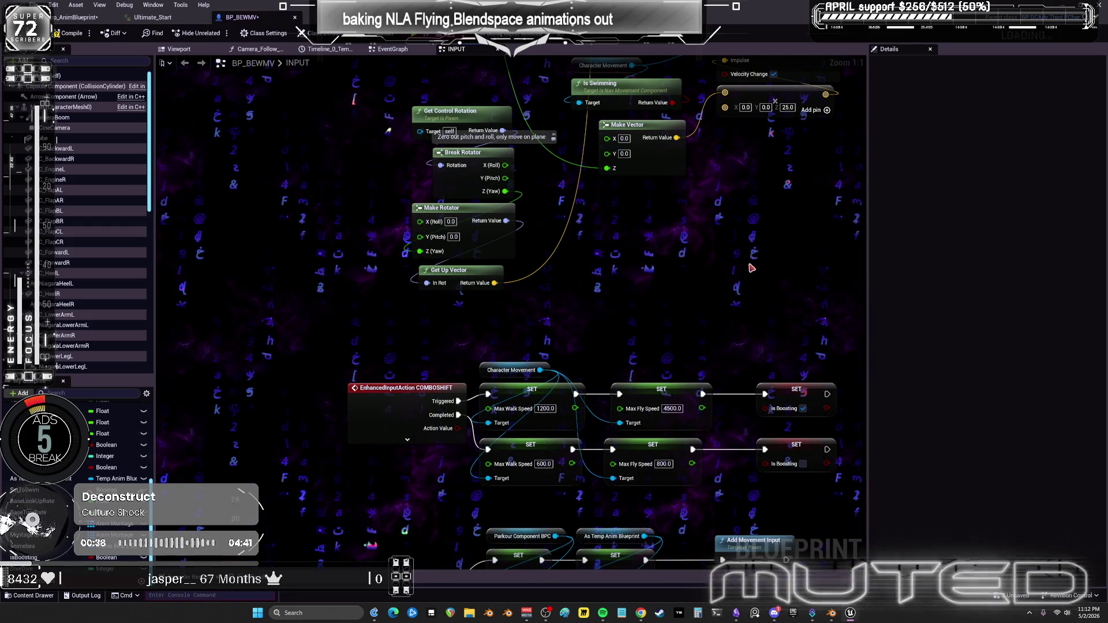
Pan back to the Branch, Sequence, Do Once and Delay dive-landing nodes.
scroll(754, 249, "down", 8)
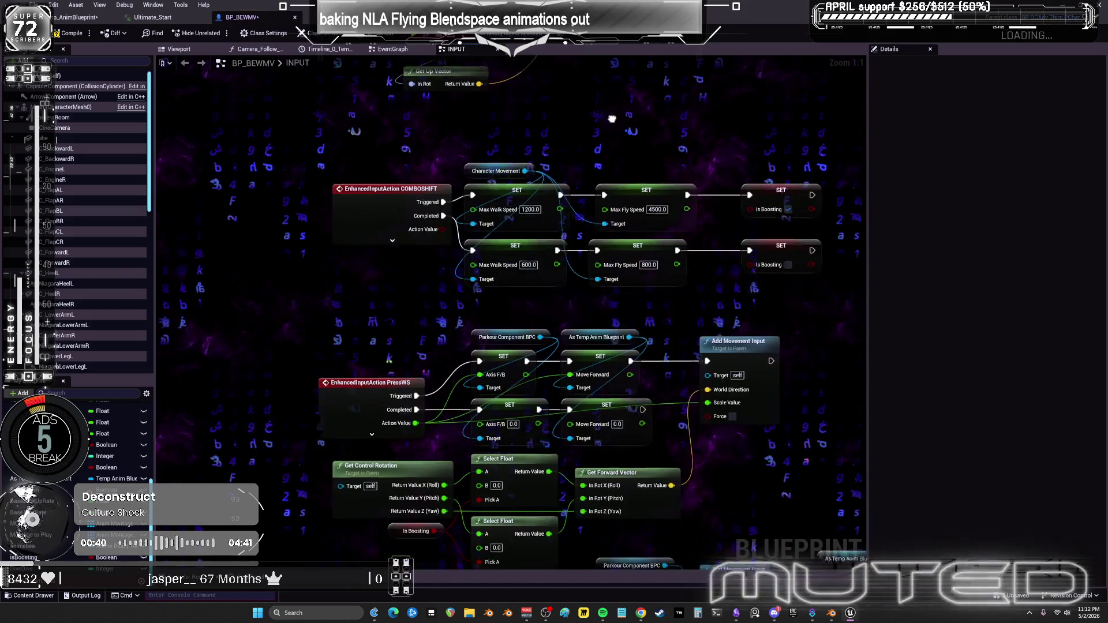
mouse_move(608, 103)
left_mouse_down()
mouse_move(544, 467)
mouse_move(529, 325)
left_mouse_up()
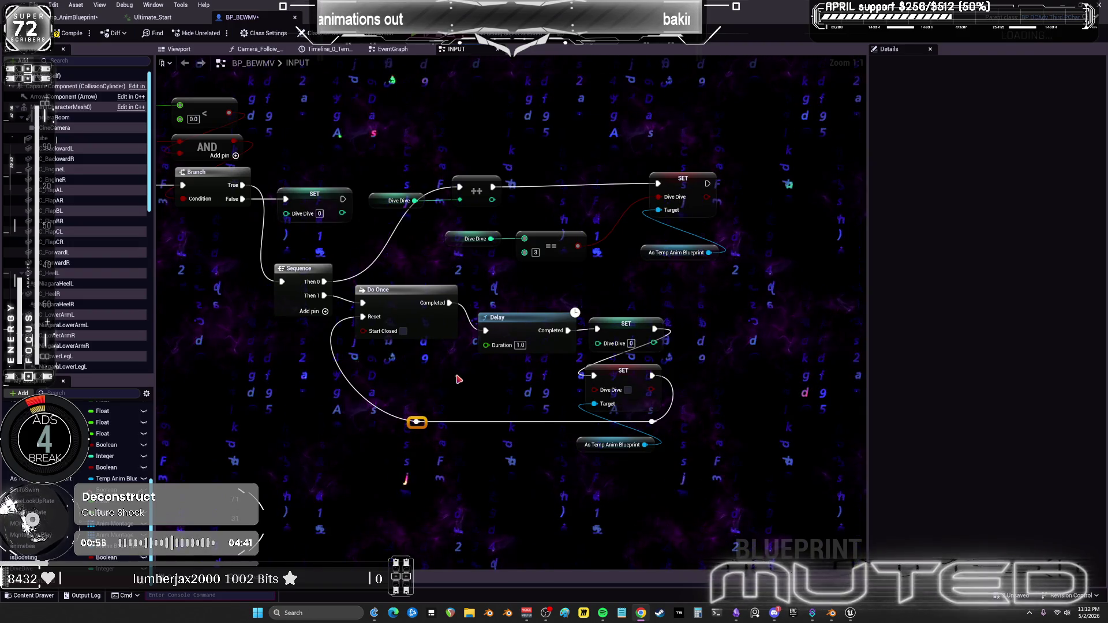
Add a Retriggerable Delay with a 1.0-second duration and place it beside the Sequence node.
right_click(455, 418)
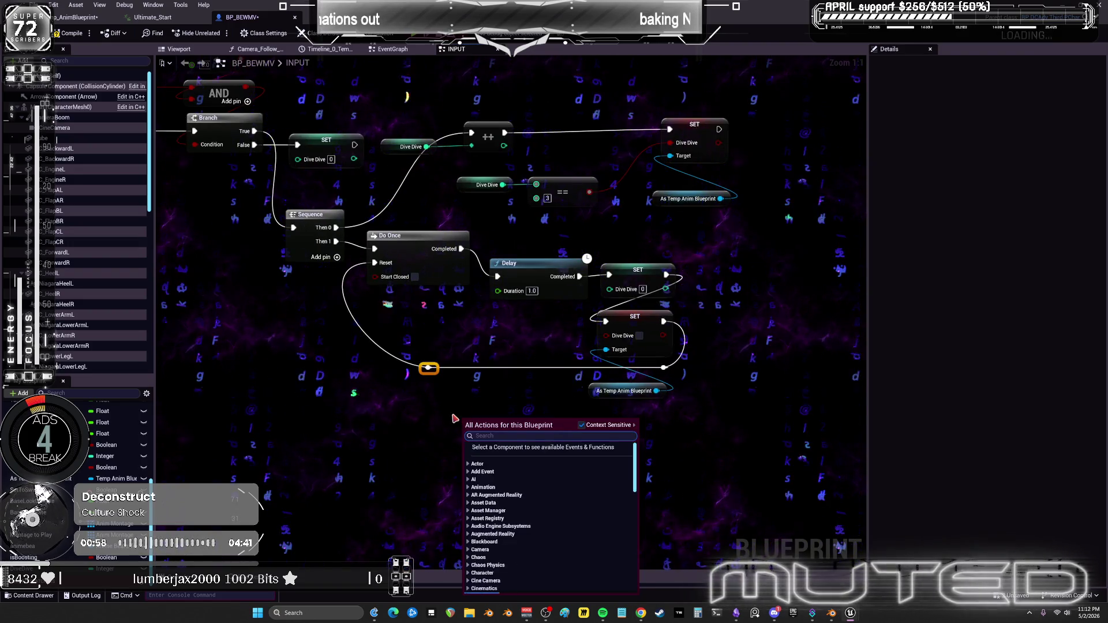
type("retri")
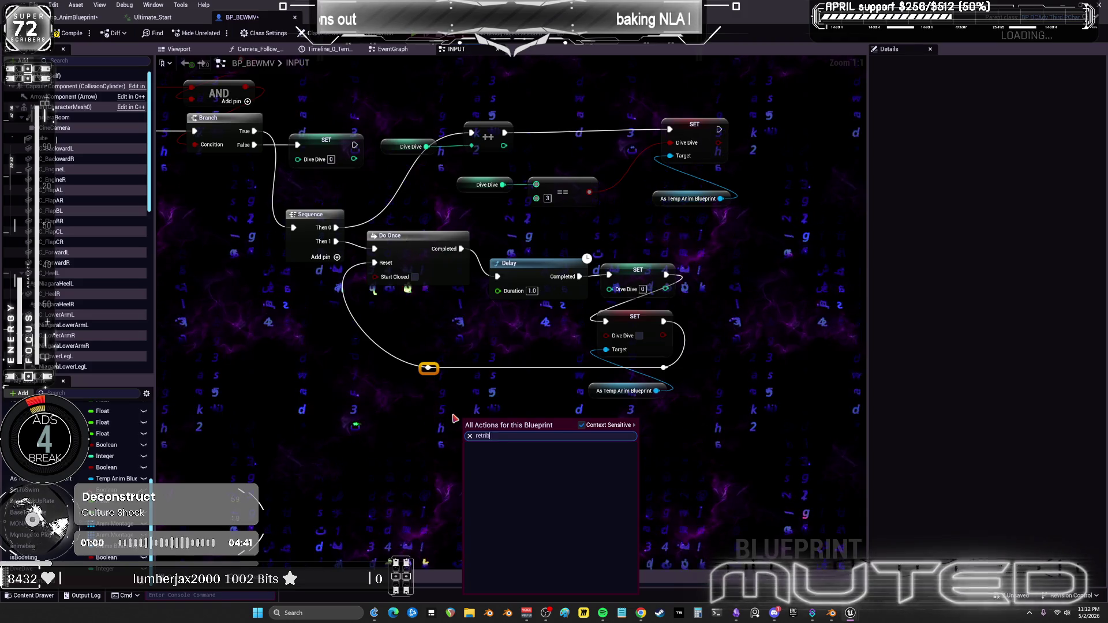
key("Return")
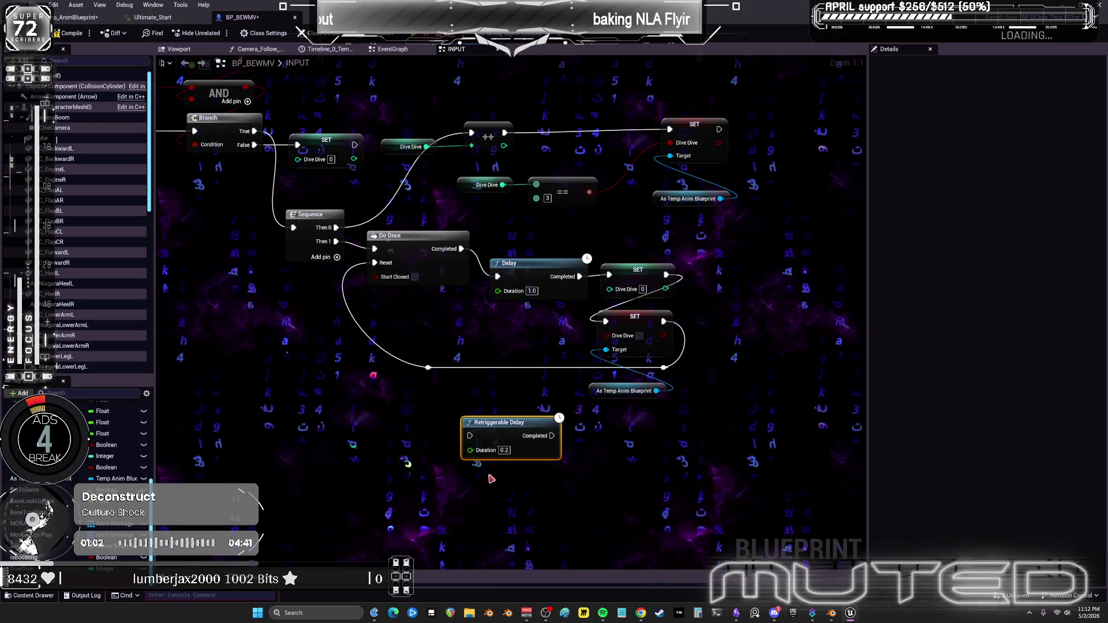
type("1")
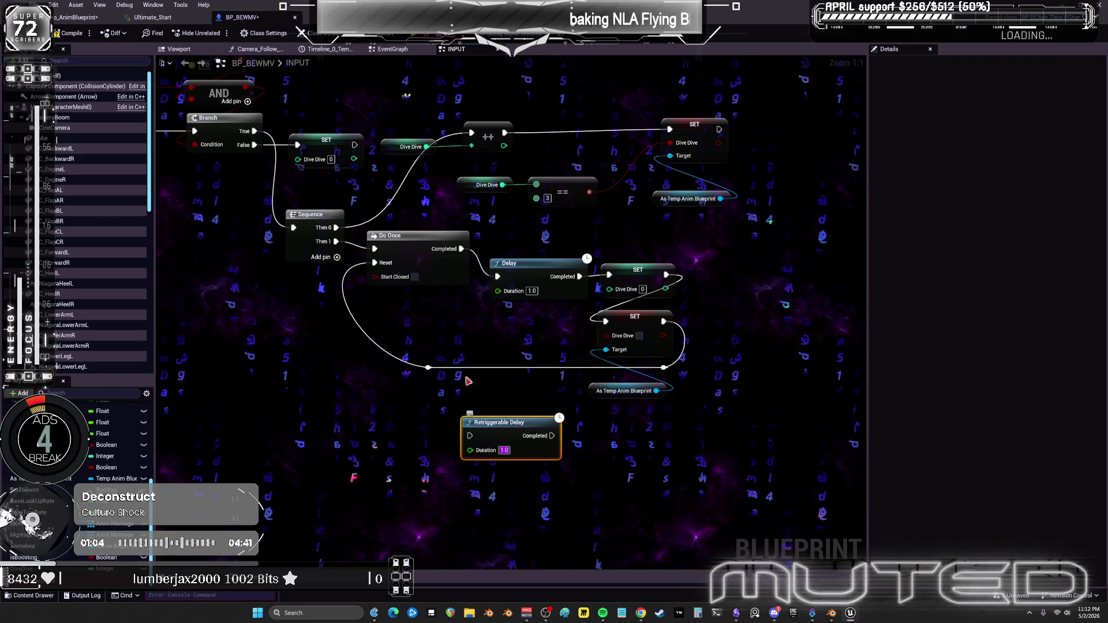
left_click(508, 354)
left_click_drag(495, 423, 231, 292)
left_click_drag(337, 162, 422, 219)
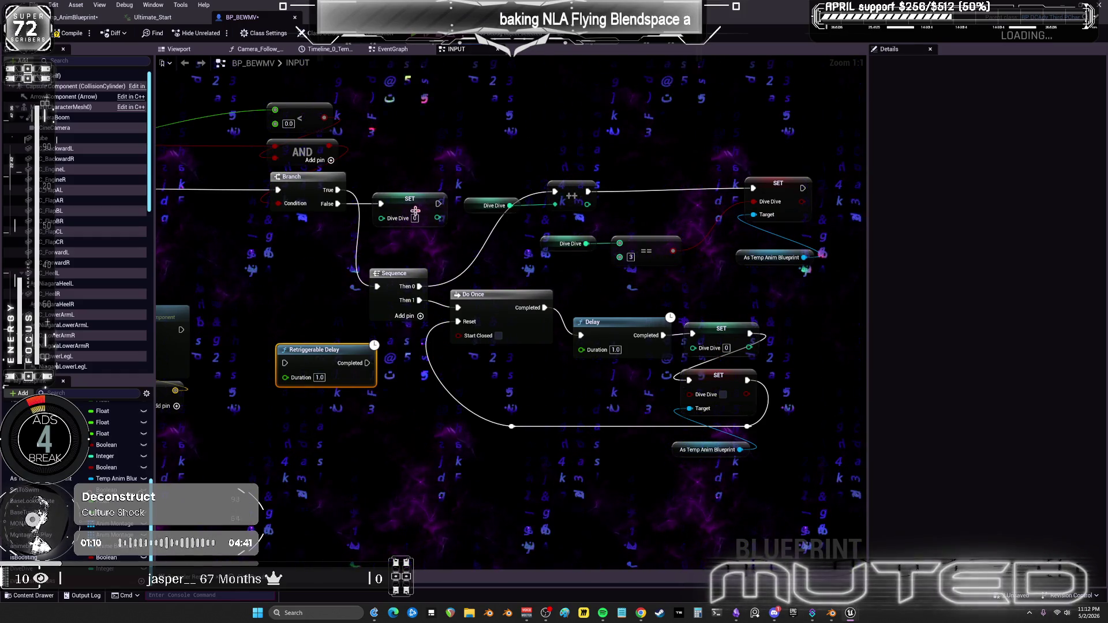
Paste a copy of the SET Dive Dive node and wire the delay's Completed pin into it.
left_click(412, 220)
key("ctrl+v")
left_click_drag(332, 350, 333, 357)
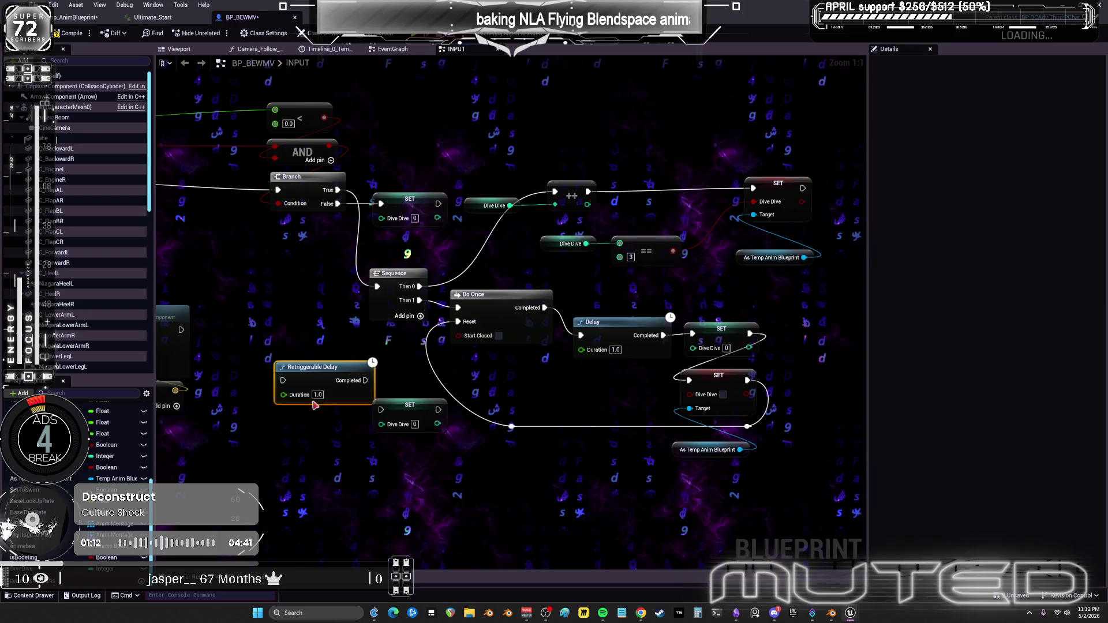
left_click_drag(353, 415, 379, 415)
left_click(402, 409)
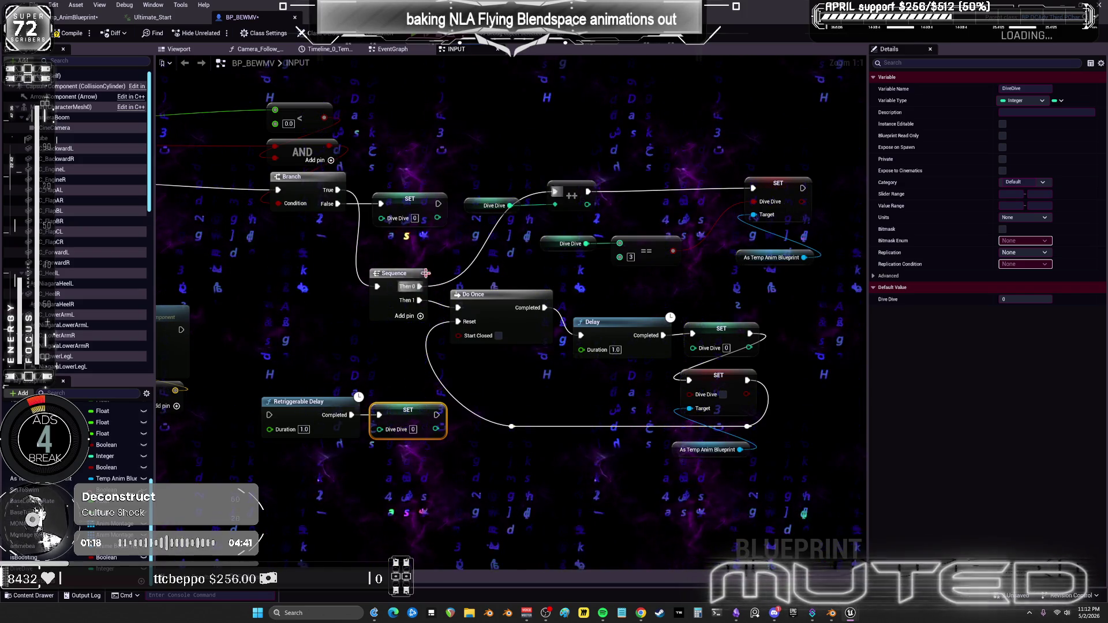
left_click_drag(428, 194, 361, 165)
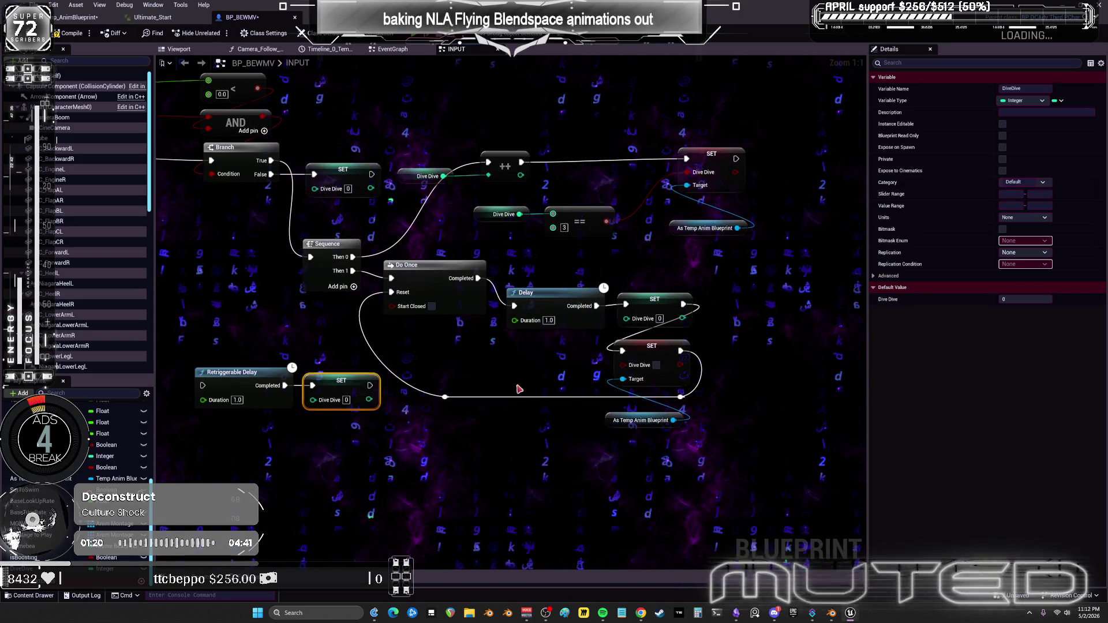
mouse_move(368, 219)
left_mouse_down()
mouse_move(690, 298)
mouse_move(1023, 271)
mouse_move(940, 289)
mouse_move(499, 295)
mouse_move(470, 318)
mouse_move(385, 332)
left_mouse_up()
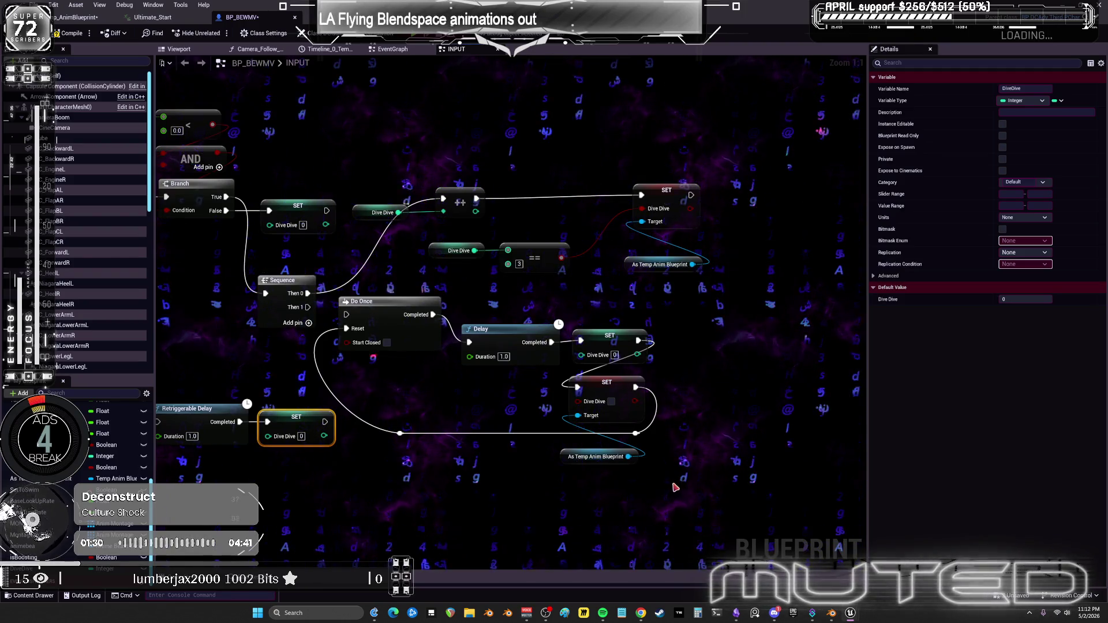
Shift the Do Once/Delay/SET chain down-right and set the Retriggerable Delay and SET next to Sequence Then 1.
left_click_drag(371, 335, 681, 444)
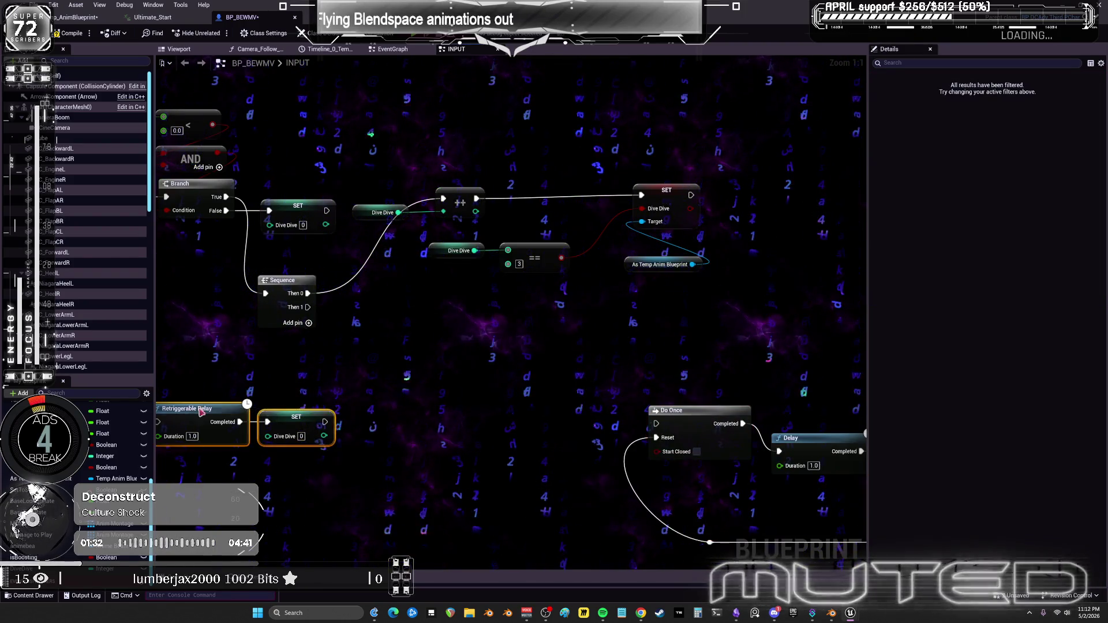
left_click_drag(191, 412, 392, 327)
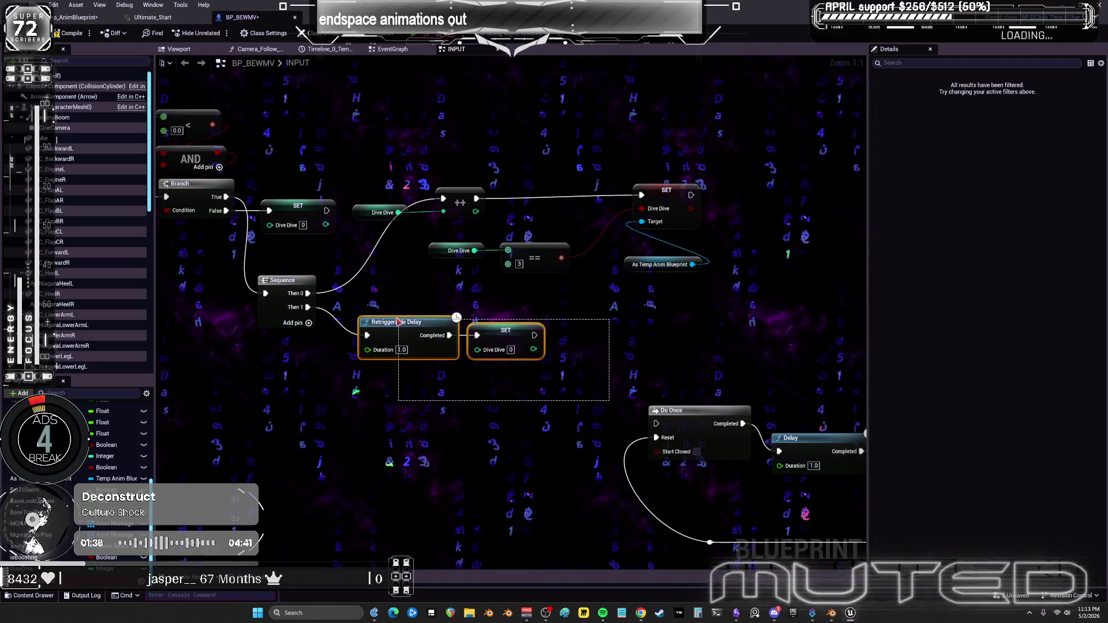
left_click(521, 296)
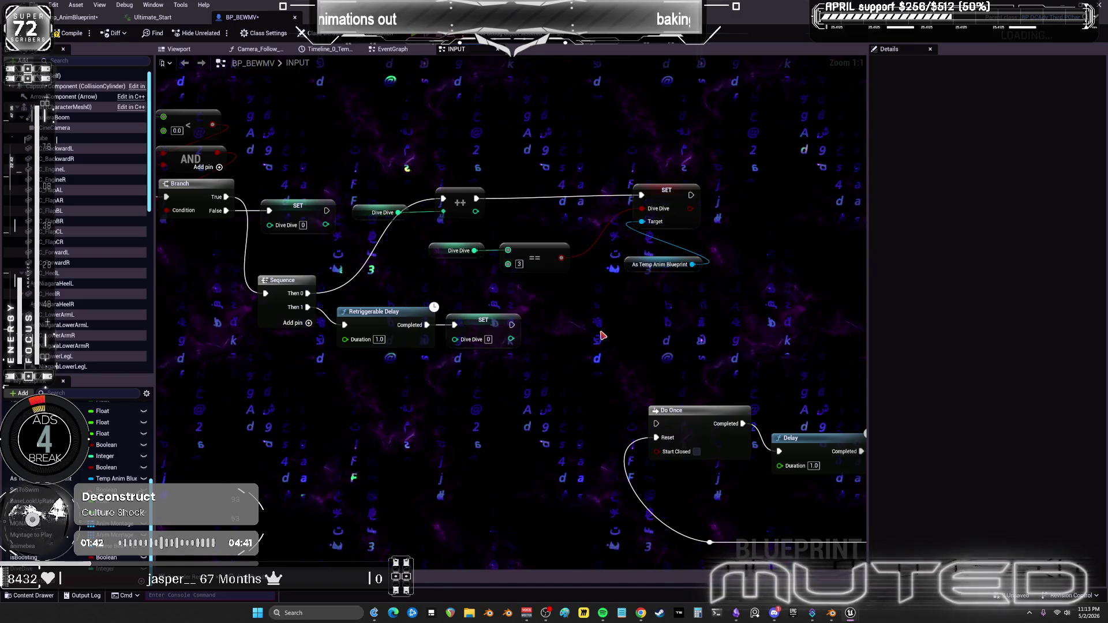
left_click_drag(604, 337, 356, 263)
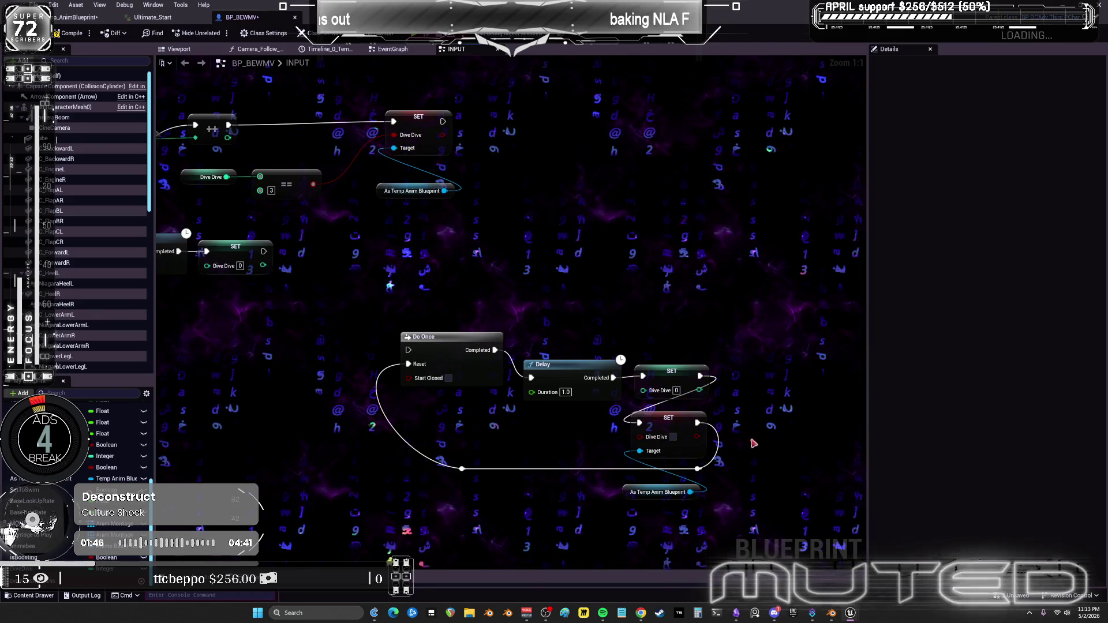
Pan across the Sequence, Branch and AND nodes, then down to the lower input nodes.
left_click_drag(399, 240, 479, 267)
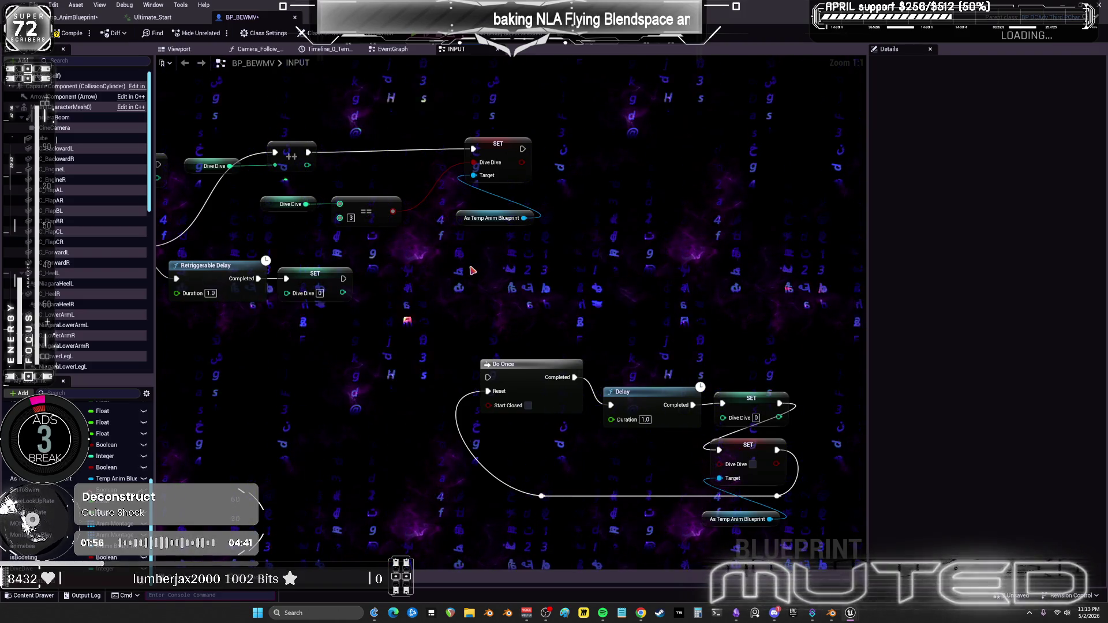
left_click_drag(371, 142, 457, 147)
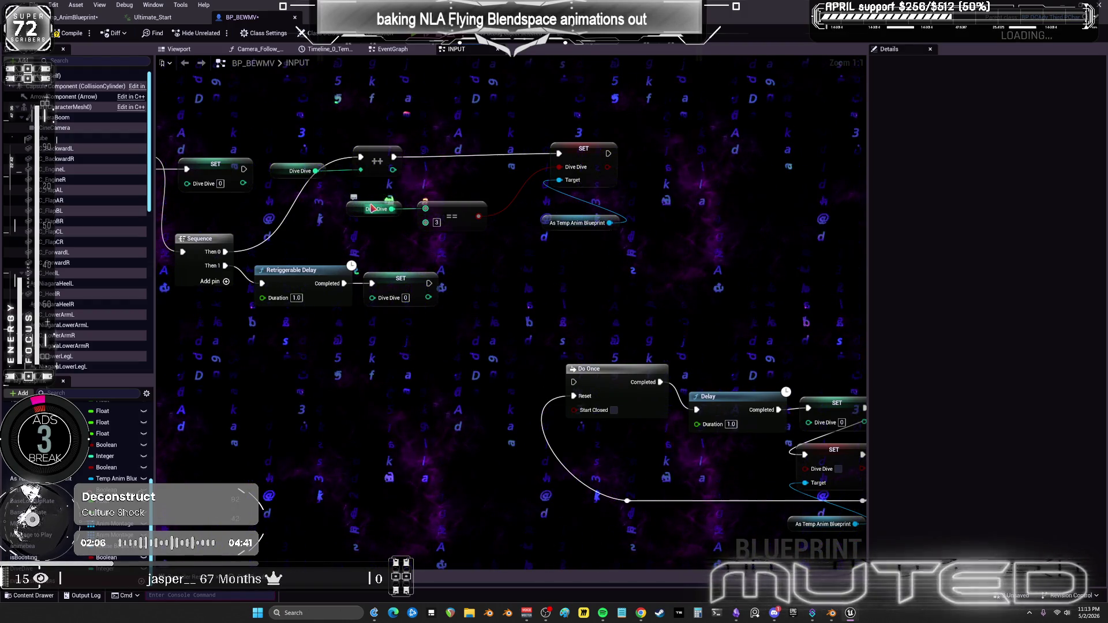
left_click_drag(388, 211, 446, 271)
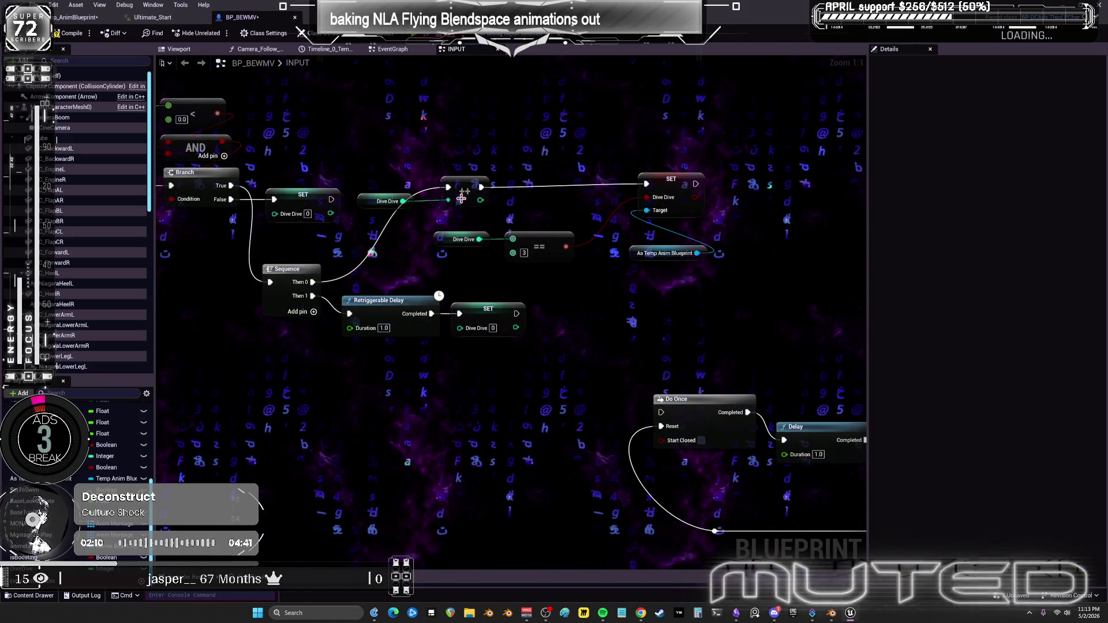
left_click(383, 201)
right_click(361, 204)
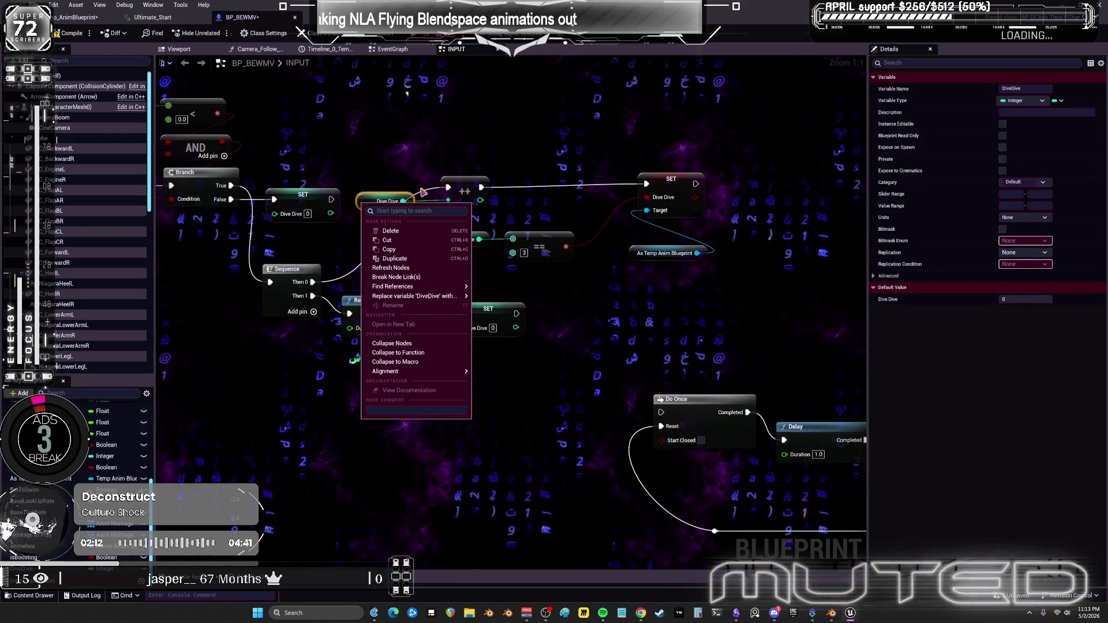
left_click(455, 124)
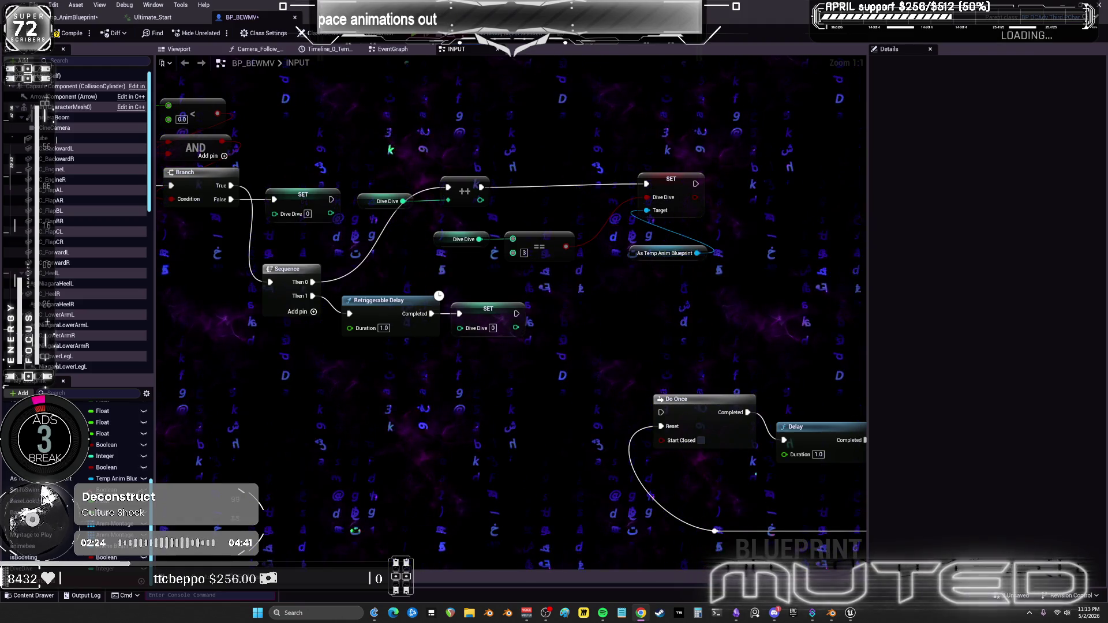
scroll(543, 353, "down", 3)
mouse_move(545, 376)
left_mouse_down()
mouse_move(532, 285)
mouse_move(542, 204)
mouse_move(337, 57)
left_mouse_up()
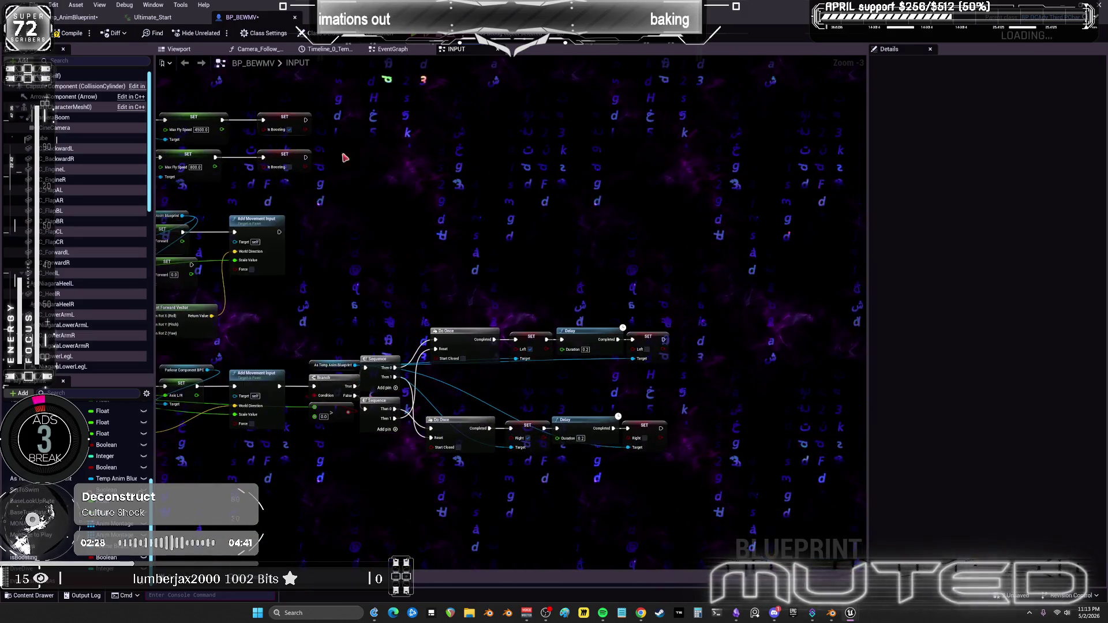
Add a Retriggerable Delay plus a copy, try it in place of the lower Delay, then undo.
scroll(479, 174, "up", 3)
left_click_drag(471, 200, 472, 198)
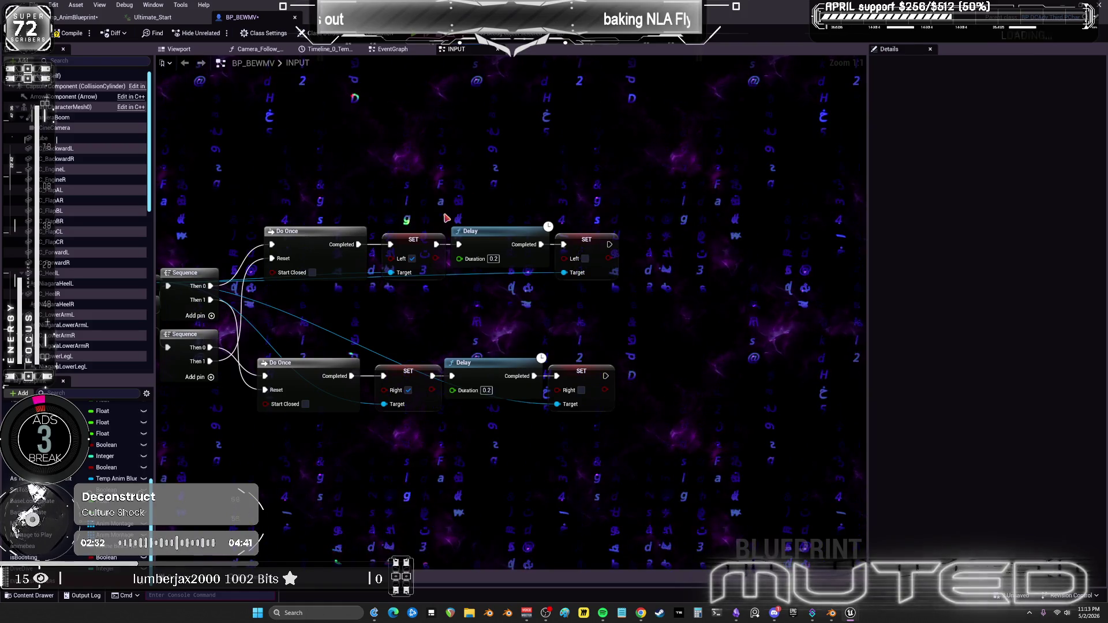
right_click(472, 172)
type("retrigger")
left_click(573, 213)
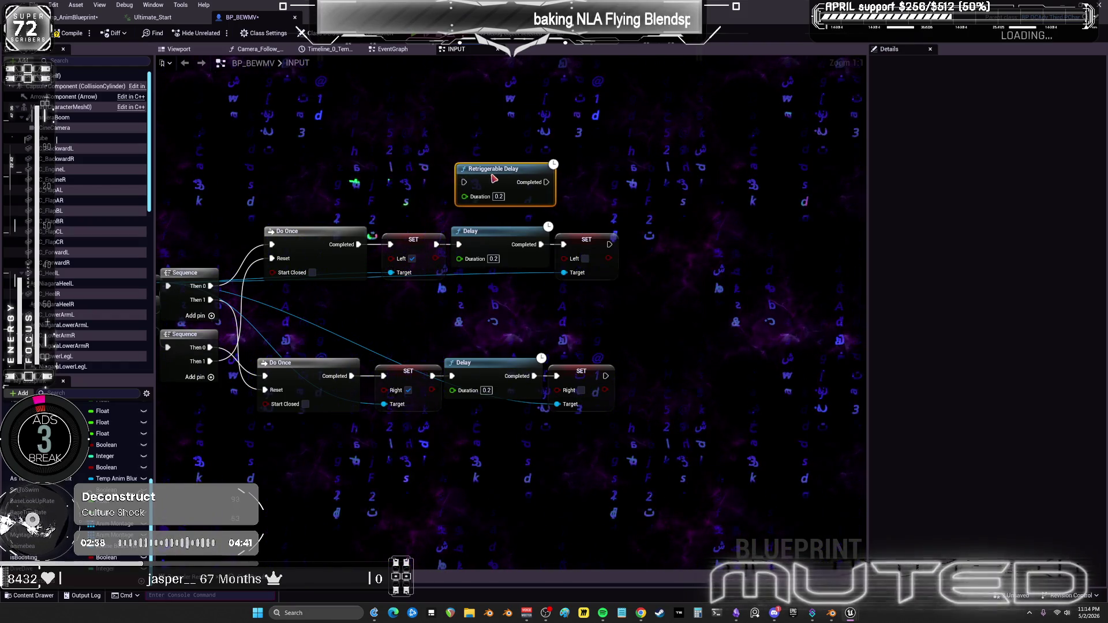
key("ctrl+v")
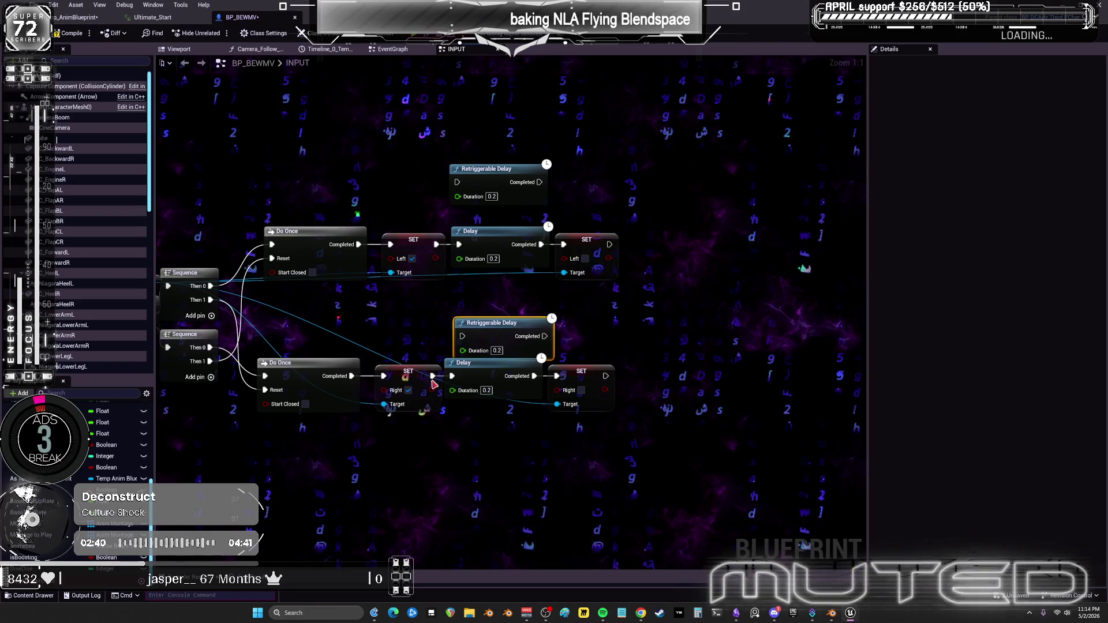
left_click_drag(545, 336, 560, 378)
left_click(463, 363)
key("Delete")
left_click_drag(492, 340, 481, 379)
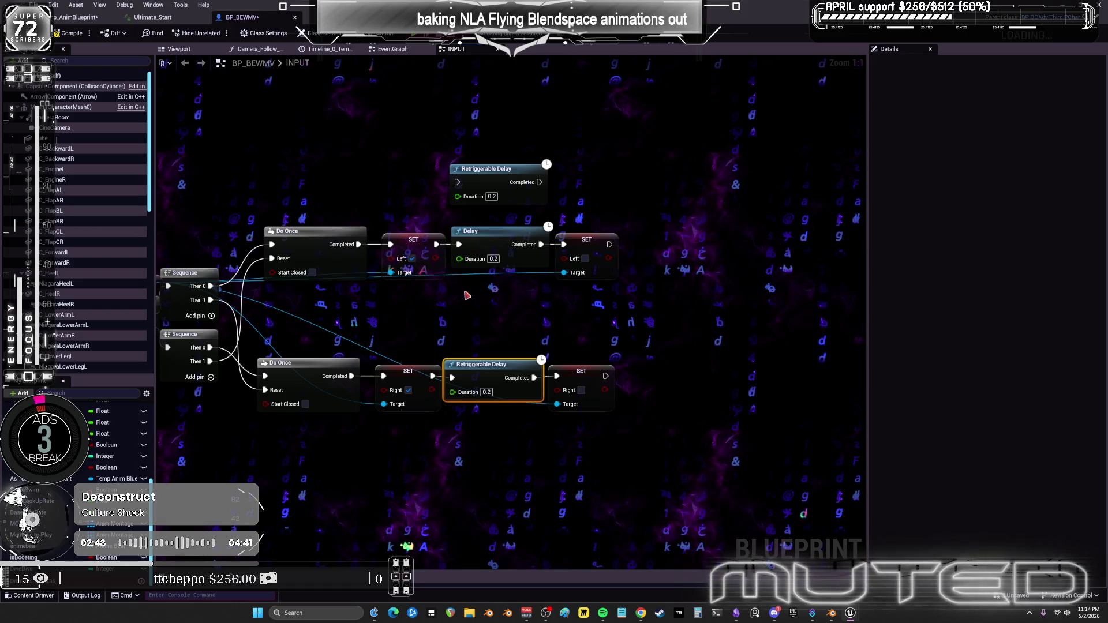
key("ctrl+z")
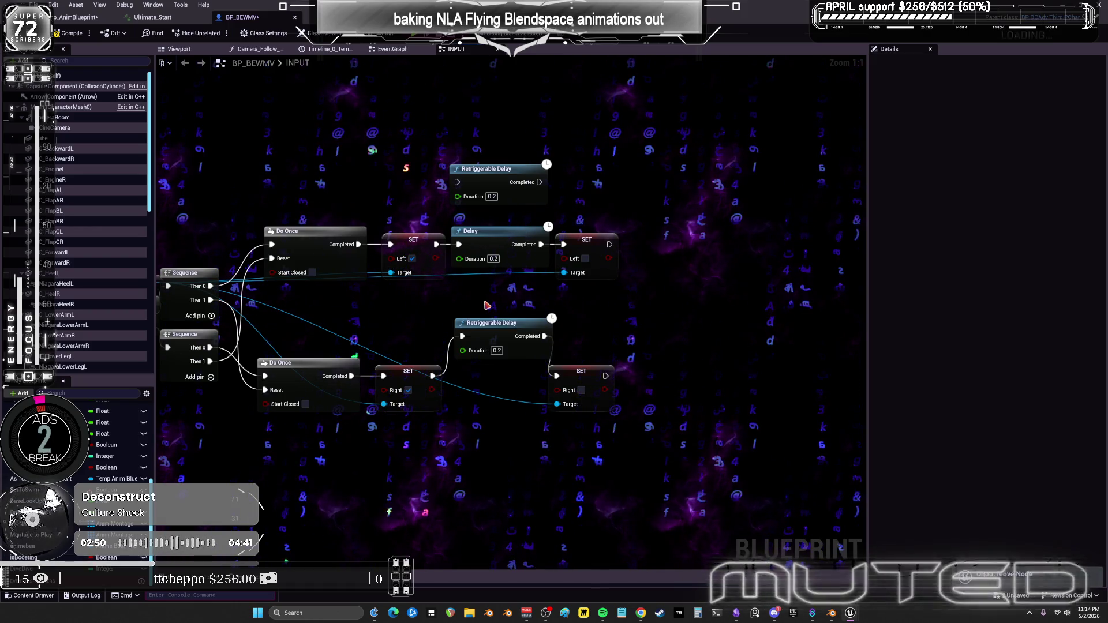
Put a plain 0.2 Delay between the lower SETs and delete the spare Retriggerable Delay.
right_click(486, 305)
type("delay")
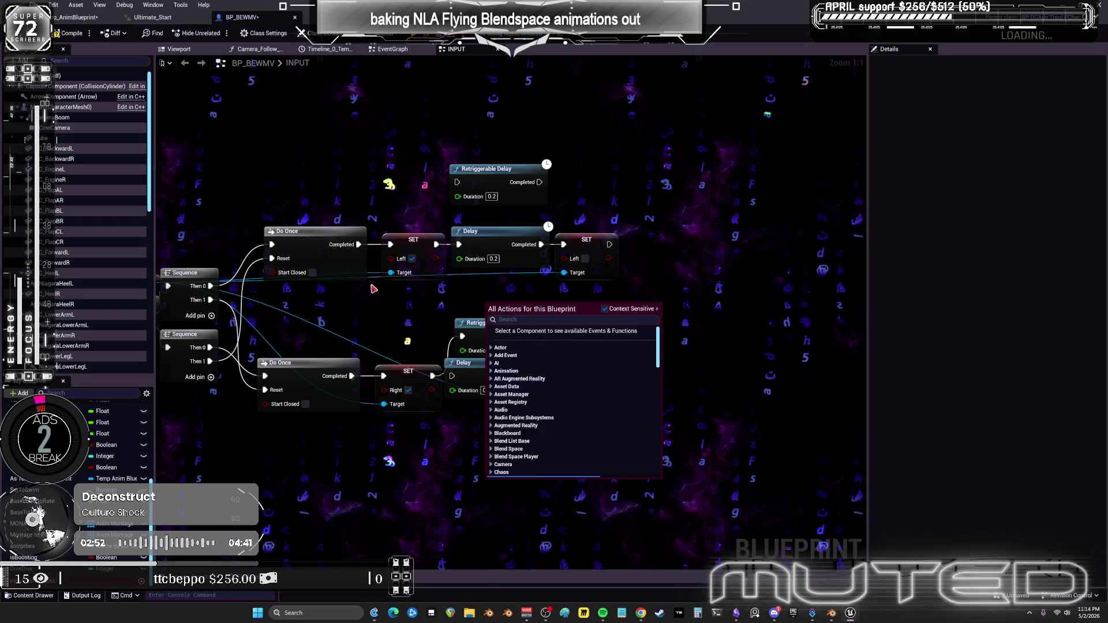
left_click(611, 332)
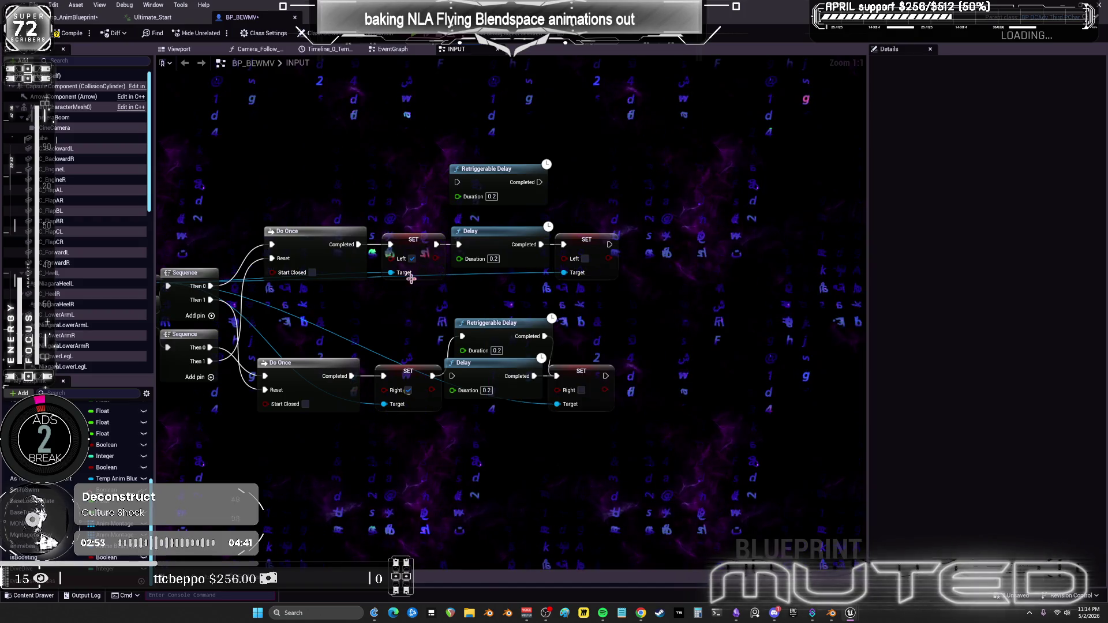
right_click(611, 334)
left_click(662, 296)
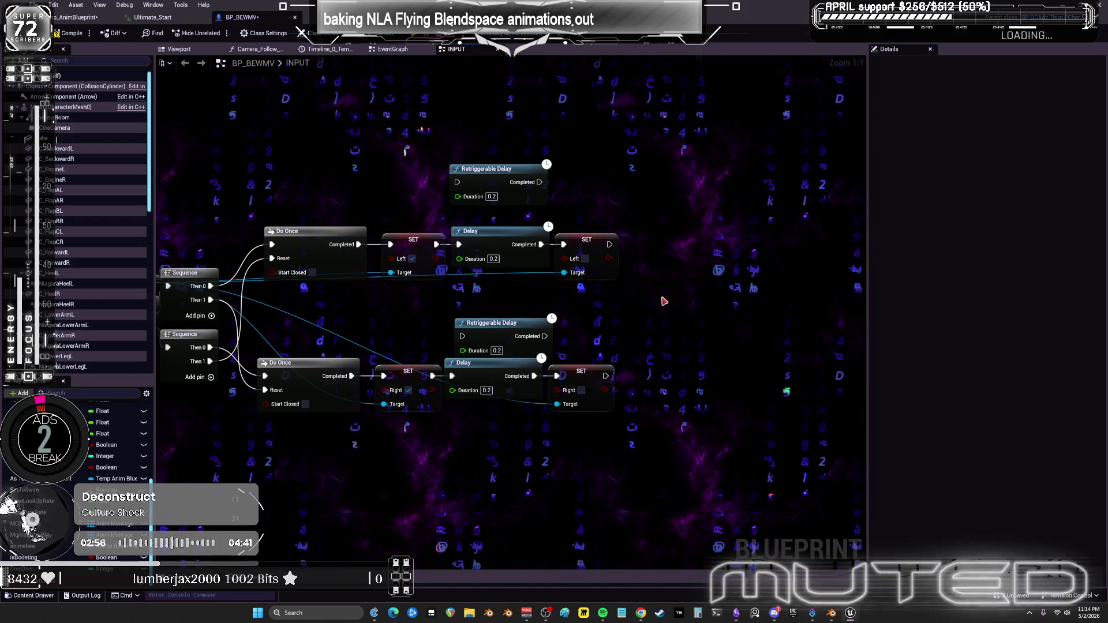
left_click(491, 323)
key("Delete")
left_click(486, 169)
scroll(456, 157, "down", 2)
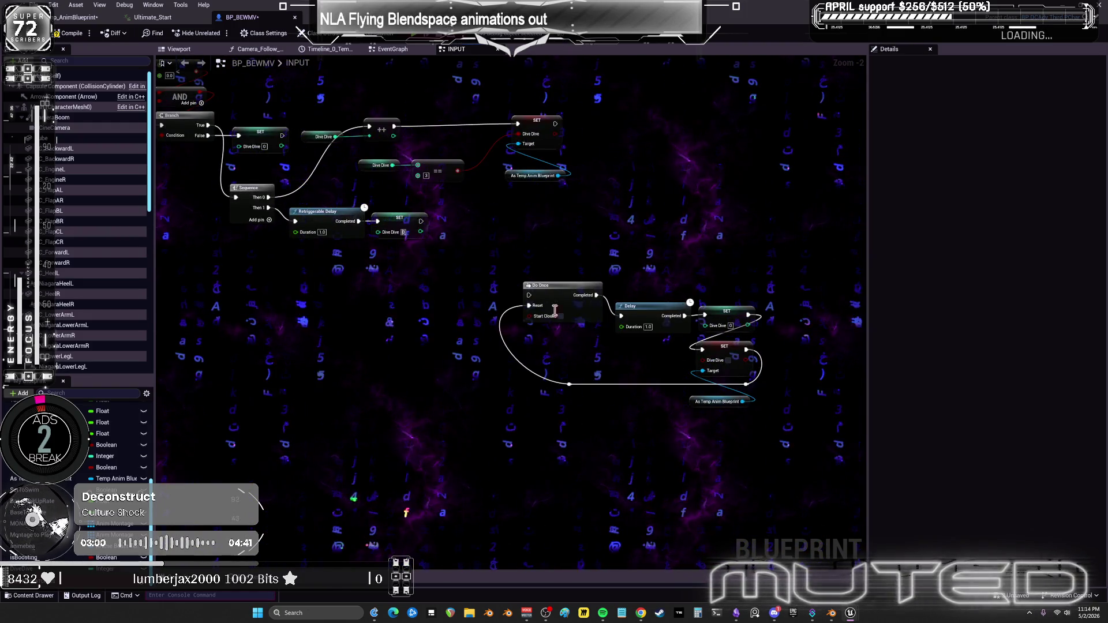
Add a Delay Until Next Tick after the SET Dive Dive node.
scroll(442, 281, "up", 2)
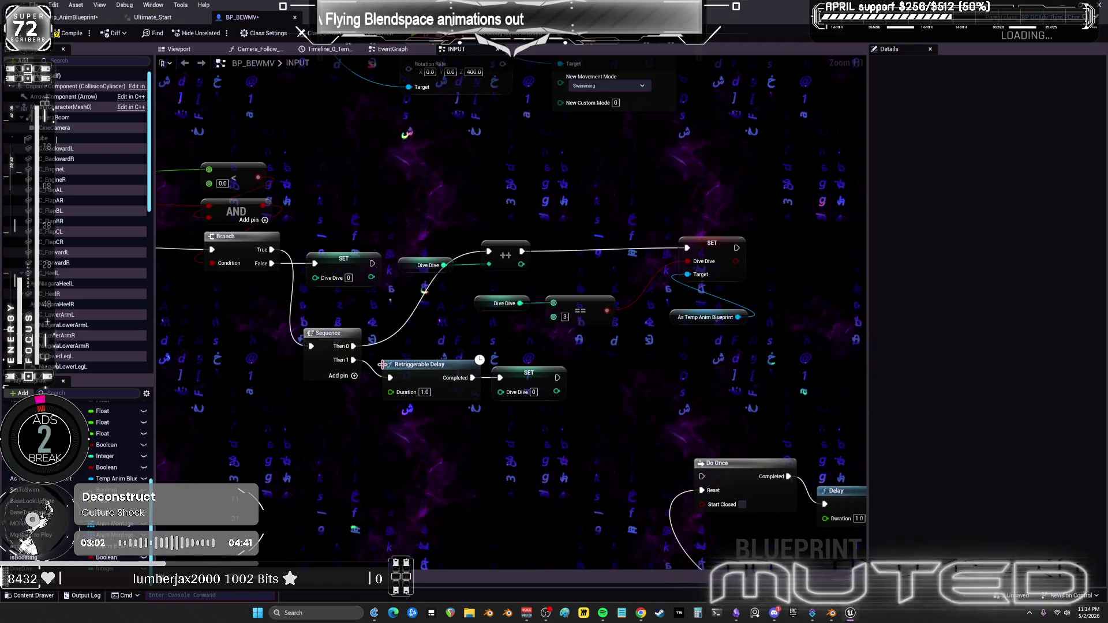
left_click(526, 383)
left_click(426, 265)
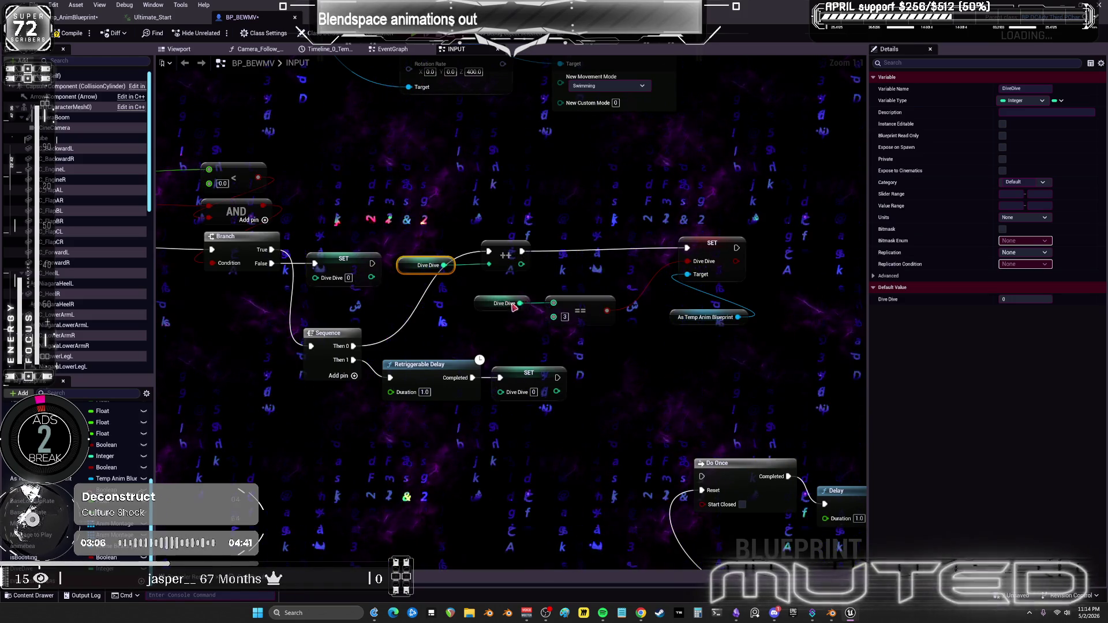
mouse_move(739, 254)
left_mouse_down()
mouse_move(611, 274)
mouse_move(643, 271)
left_mouse_up()
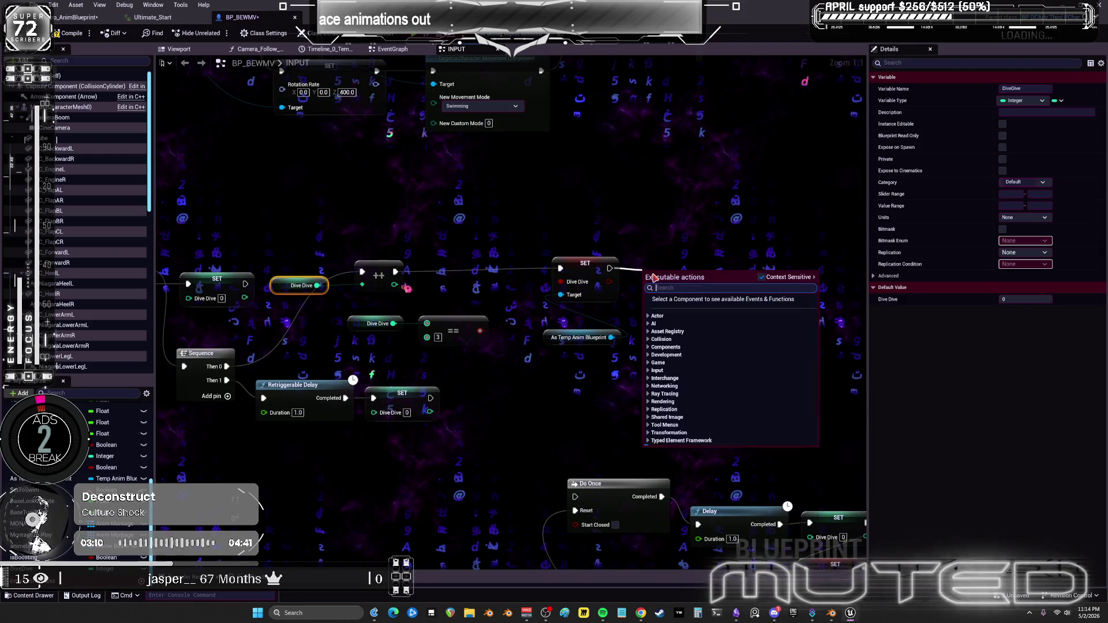
type("ext ttri")
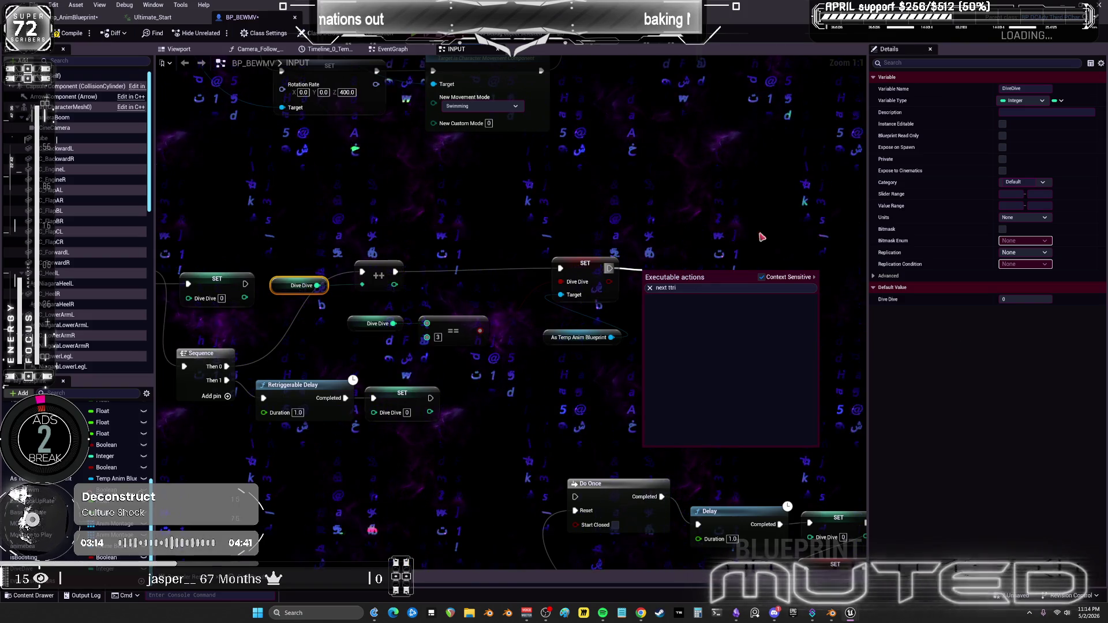
key("BackSpace")
key("BackSpace")
key("BackSpace")
type("nex")
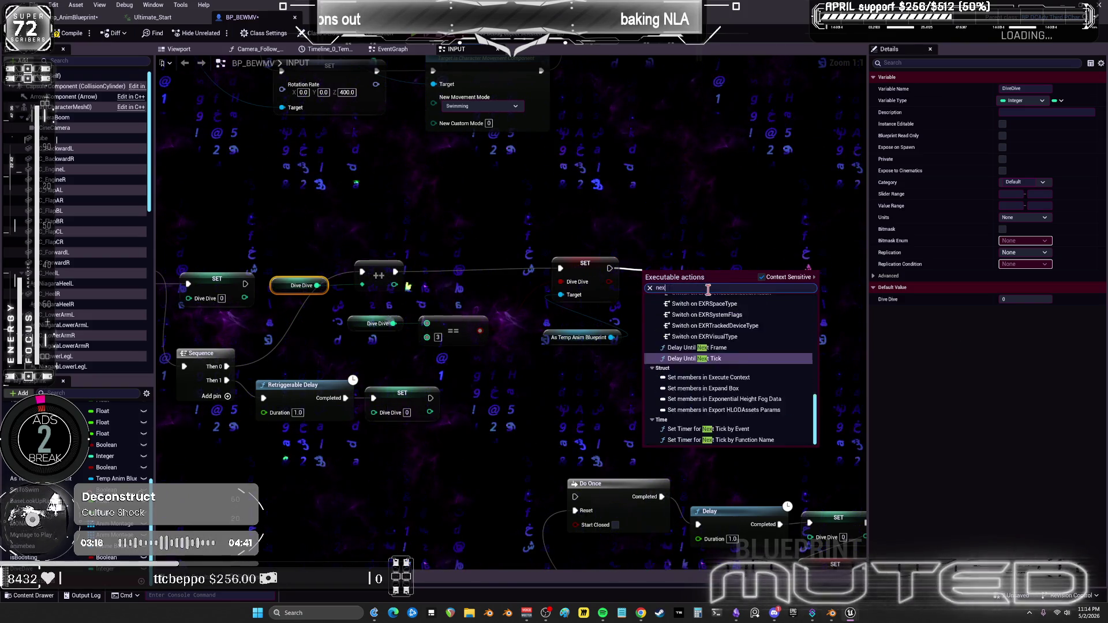
type("t tick")
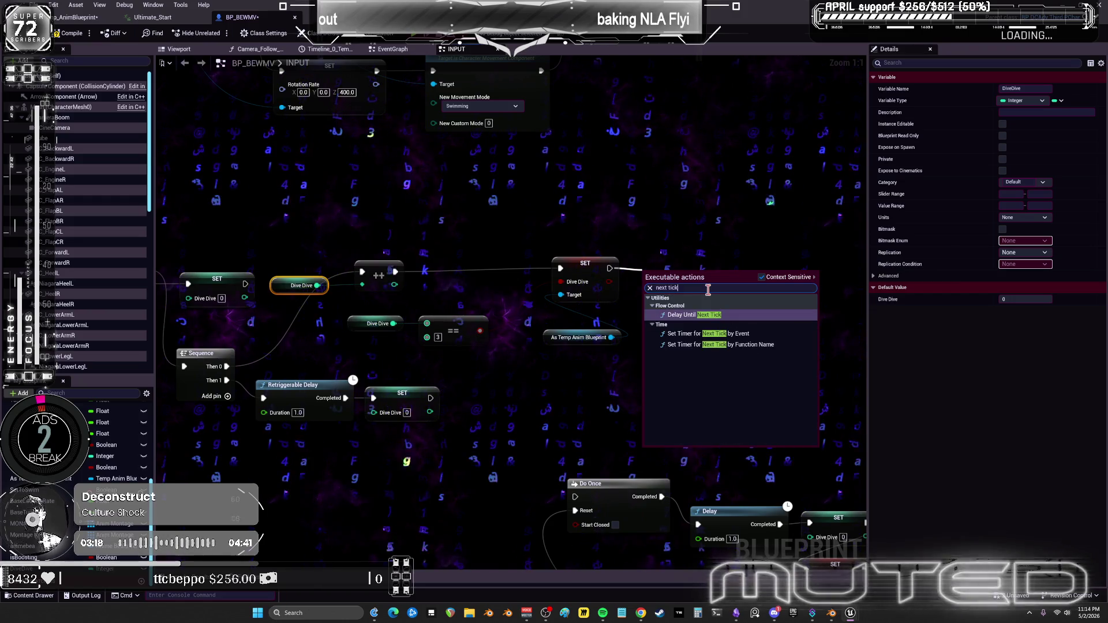
left_click(726, 312)
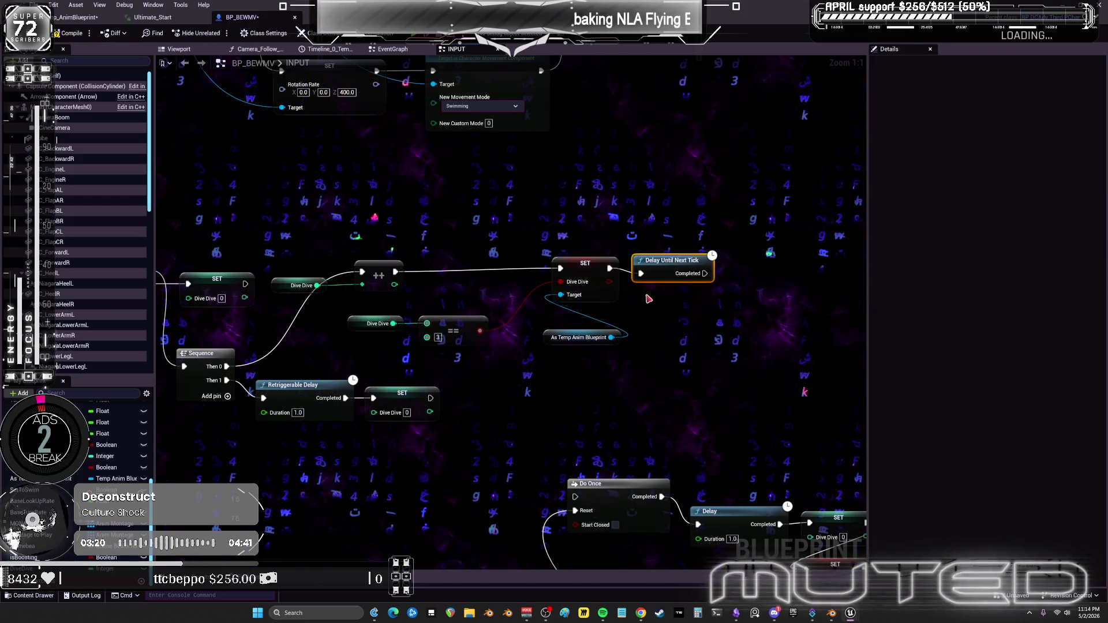
Add a SET Dive Dive targeting As Temp Anim Blueprint after the tick delay, then open the flying graph.
left_click(584, 271)
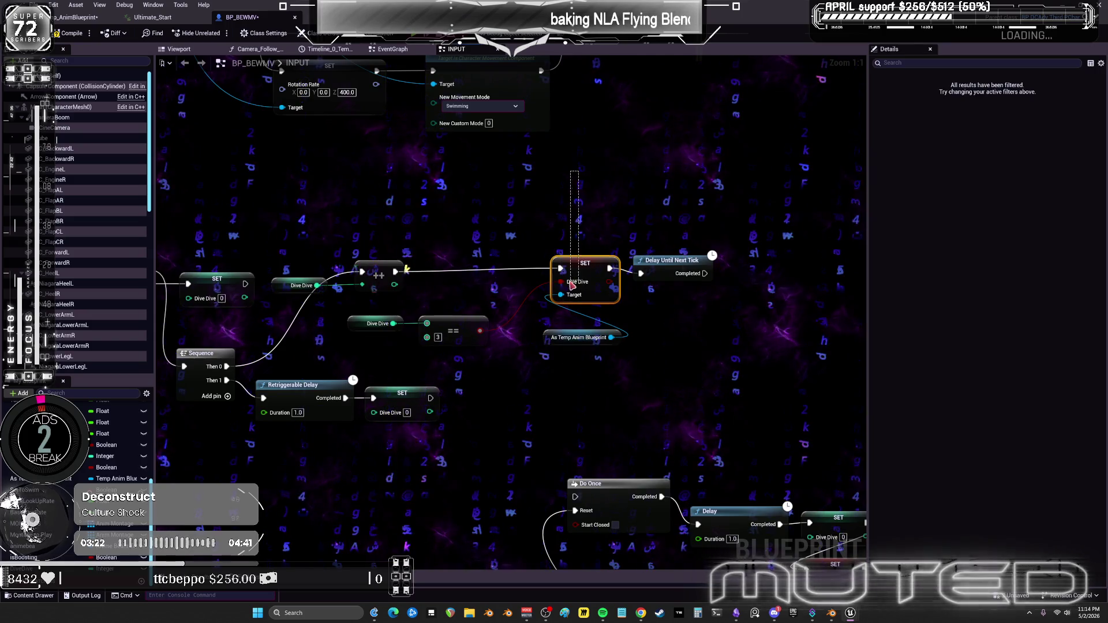
left_click(739, 272)
key("ctrl+v")
left_click_drag(705, 274, 774, 267)
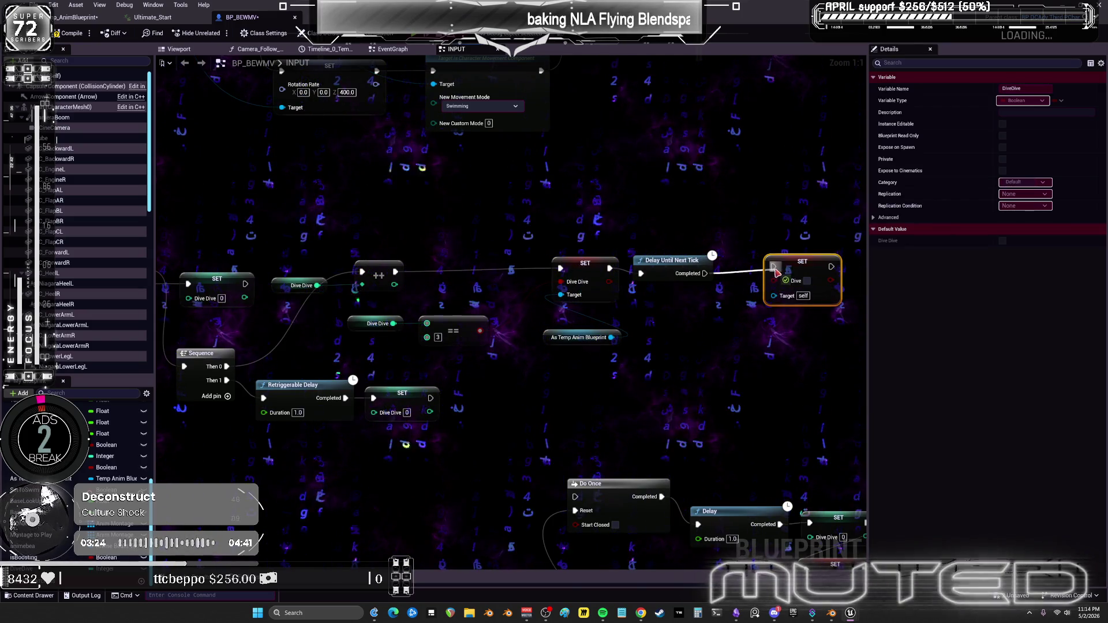
mouse_move(611, 337)
left_mouse_down()
mouse_move(779, 304)
mouse_move(774, 295)
left_mouse_up()
left_click_drag(656, 262, 650, 257)
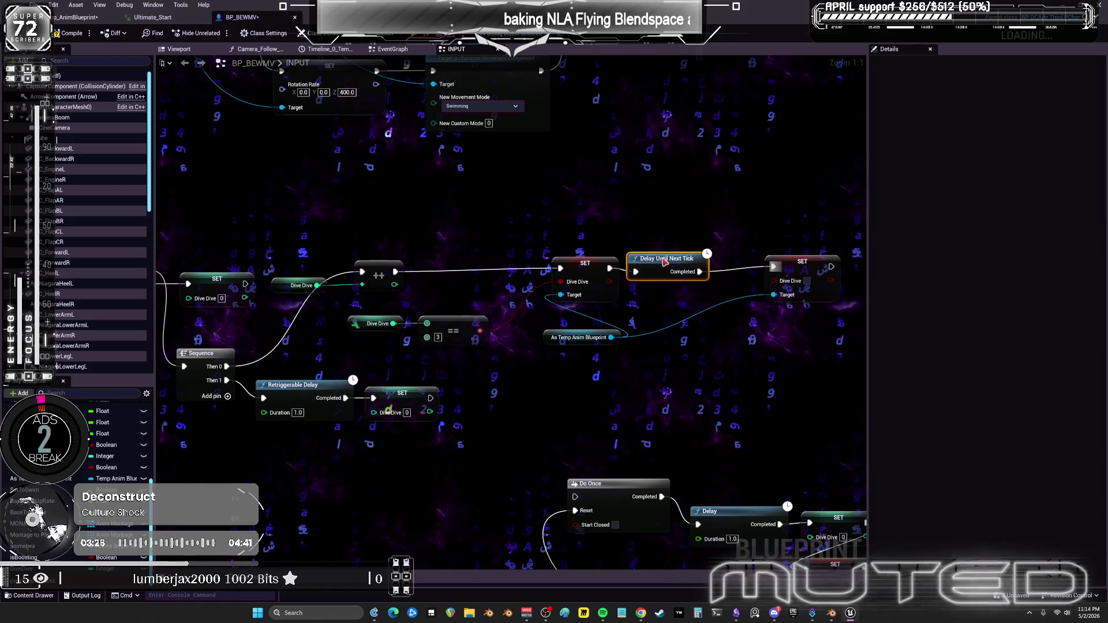
left_click_drag(797, 262, 746, 264)
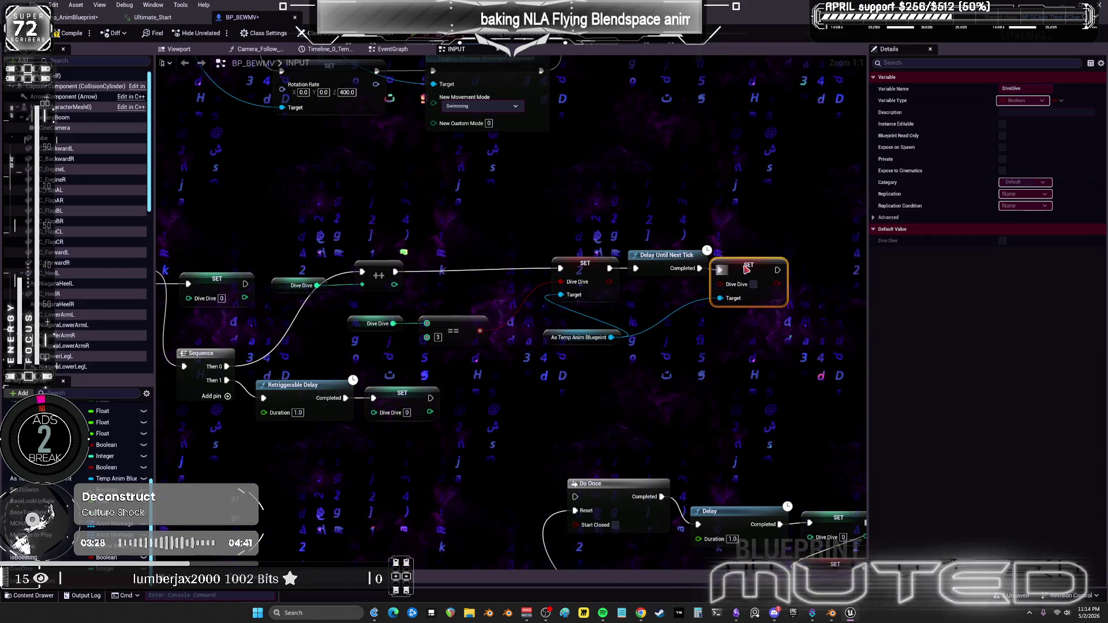
right_click(489, 298)
left_click(484, 245)
left_click(585, 317)
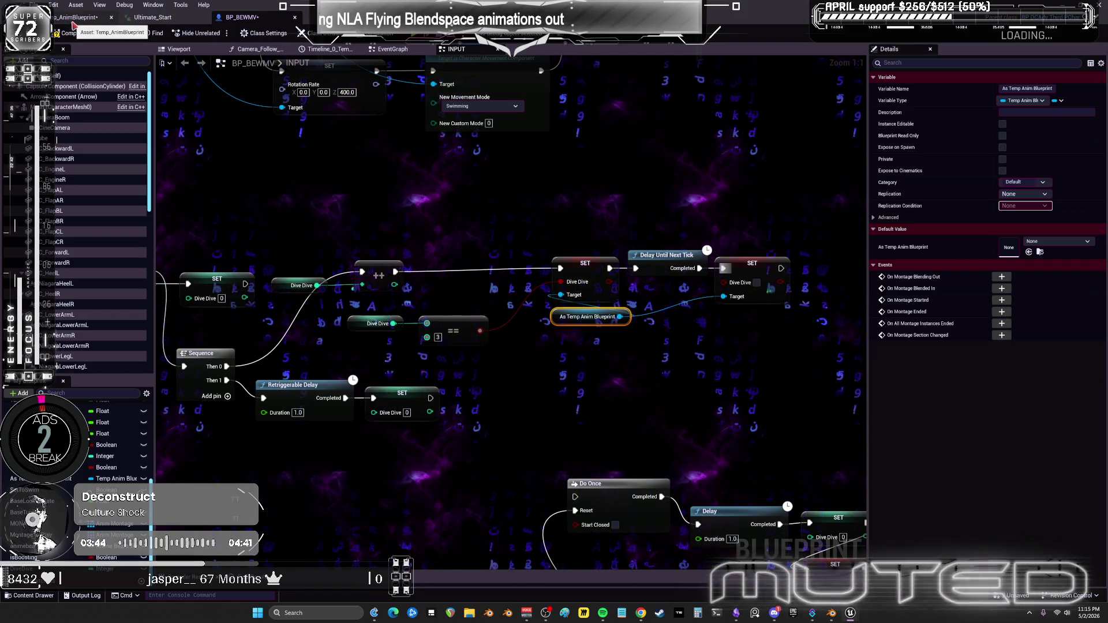
left_click(91, 19)
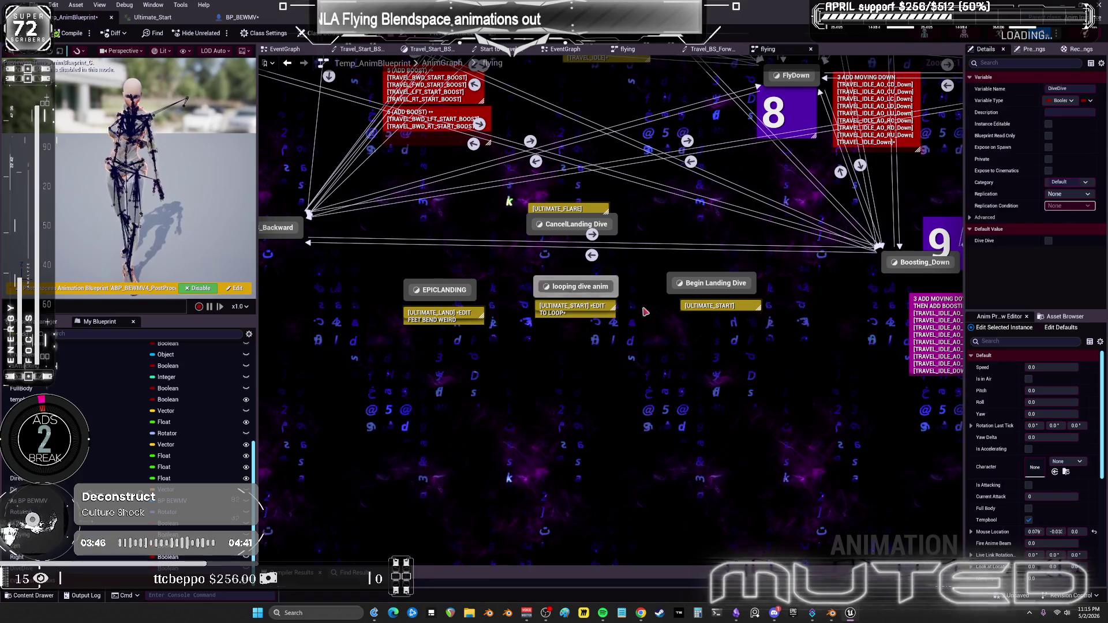
Create a FlyDown to Begin Landing Dive transition whose rule uses the Dive Dive variable.
scroll(610, 257, "down", 2)
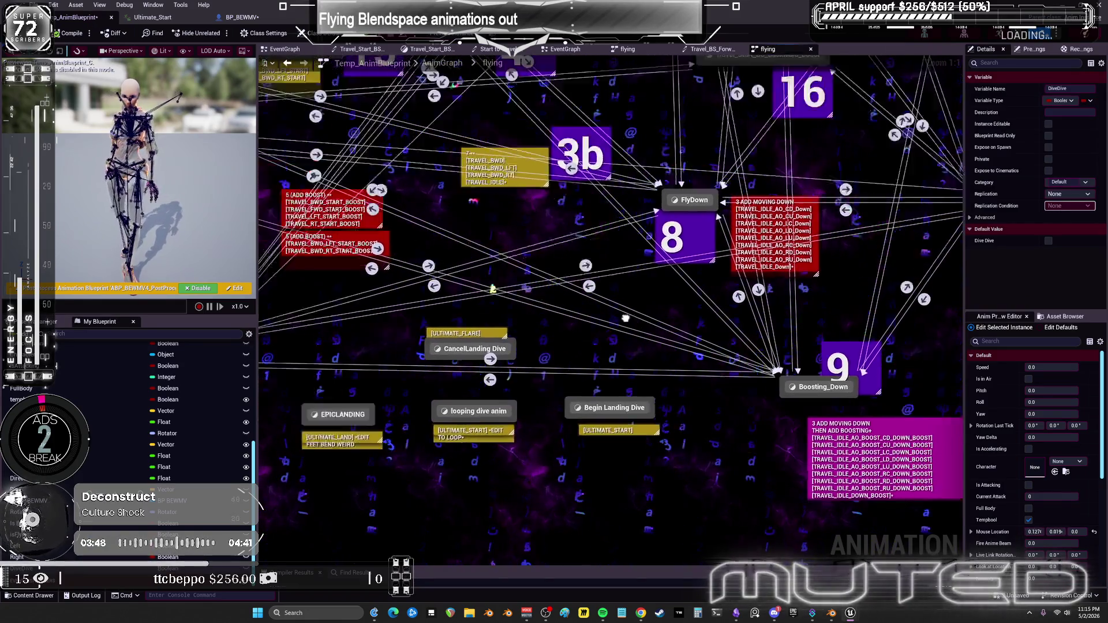
scroll(447, 208, "down", 1)
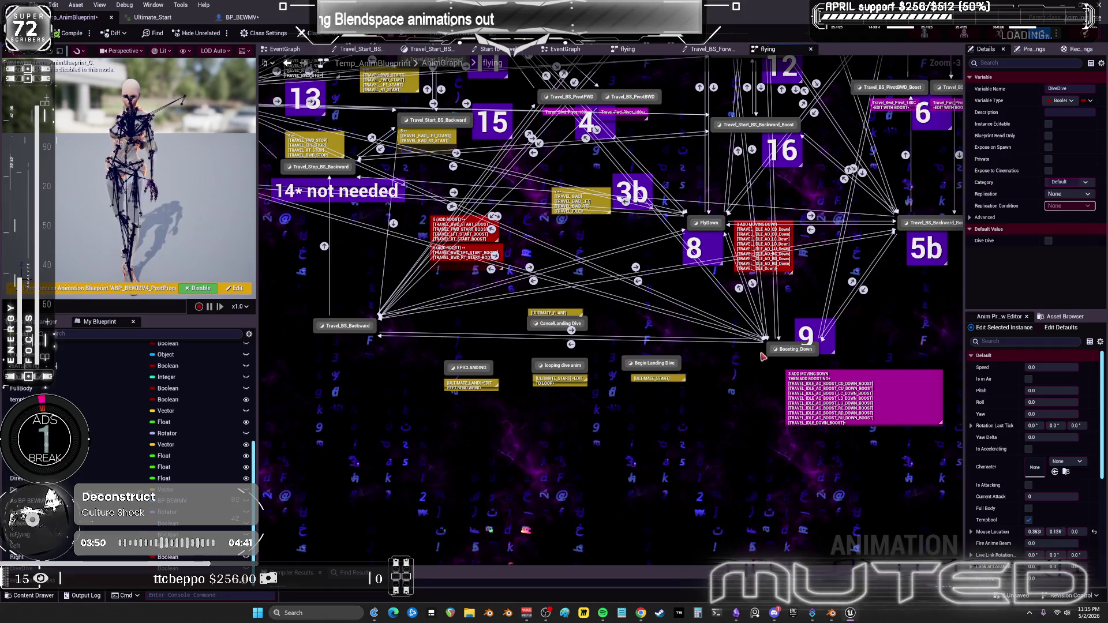
mouse_move(510, 287)
left_mouse_down()
mouse_move(567, 327)
mouse_move(675, 322)
mouse_move(301, 187)
mouse_move(567, 278)
mouse_move(550, 345)
left_mouse_up()
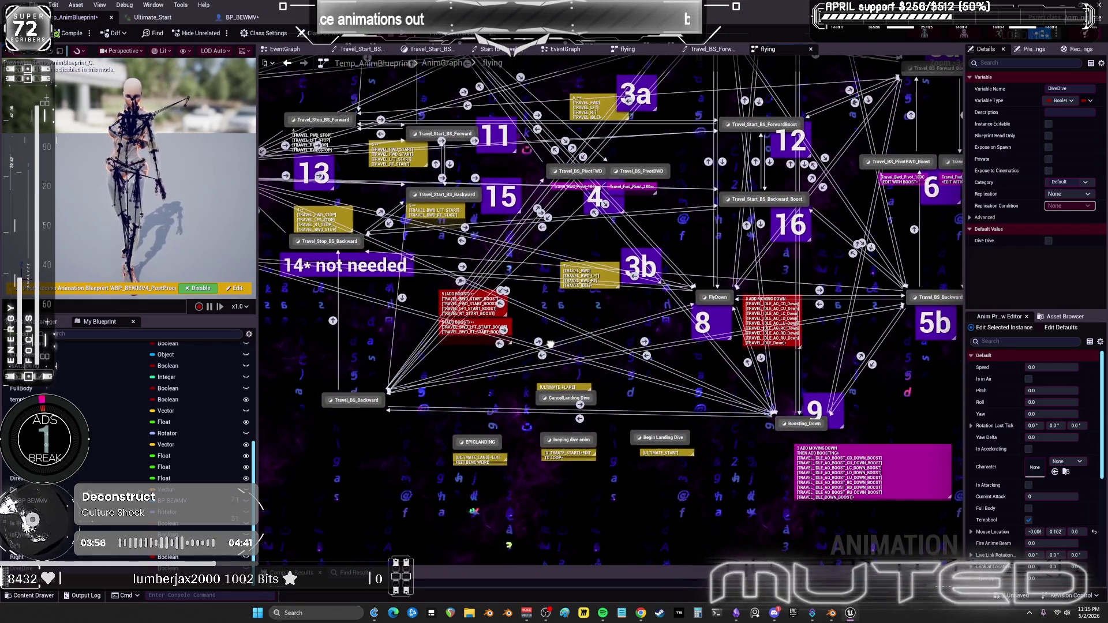
left_click_drag(419, 337, 408, 504)
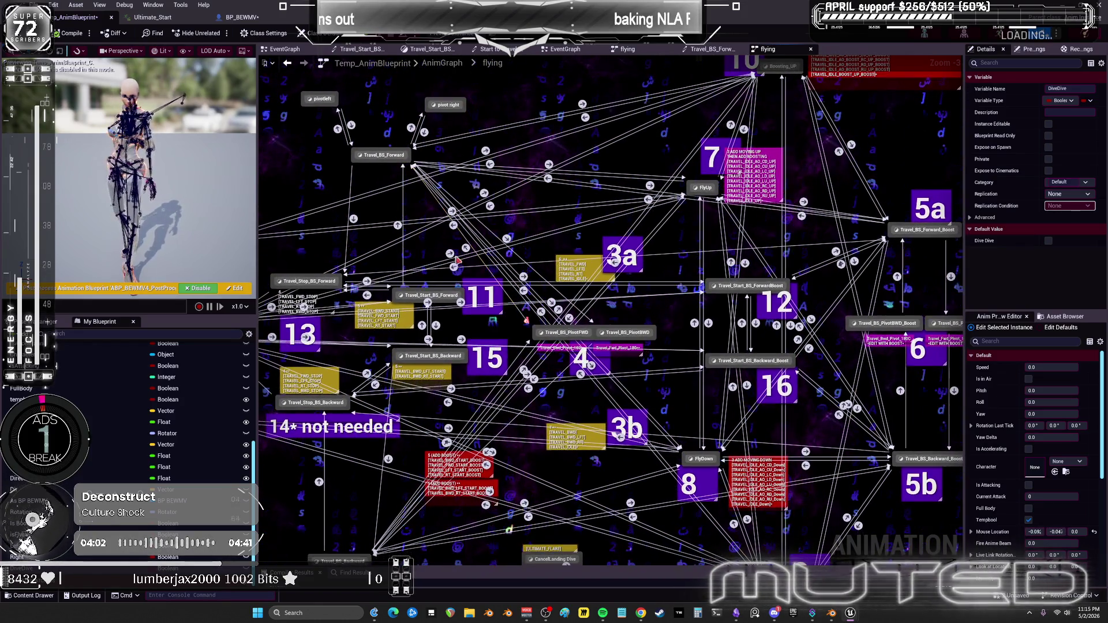
left_click(386, 160)
left_click_drag(715, 387, 690, 309)
left_click(616, 203)
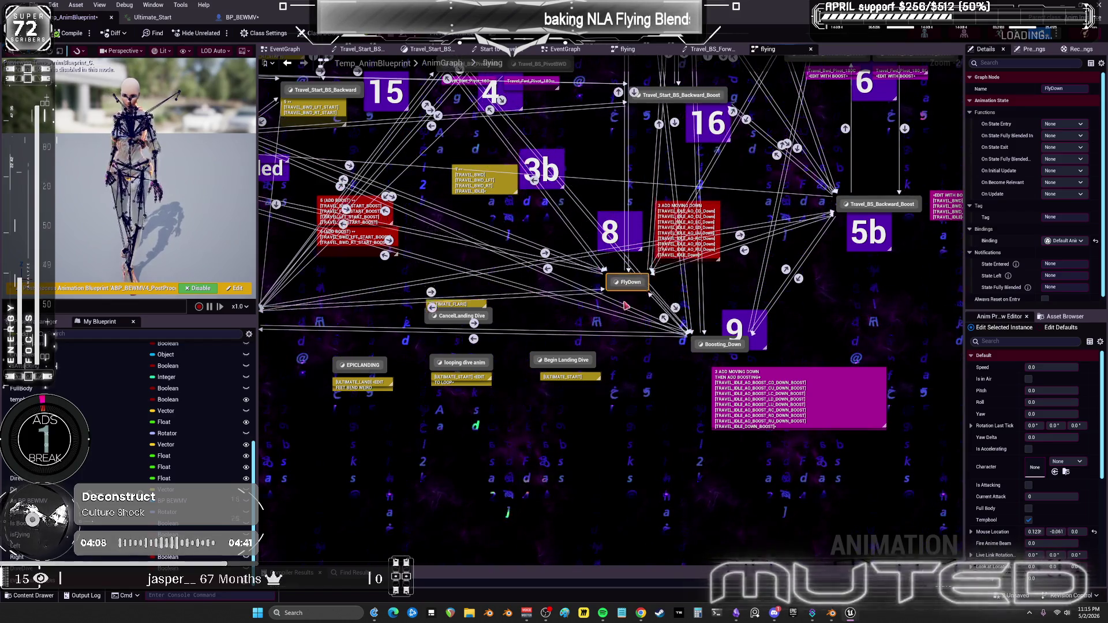
left_click_drag(567, 374, 557, 243)
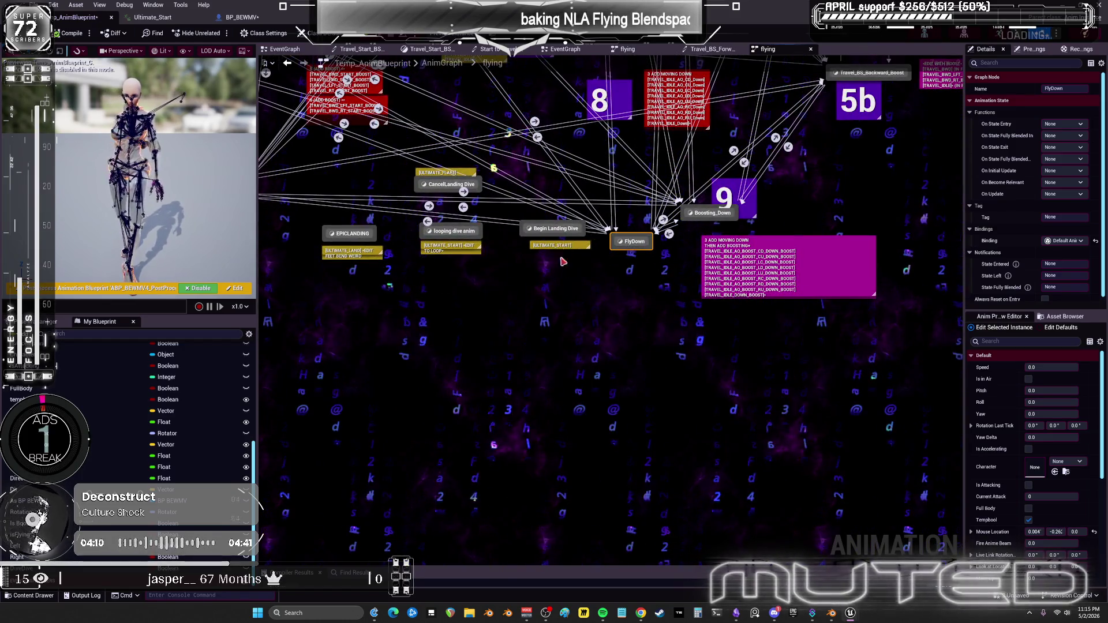
left_click_drag(622, 252, 595, 316)
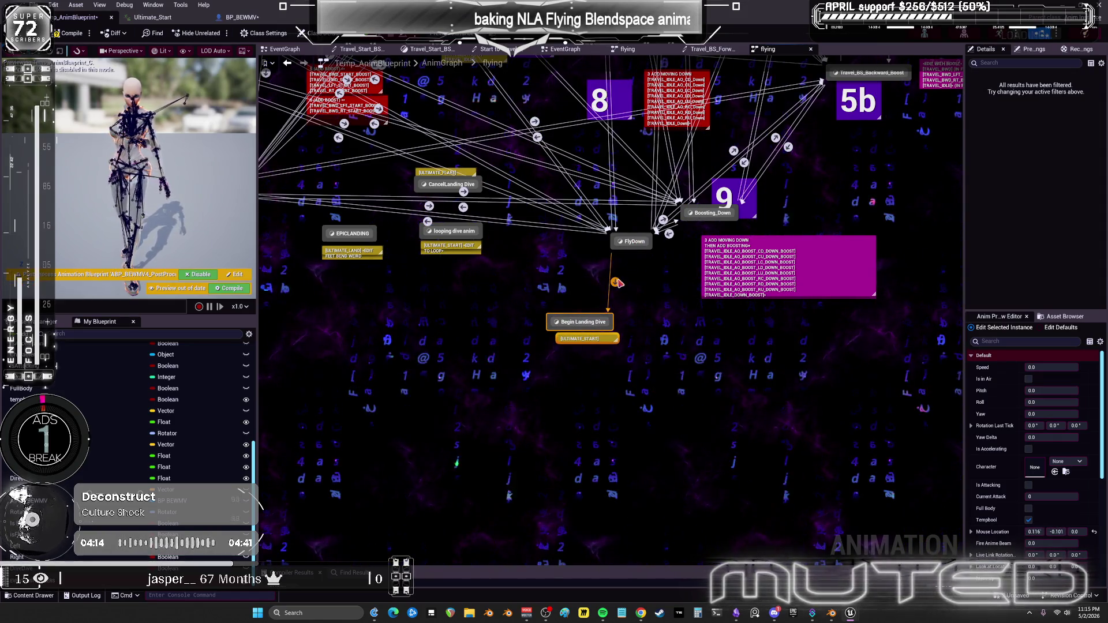
double_click(606, 281)
mouse_move(23, 568)
left_mouse_down()
mouse_move(355, 340)
mouse_move(427, 347)
mouse_move(586, 317)
left_mouse_up()
left_click(363, 345)
mouse_move(364, 344)
left_mouse_down()
mouse_move(499, 306)
mouse_move(531, 312)
left_mouse_up()
left_click(297, 62)
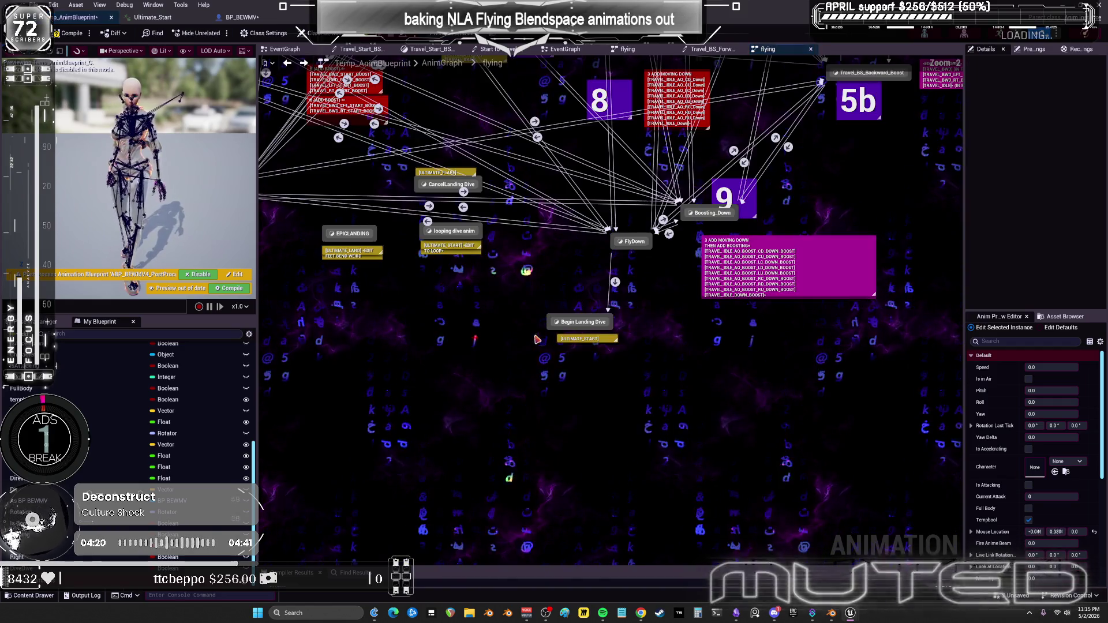
Move Begin Landing Dive up, lower the other landing states, and link Begin Landing Dive to looping dive anim.
left_click_drag(633, 392, 582, 348)
left_click_drag(636, 420, 582, 374)
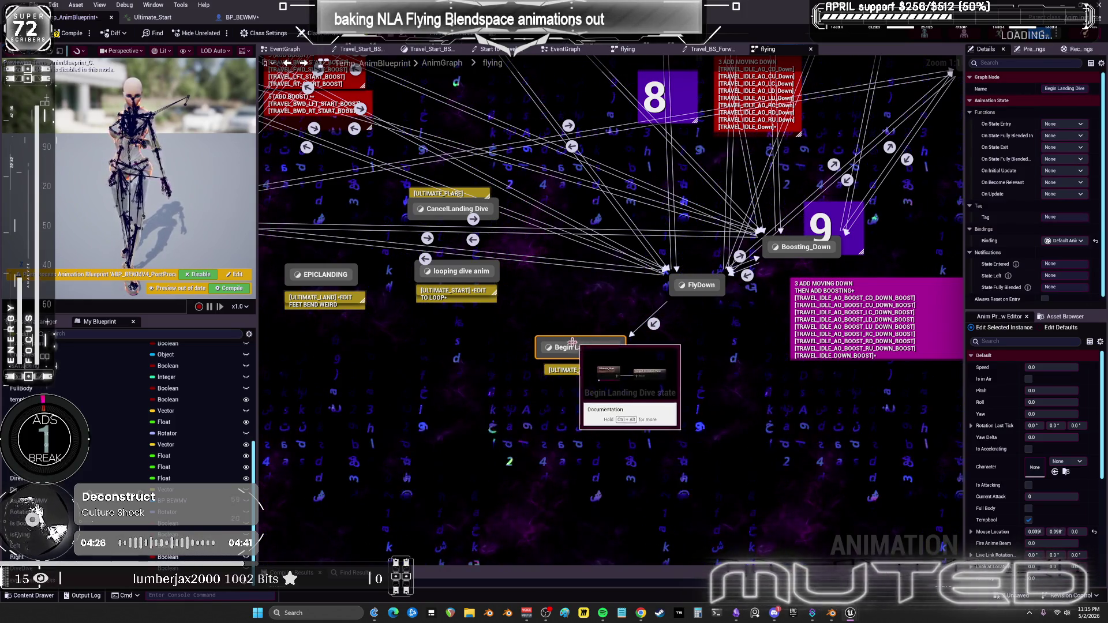
left_click_drag(508, 347, 408, 179)
left_click_drag(436, 226, 438, 347)
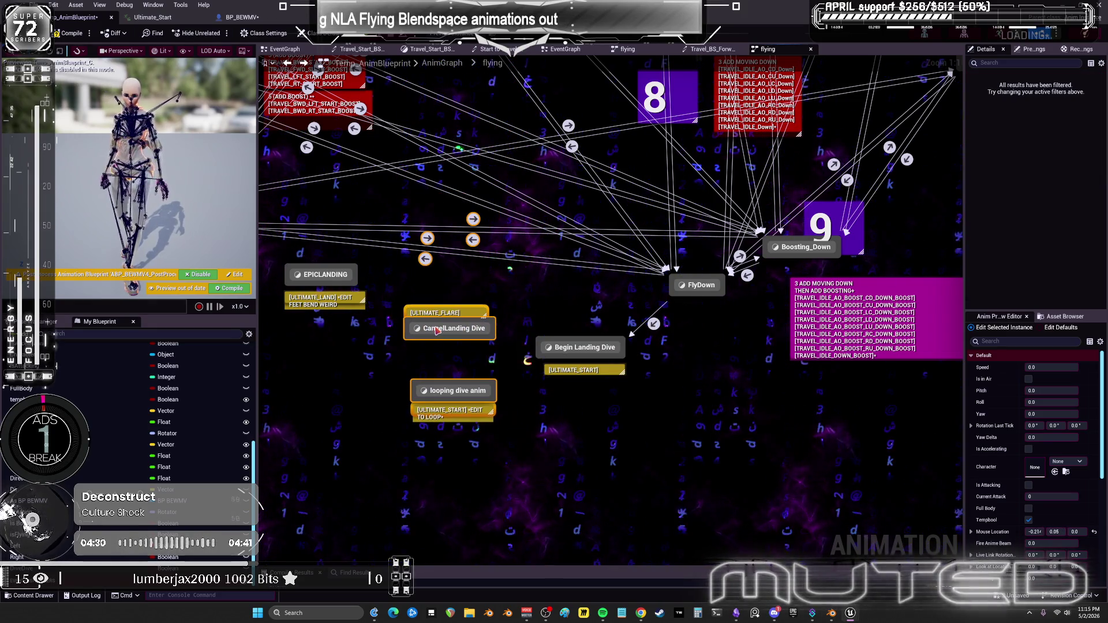
left_click(317, 273)
left_click_drag(317, 274, 313, 350)
left_click_drag(544, 301, 462, 334)
scroll(558, 302, "down", 5)
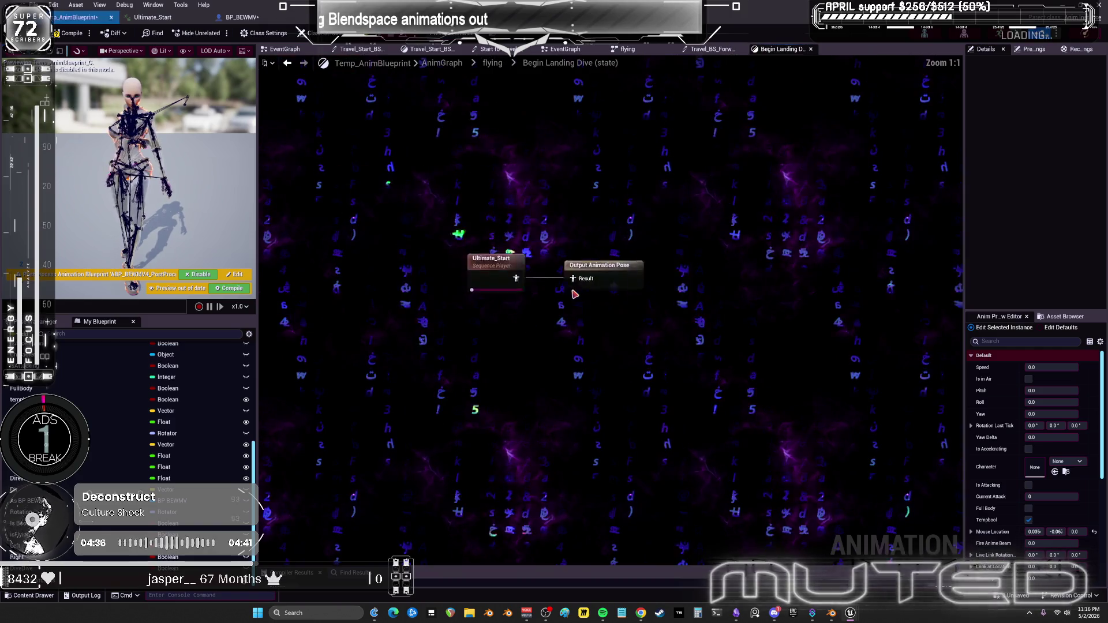
Make the transition rule require Time Remaining (Ultimate_Start) less than 0.25 for Can Enter Transition.
scroll(538, 318, "up", 5)
double_click(528, 320)
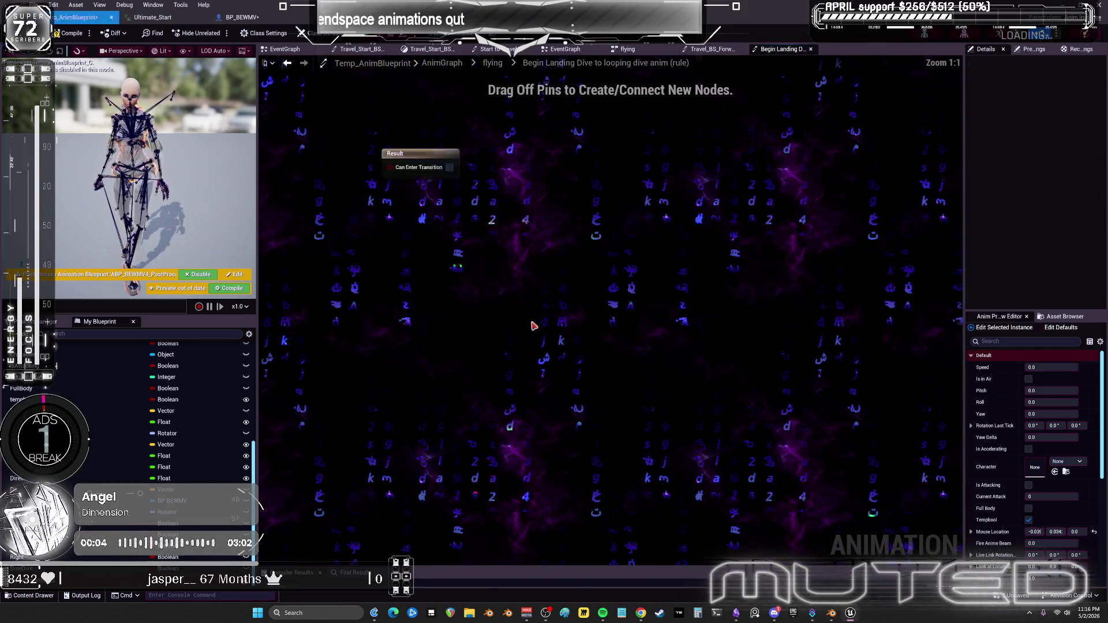
right_click(411, 281)
type("ultimate s")
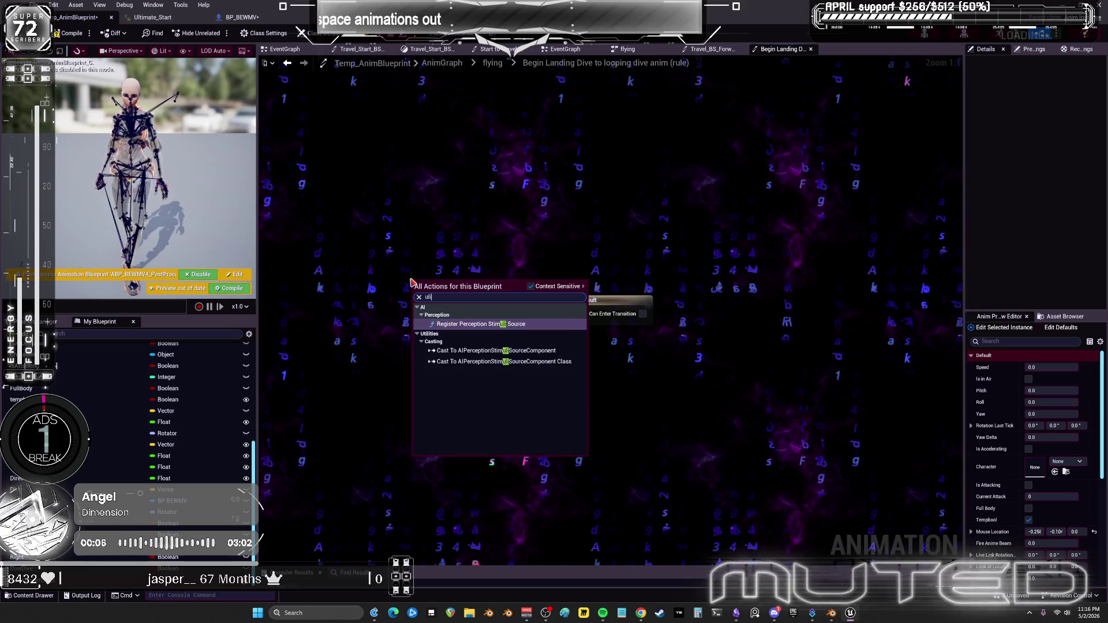
type("taa")
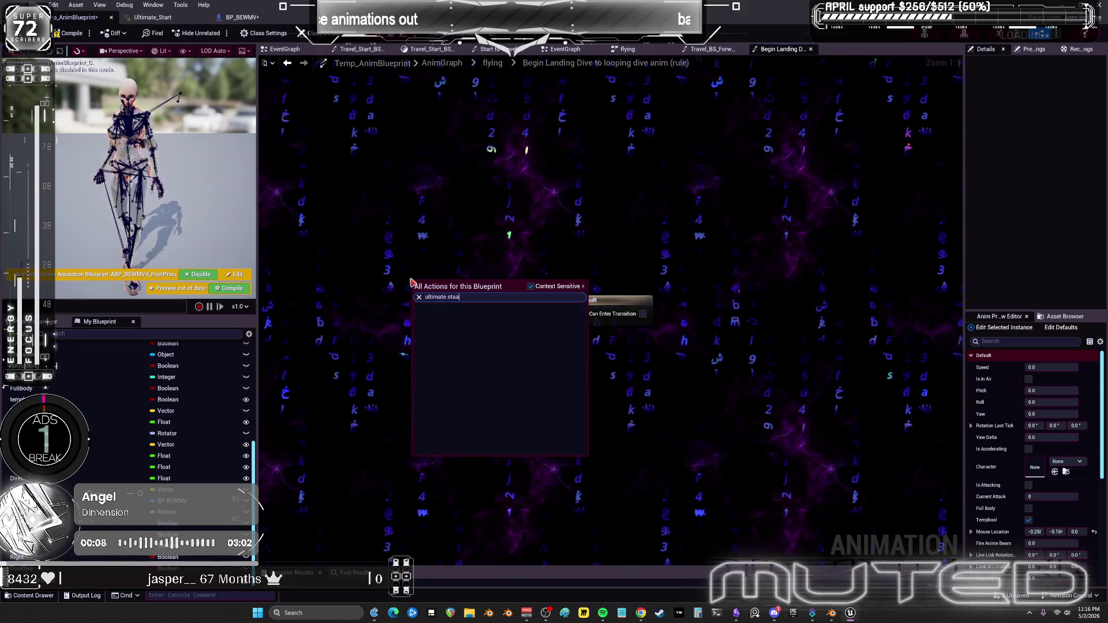
type("rt")
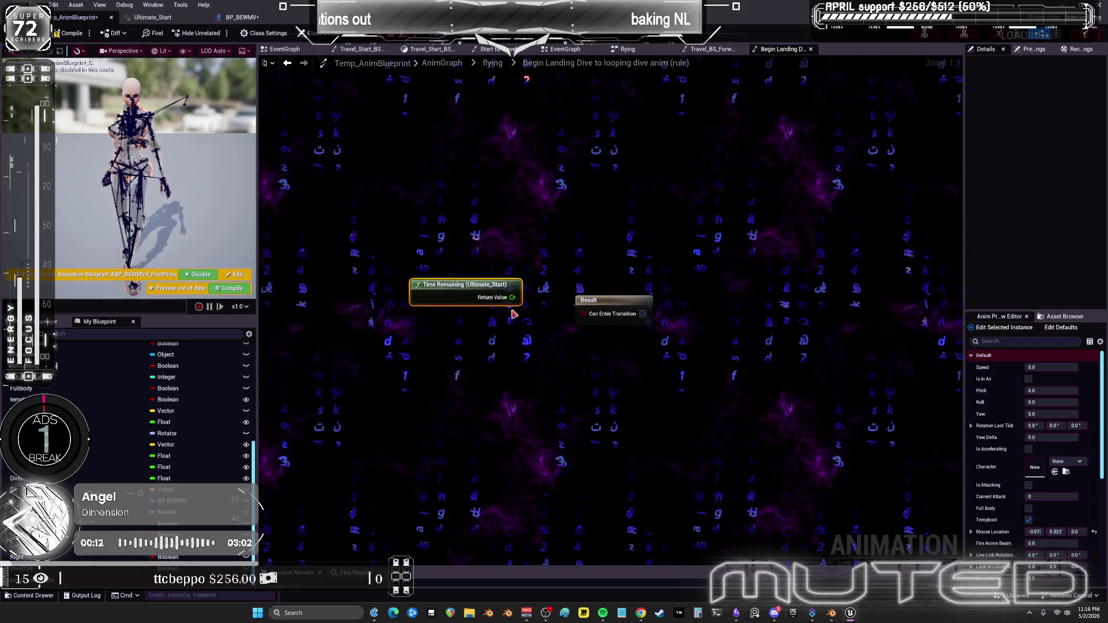
left_click_drag(521, 349, 519, 360)
type("ess")
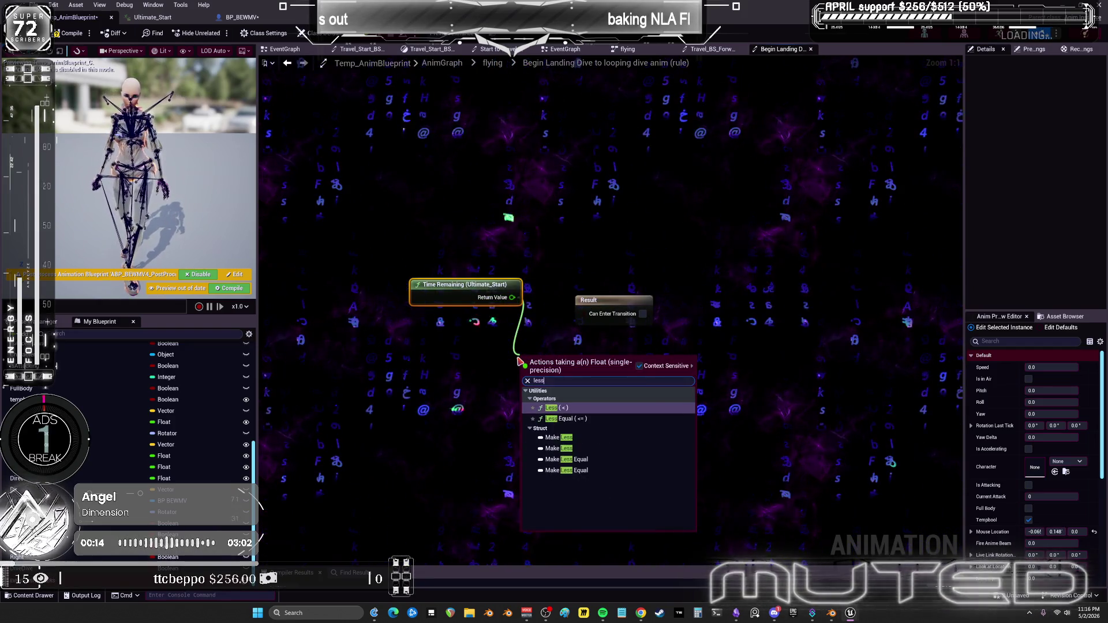
left_click(552, 413)
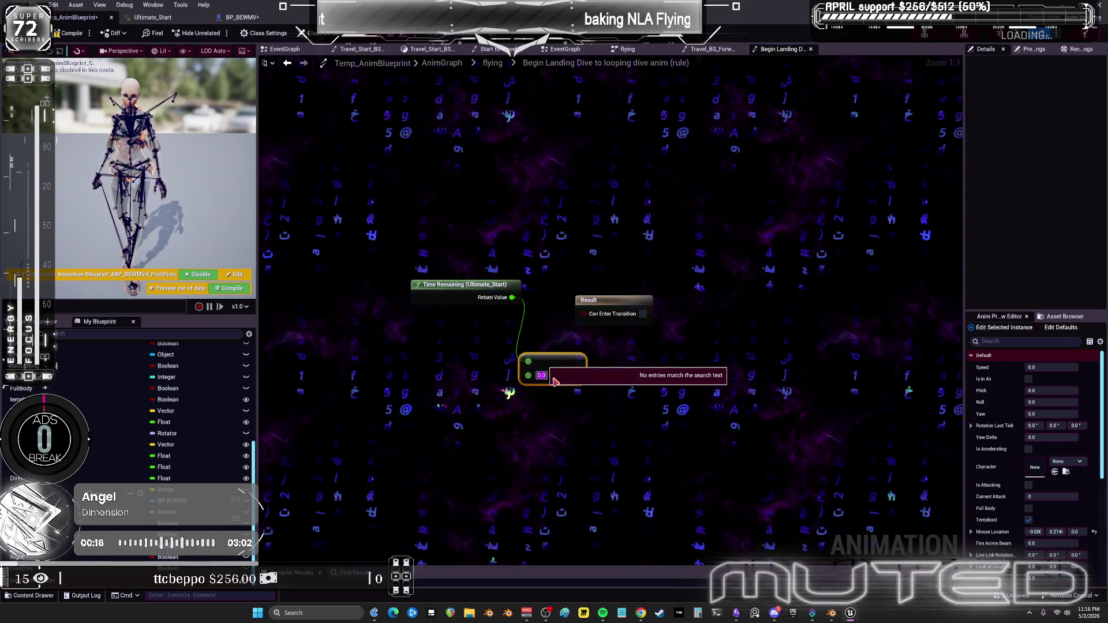
left_click(542, 375)
type("0.25")
mouse_move(580, 369)
left_mouse_down()
mouse_move(635, 340)
mouse_move(584, 312)
left_mouse_up()
left_click(624, 306)
left_click(492, 63)
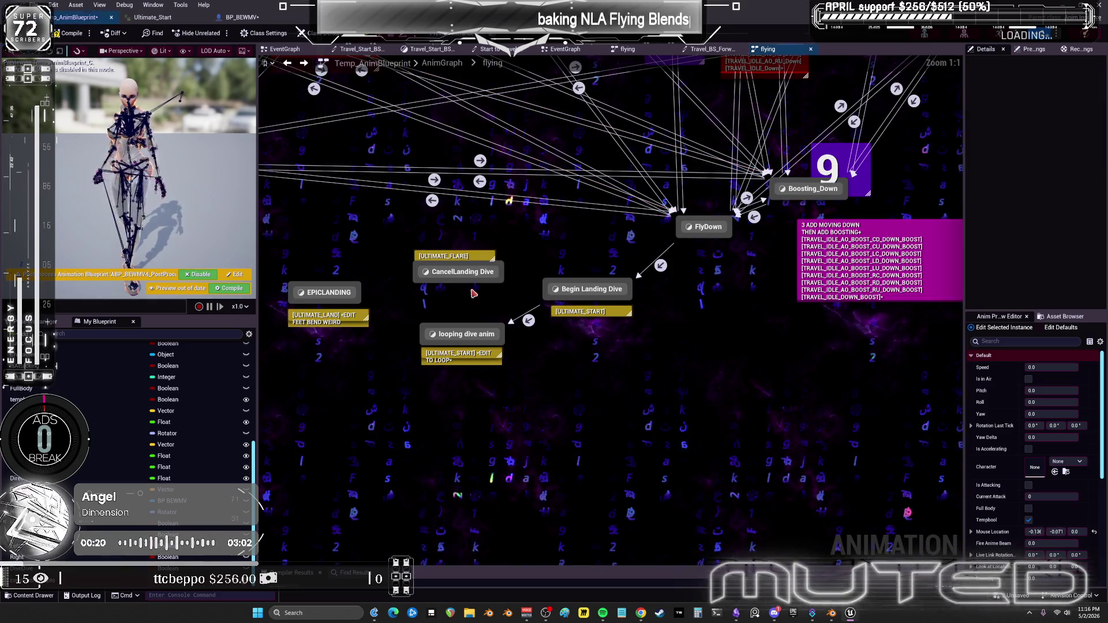
Review the flying state machine, nudge EPICLANDING slightly, and switch back to the BP_BEWMV blueprint.
scroll(449, 312, "down", 2)
mouse_move(478, 307)
left_mouse_down()
mouse_move(530, 327)
mouse_move(523, 386)
mouse_move(564, 396)
left_mouse_up()
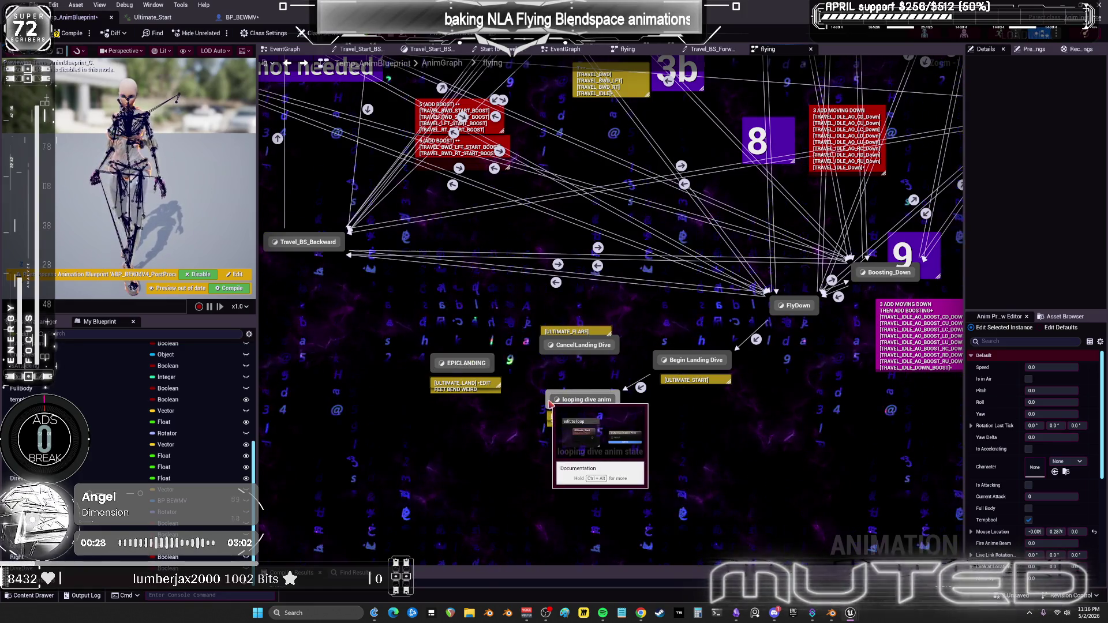
left_click(473, 365)
scroll(473, 366, "up", 1)
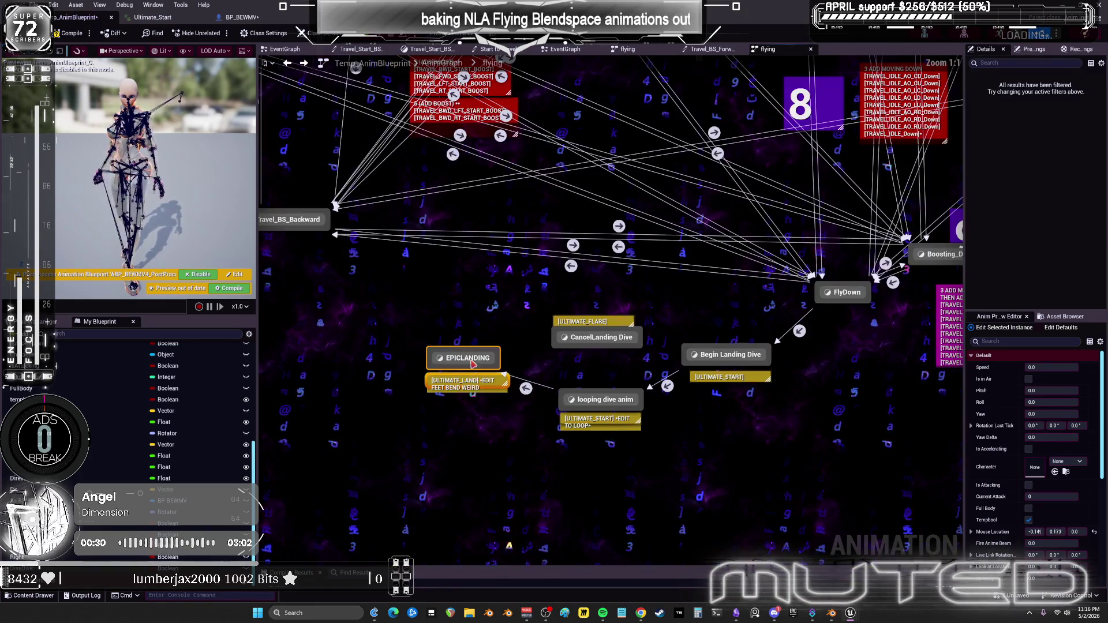
left_click_drag(460, 388, 458, 390)
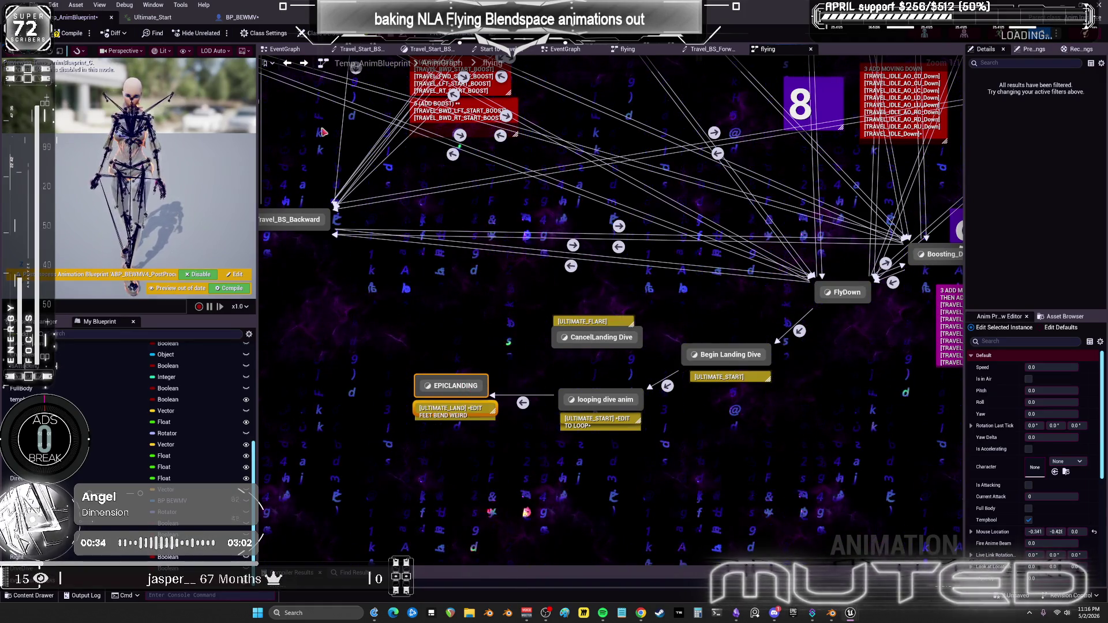
key("ctrl+Tab")
scroll(694, 376, "down", 1)
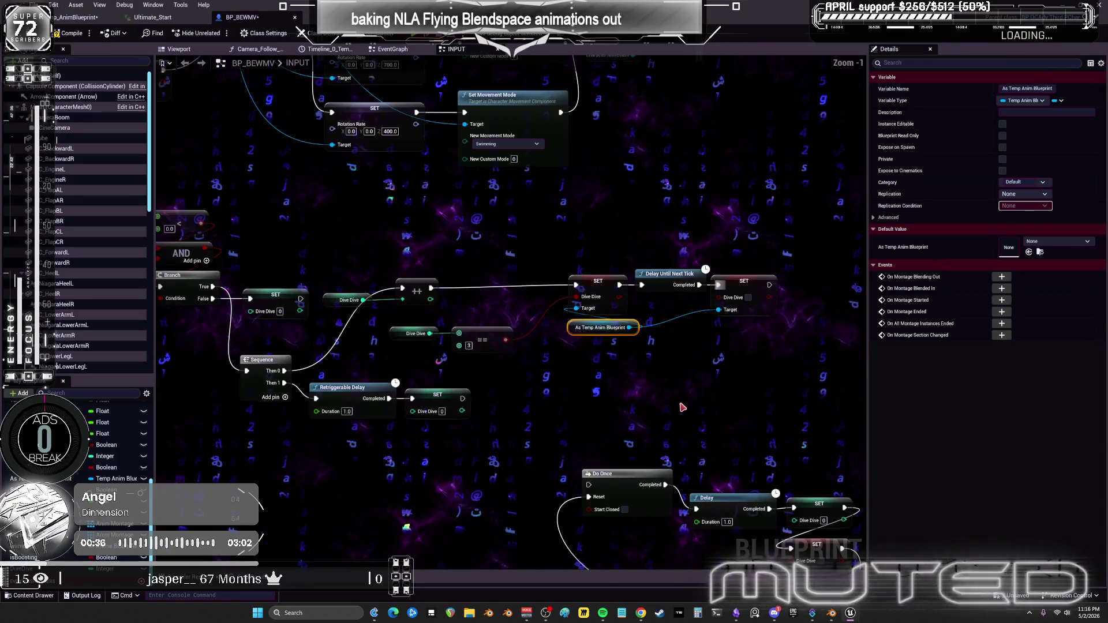
Promote the SET node's pin to a new Boolean variable named isDiving.
scroll(517, 404, "down", 2)
scroll(483, 339, "up", 2)
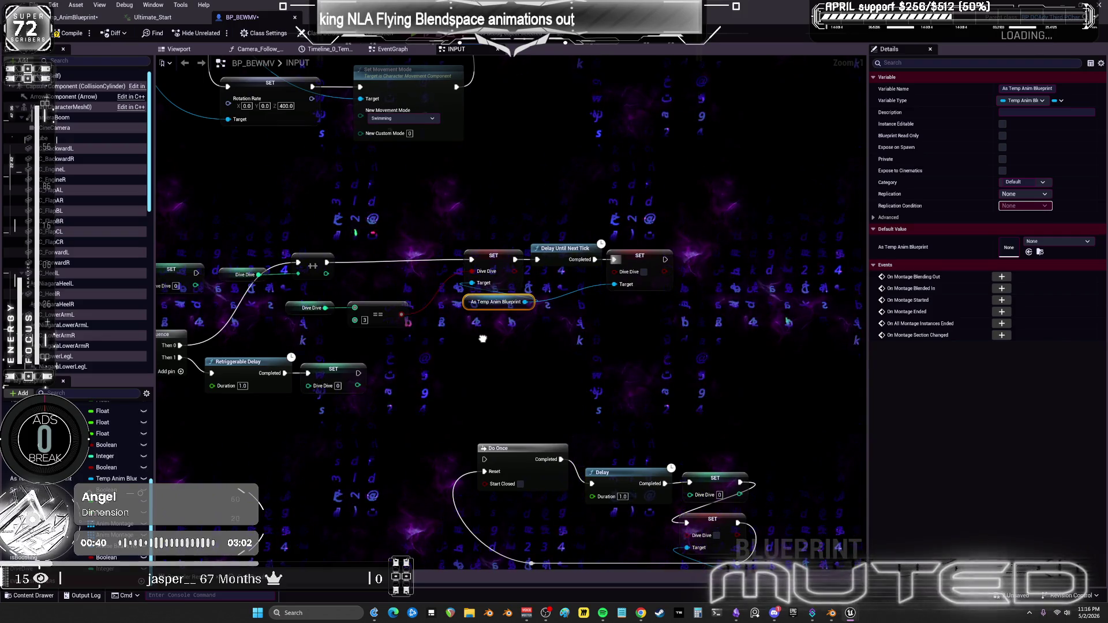
left_click_drag(482, 339, 328, 370)
scroll(416, 346, "up", 1)
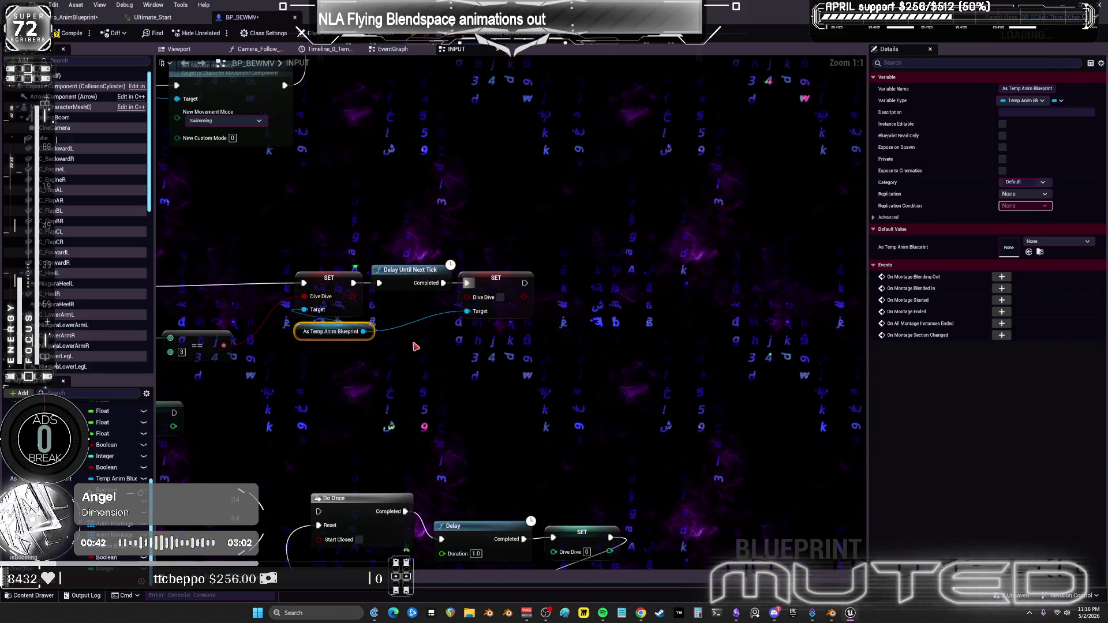
right_click(524, 298)
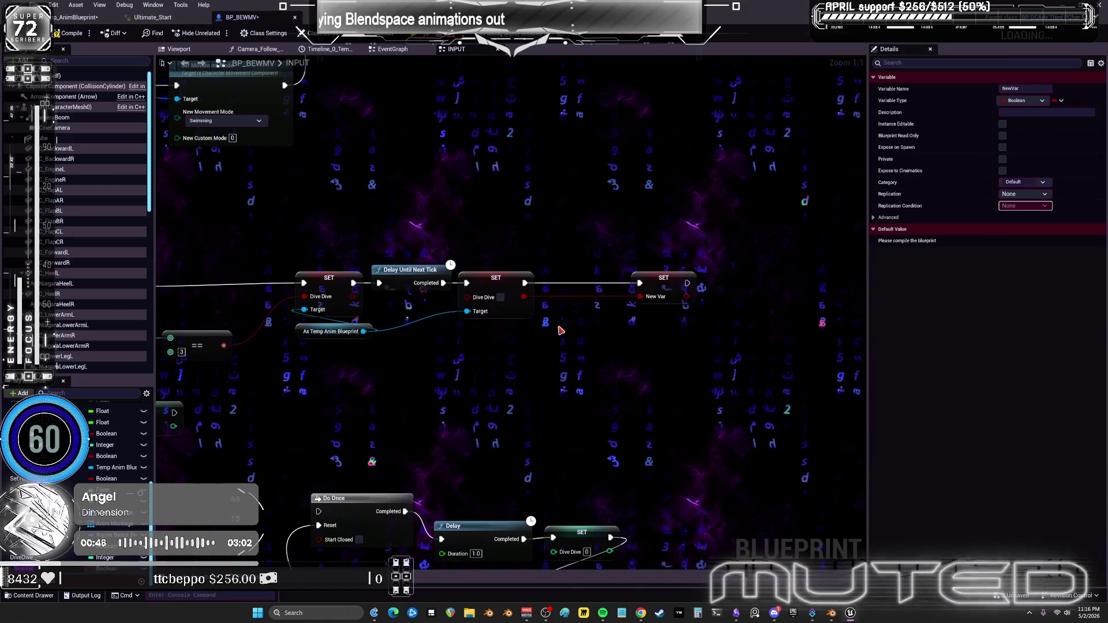
left_click(1012, 89)
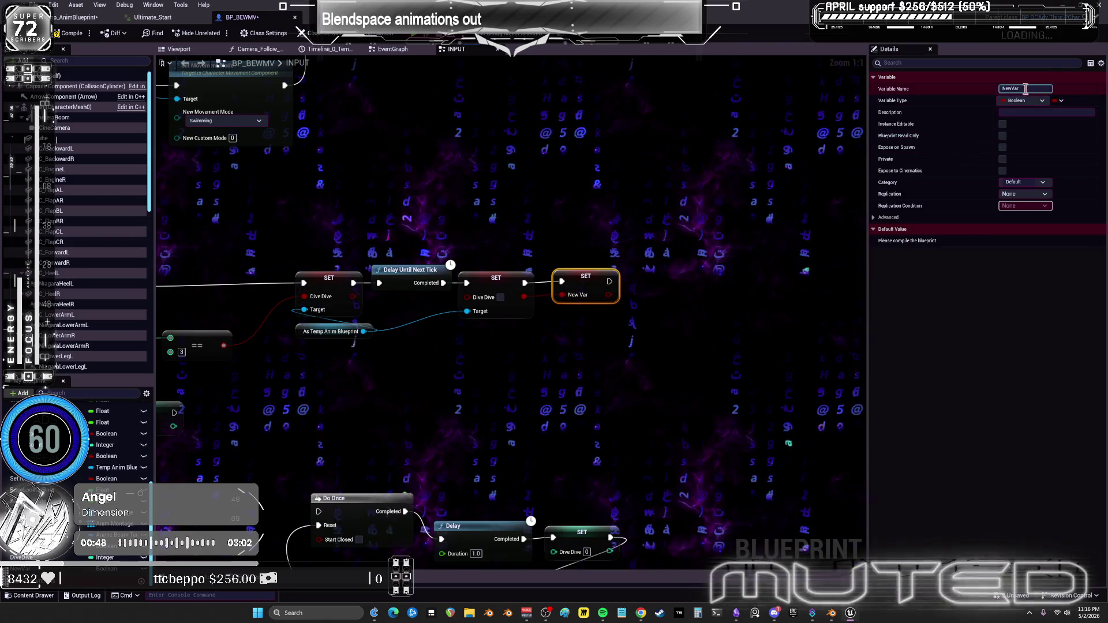
type("isDiving")
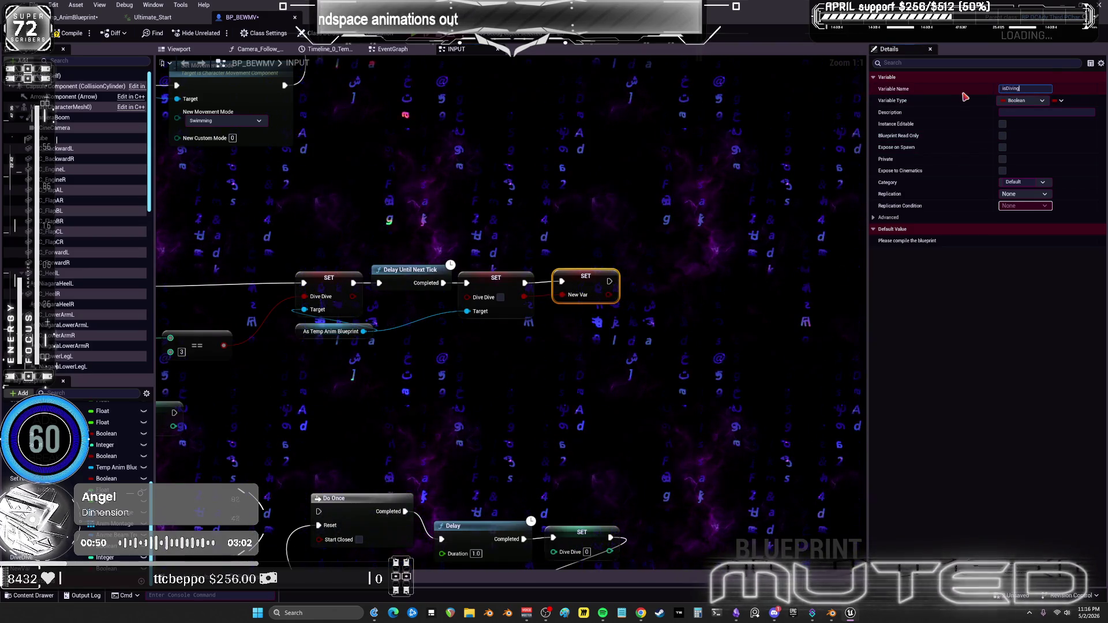
key("Return")
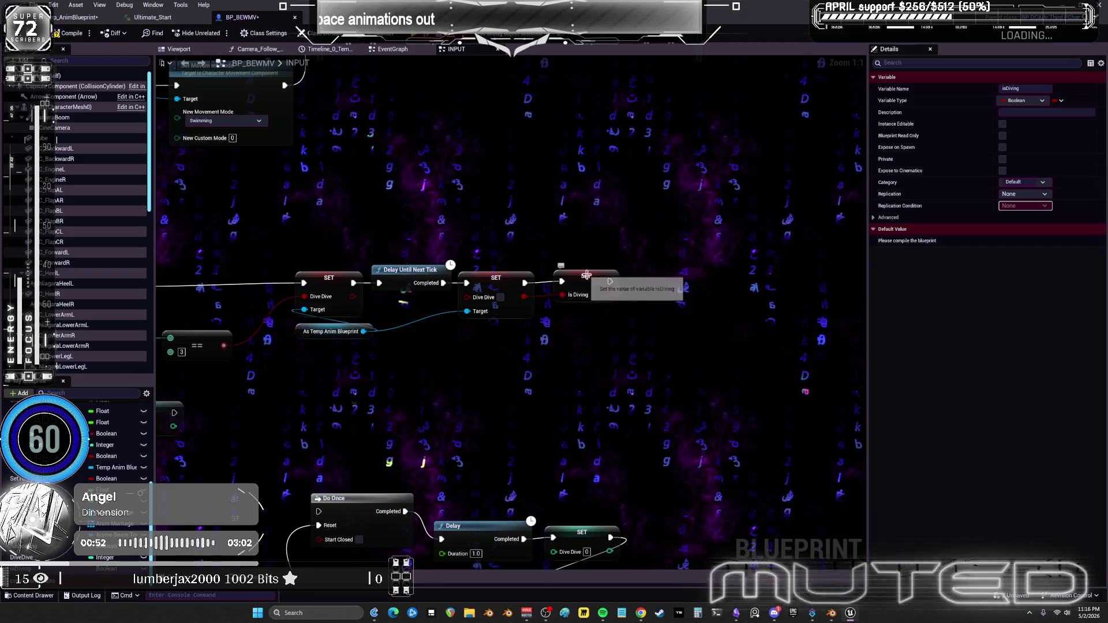
left_click_drag(586, 275, 580, 282)
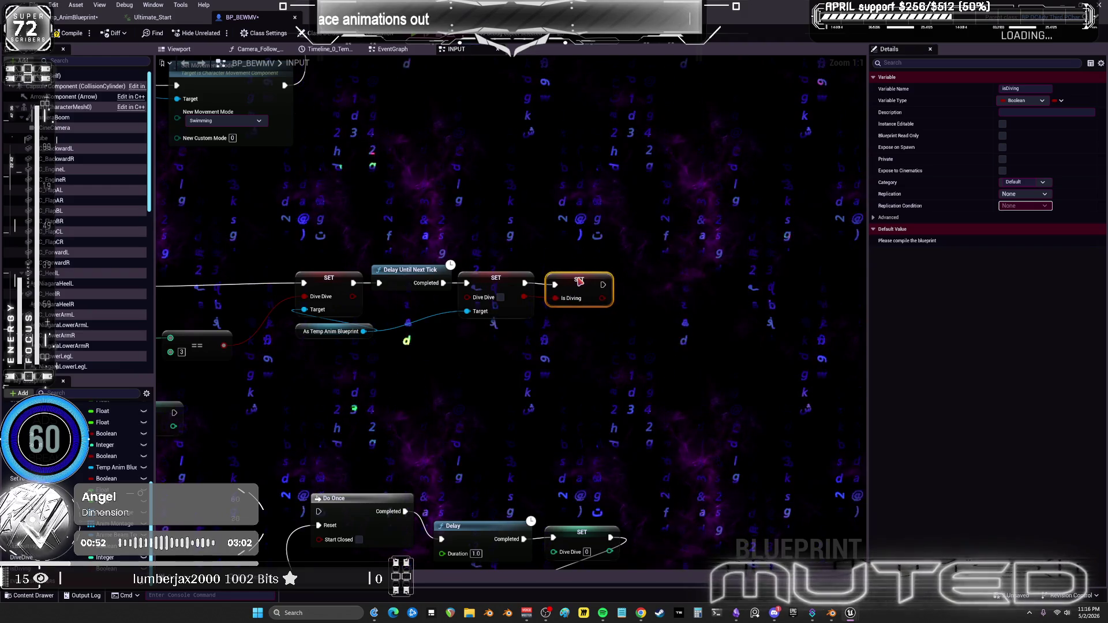
right_click(604, 291)
left_click(889, 217)
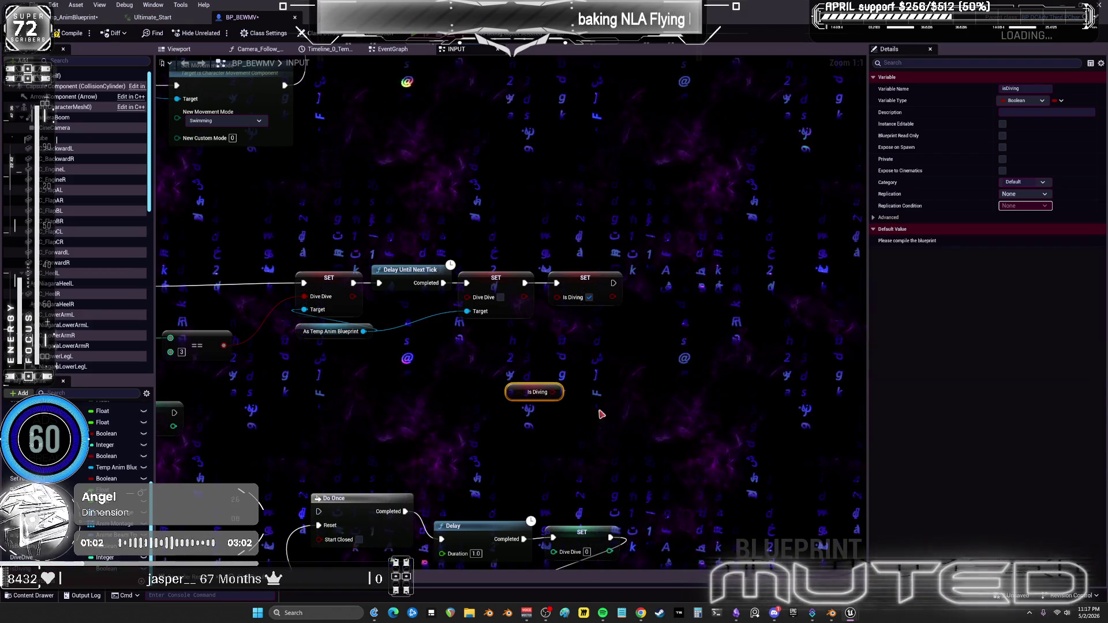
Zoom out across BP_BEWMV's INPUT graph.
scroll(500, 375, "down", 5)
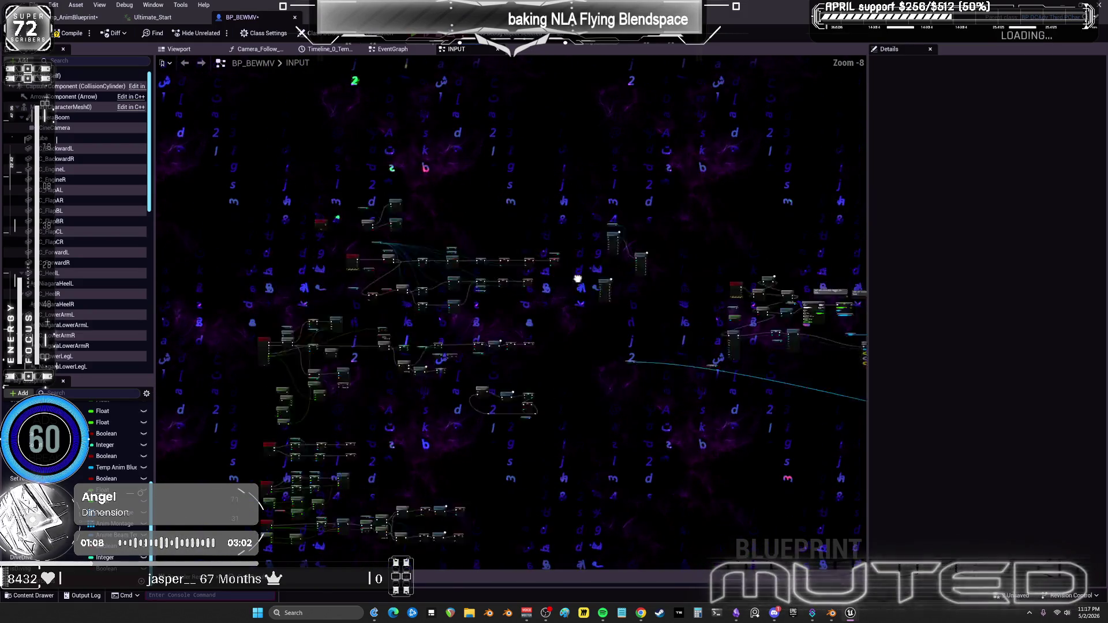
scroll(651, 197, "down", 3)
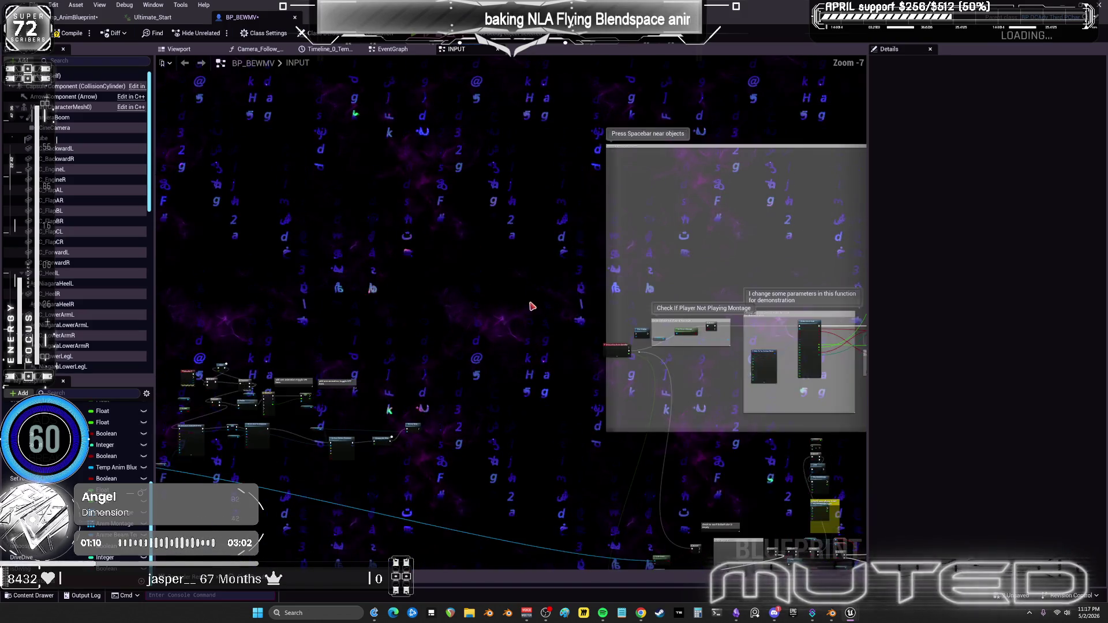
scroll(455, 297, "down", 7)
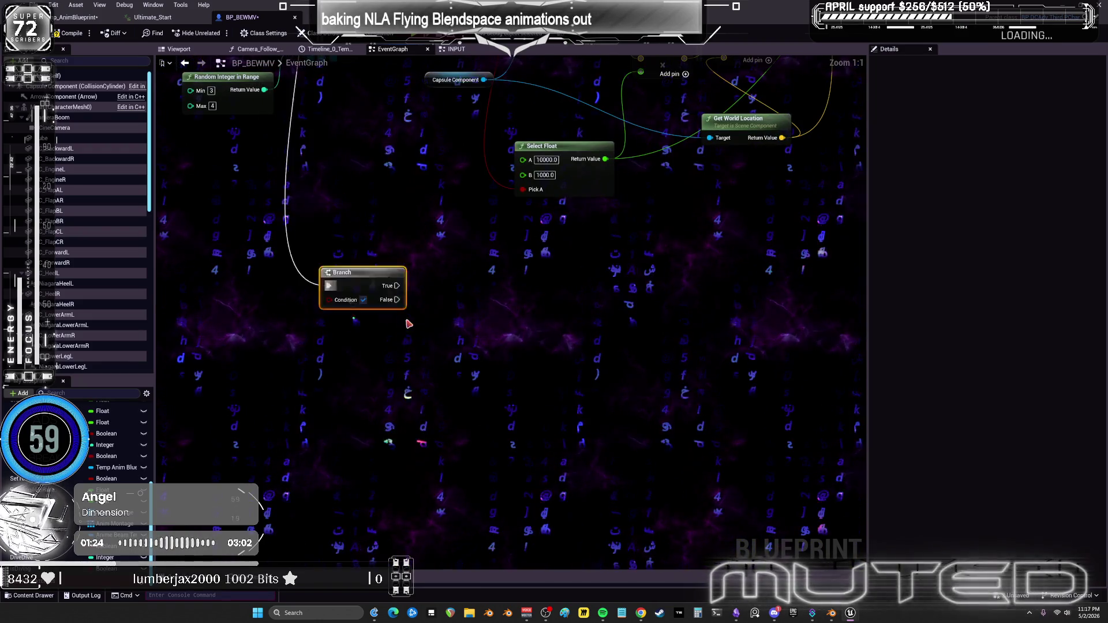
Place an Is Diving getter and add a Line Trace By Channel fed by the Branch's True output.
left_click_drag(276, 360, 277, 361)
left_click_drag(376, 341, 359, 319)
type("line trac")
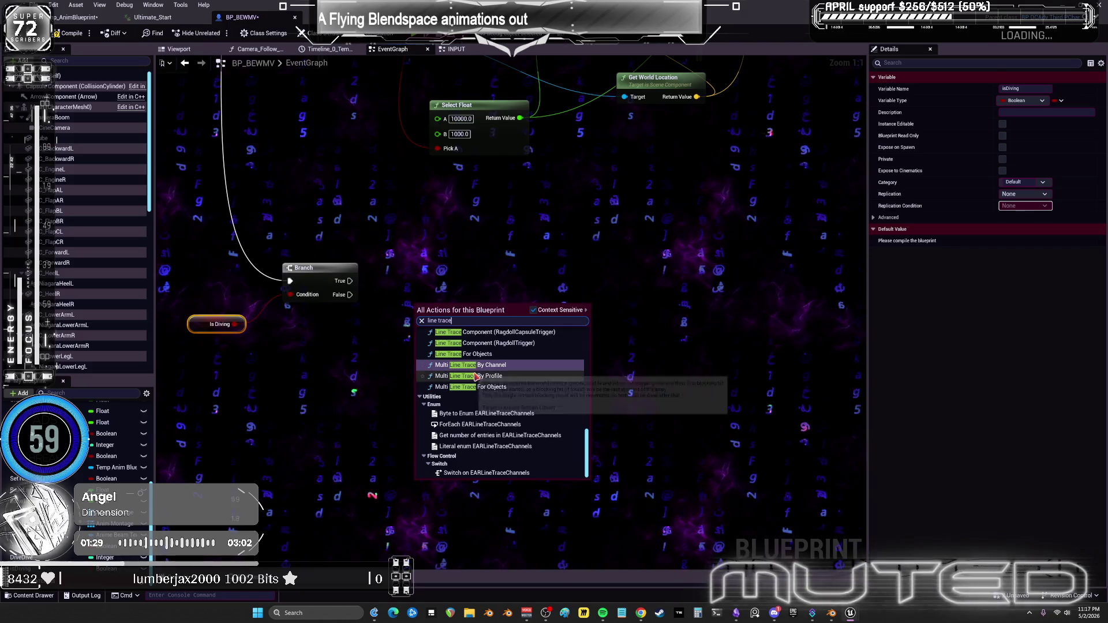
type("e")
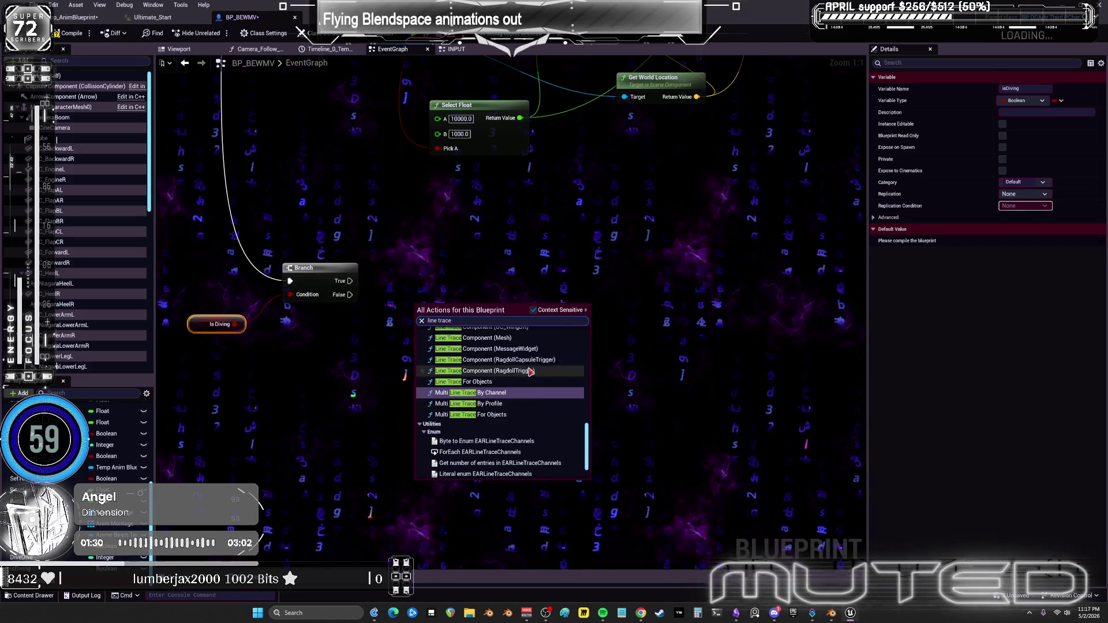
scroll(531, 369, "up", 5)
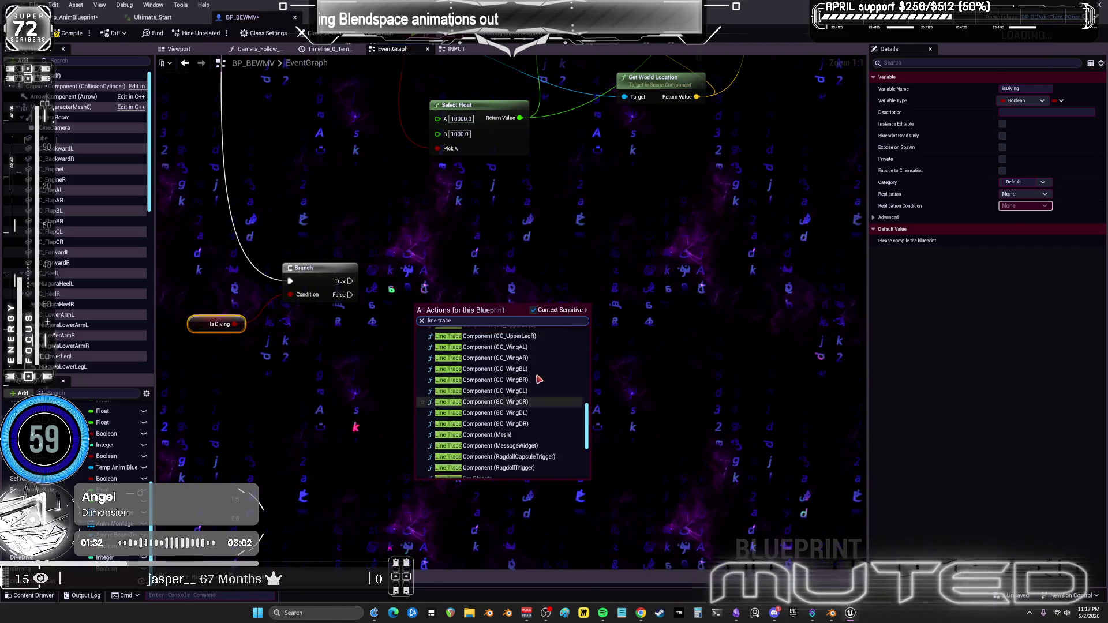
scroll(535, 381, "up", 6)
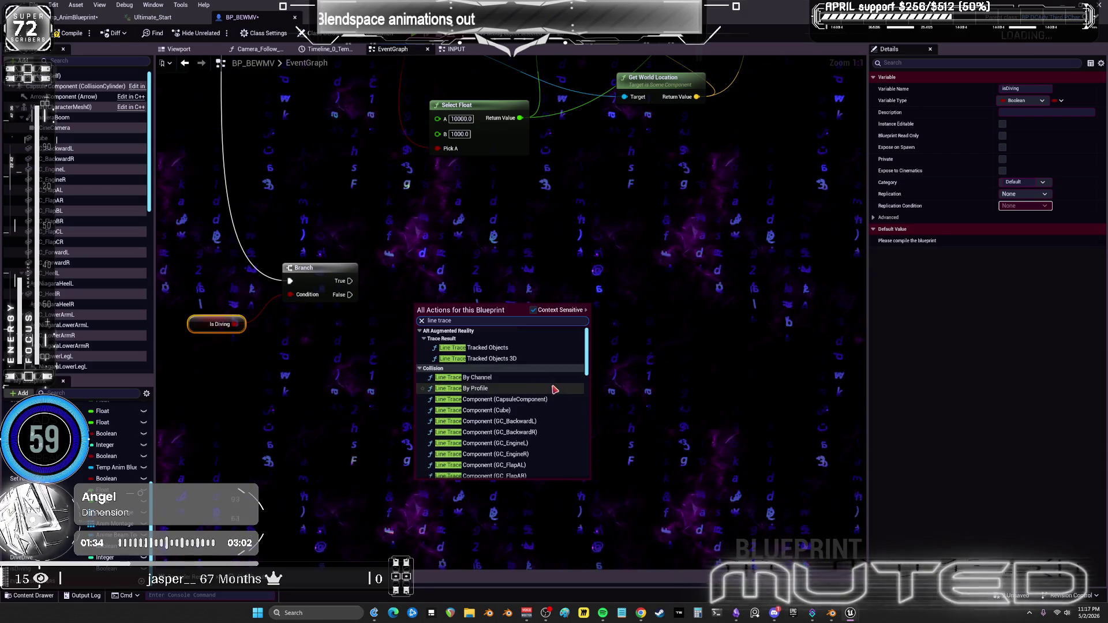
scroll(536, 380, "down", 3)
scroll(520, 381, "up", 3)
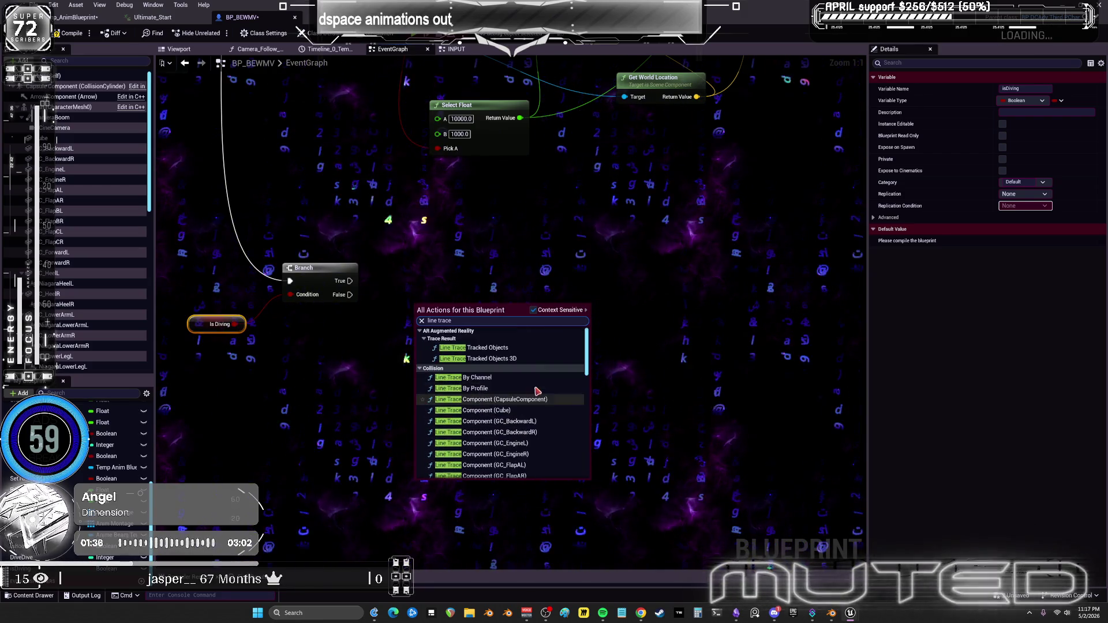
left_click(481, 378)
mouse_move(350, 281)
left_mouse_down()
mouse_move(456, 337)
mouse_move(502, 269)
left_mouse_up()
left_click_drag(61, 107, 316, 342)
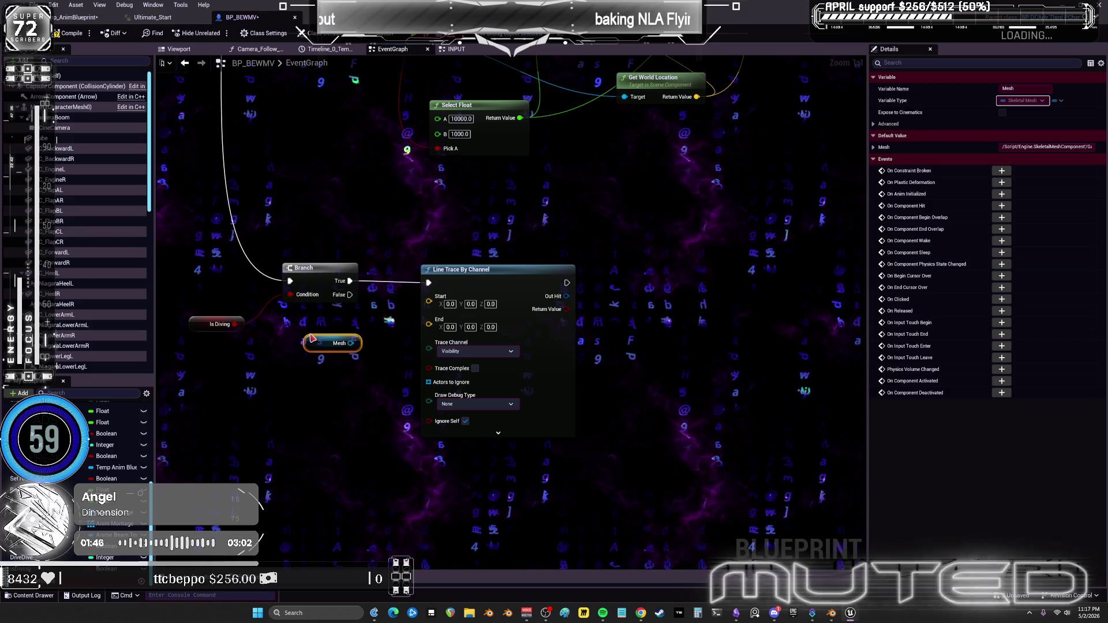
Replace the loose Mesh getter with Get World Location and wire it to the trace Start.
key("Delete")
right_click(315, 359)
type("get world")
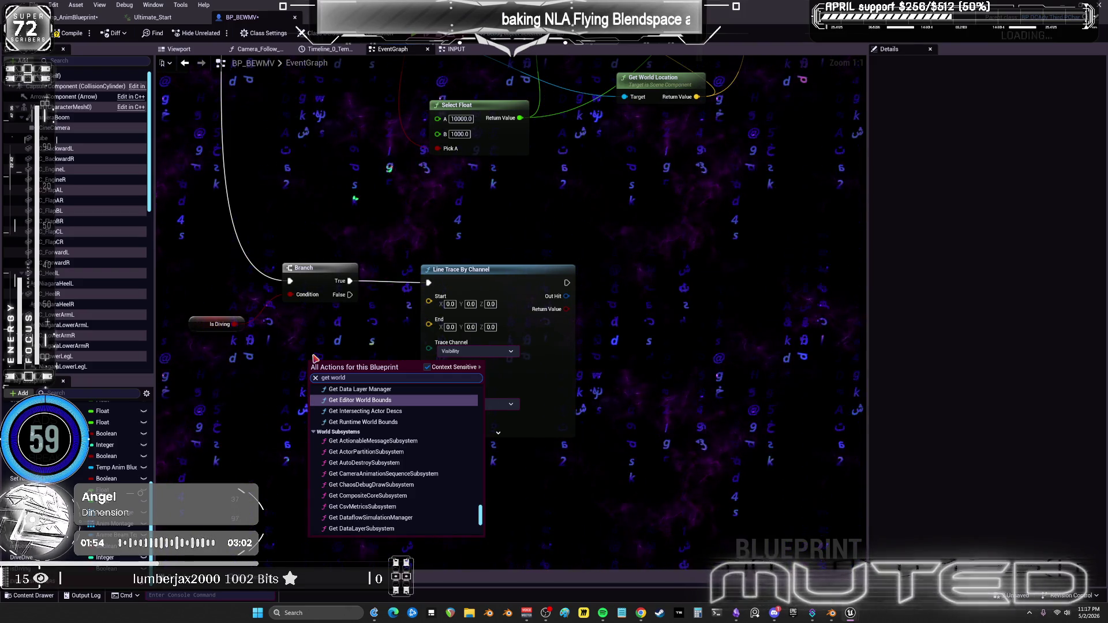
type(" location")
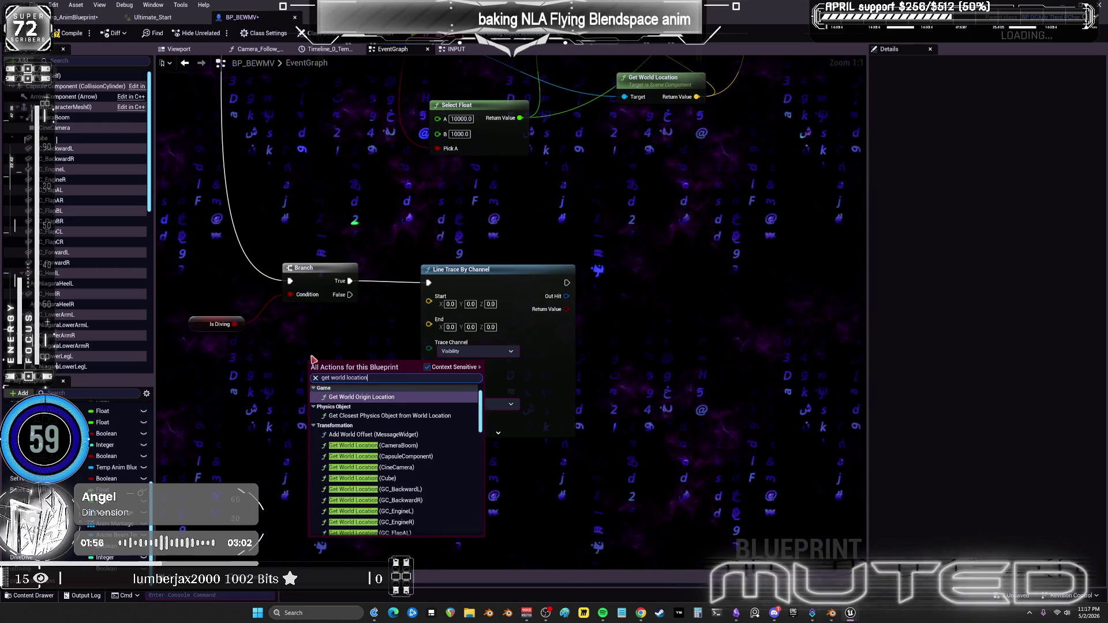
left_click_drag(480, 413, 502, 553)
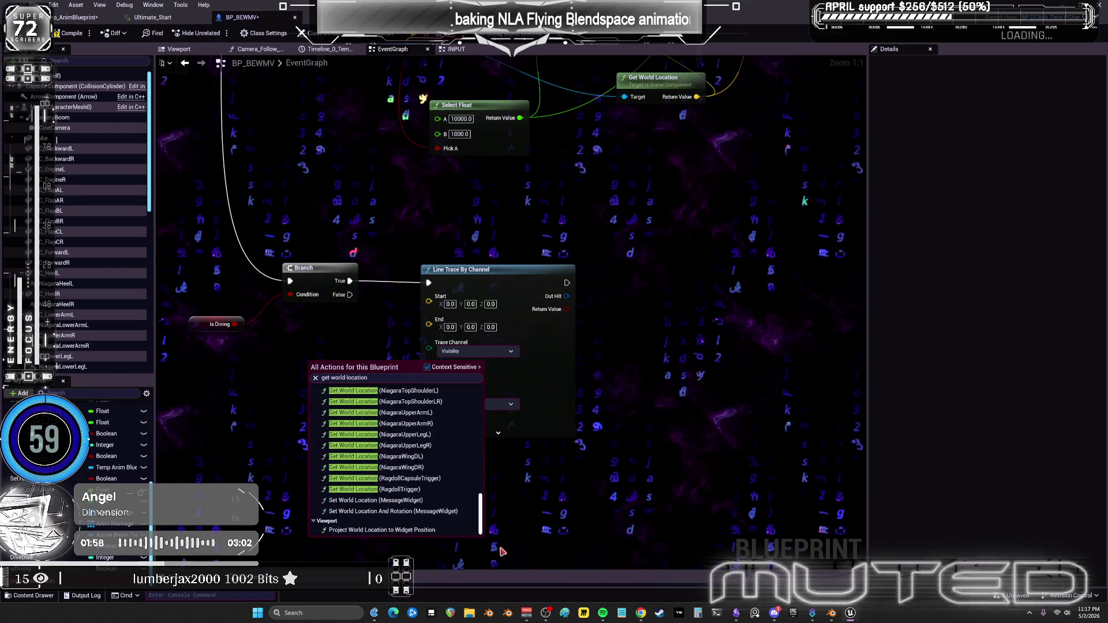
left_click(344, 378)
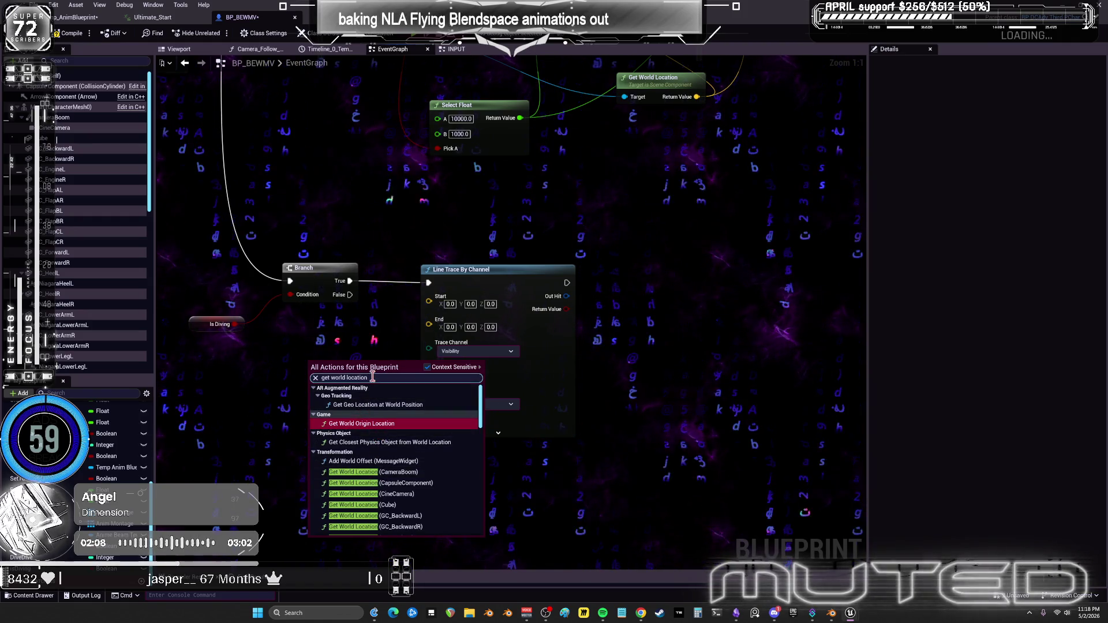
scroll(427, 490, "down", 4)
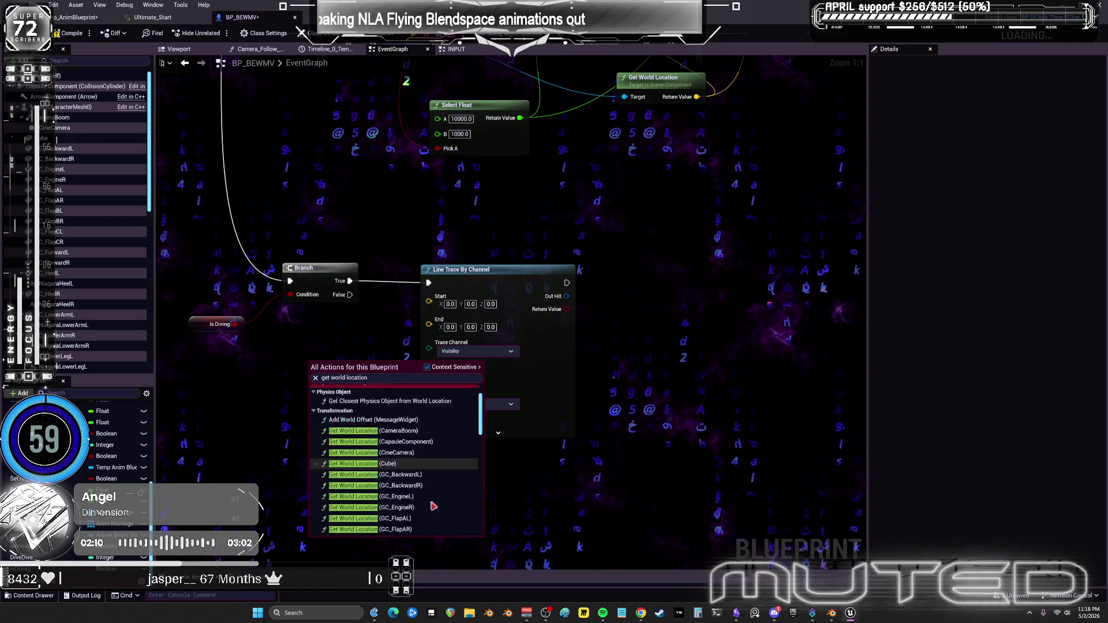
scroll(428, 491, "down", 10)
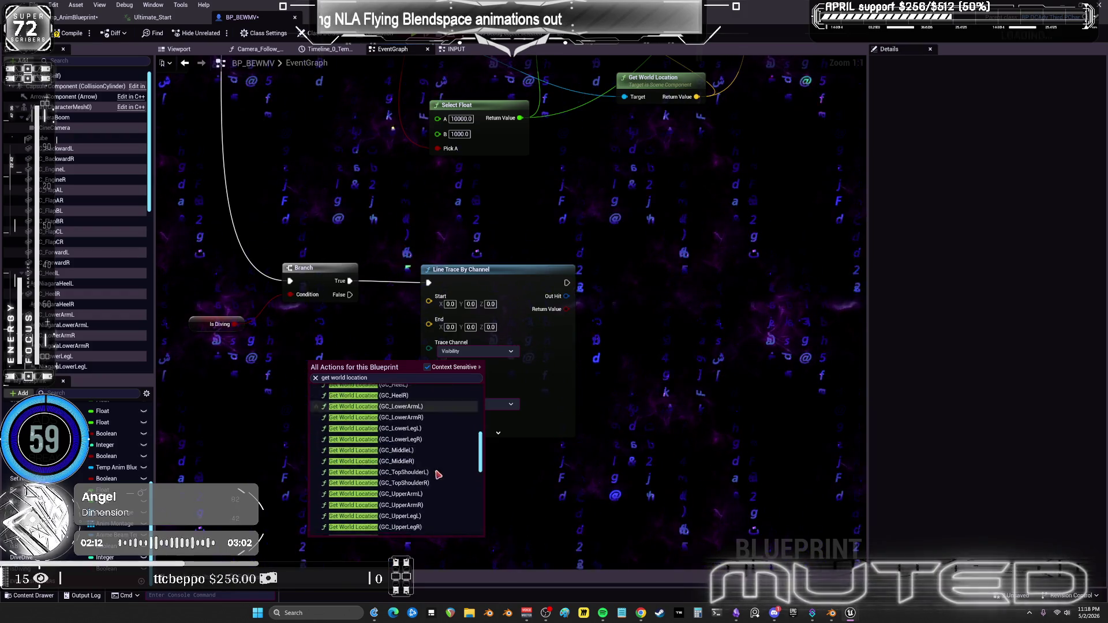
left_click(398, 487)
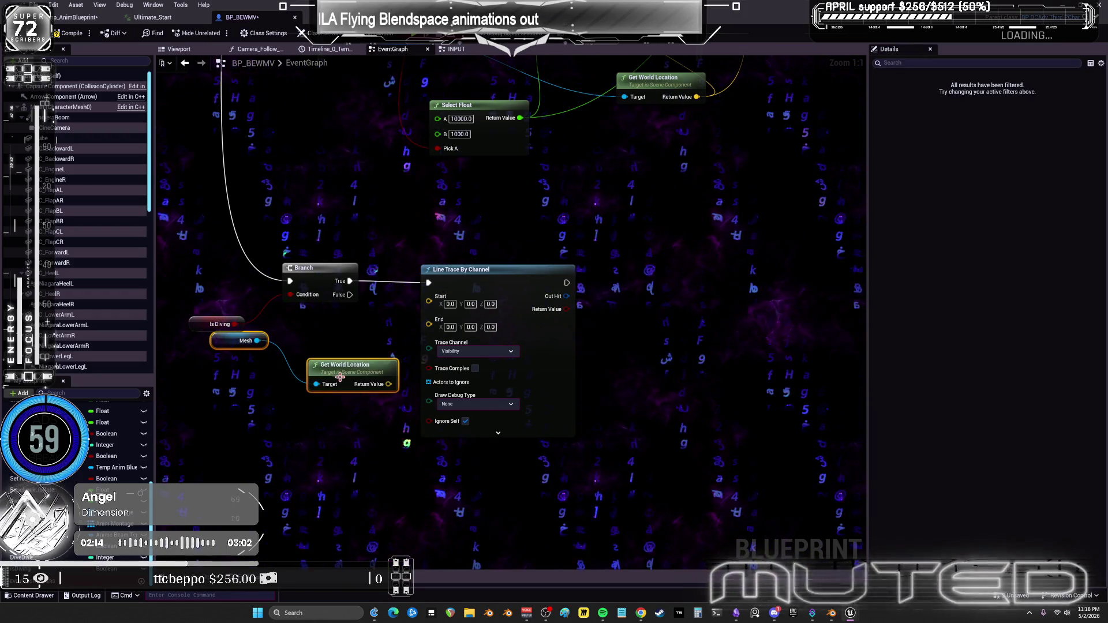
left_click_drag(461, 269, 545, 262)
left_click_drag(400, 387, 358, 350)
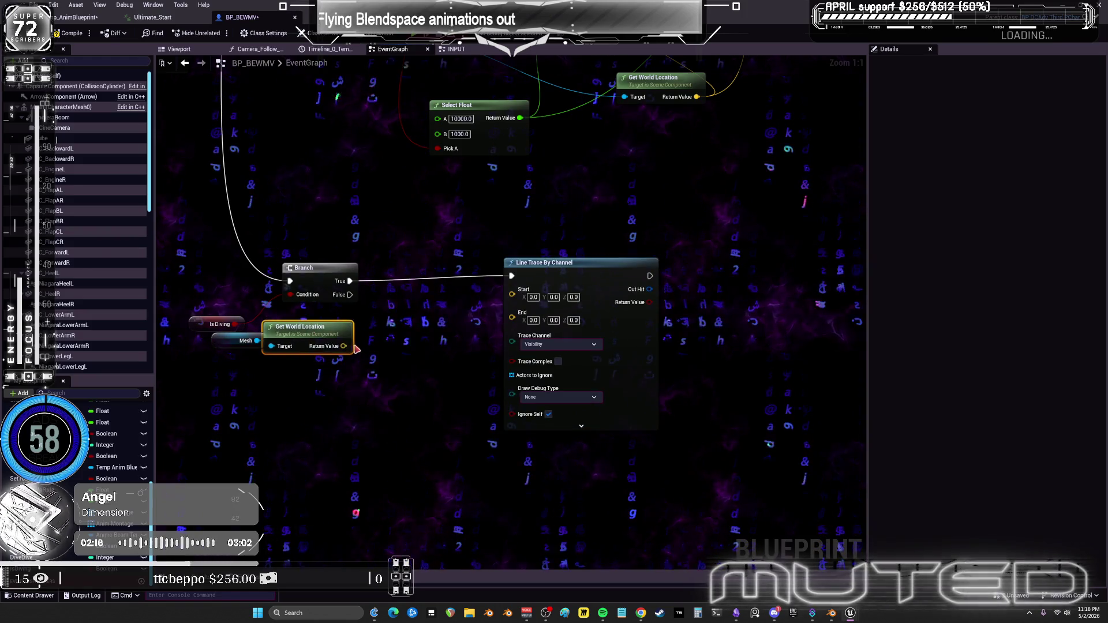
left_click_drag(504, 301, 512, 295)
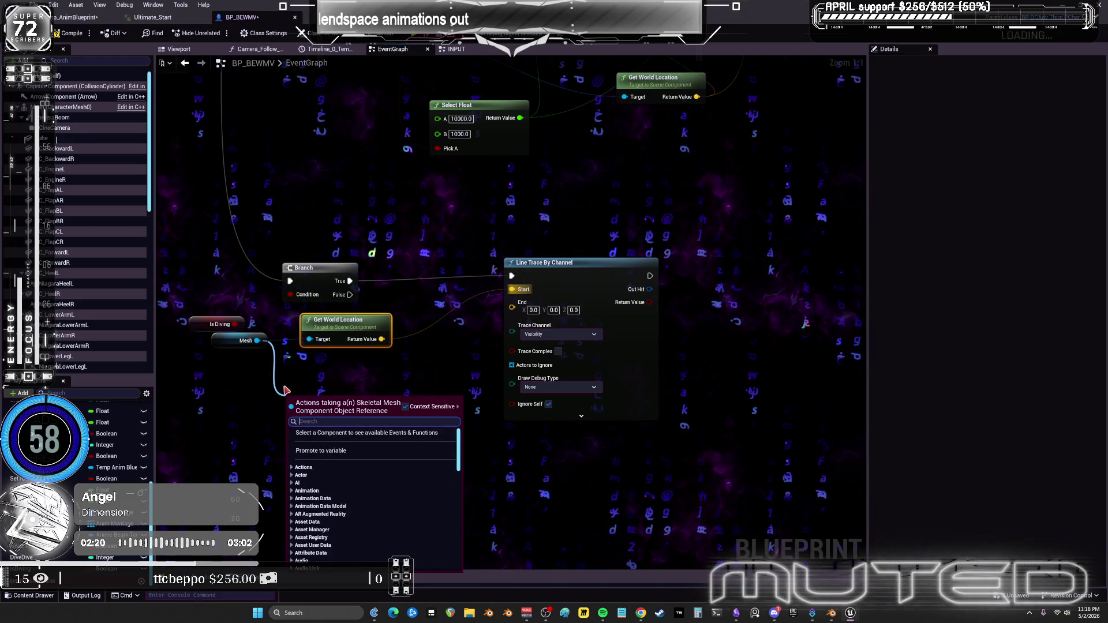
type("up vect")
Add a Get Up Vector node from the Mesh and feed it into a vector Multiply.
key("Return")
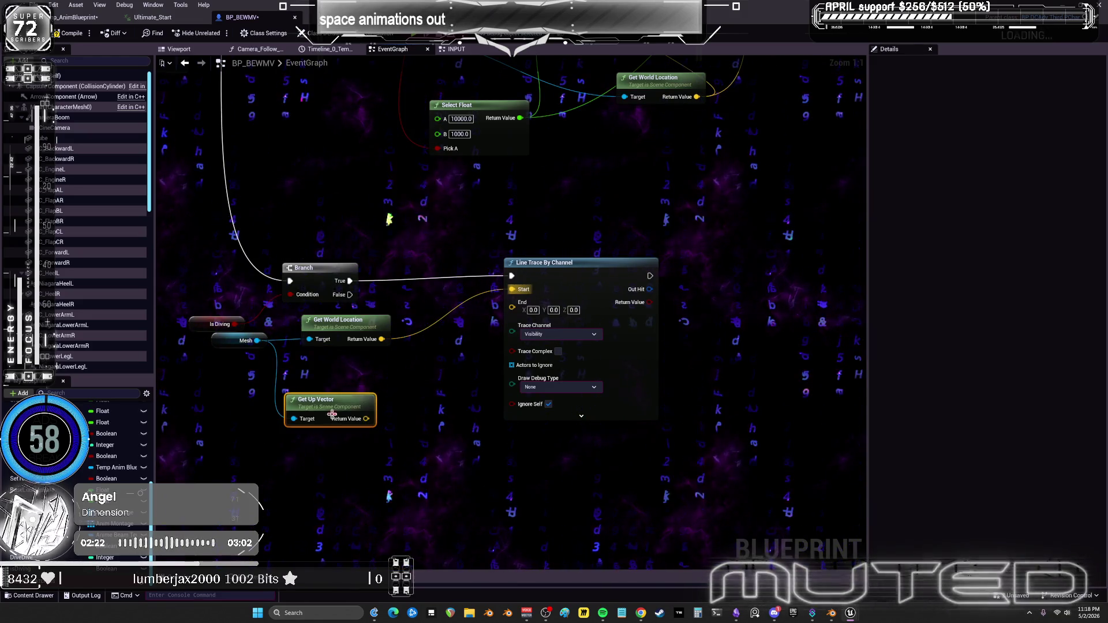
left_click_drag(382, 439, 407, 439)
type("multy")
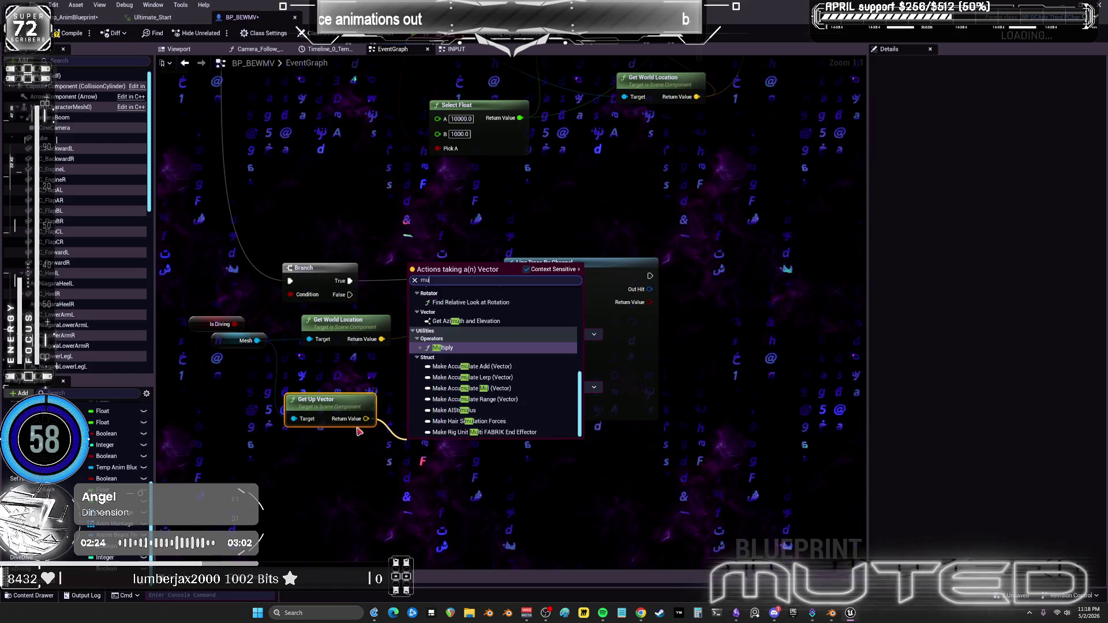
key("Return")
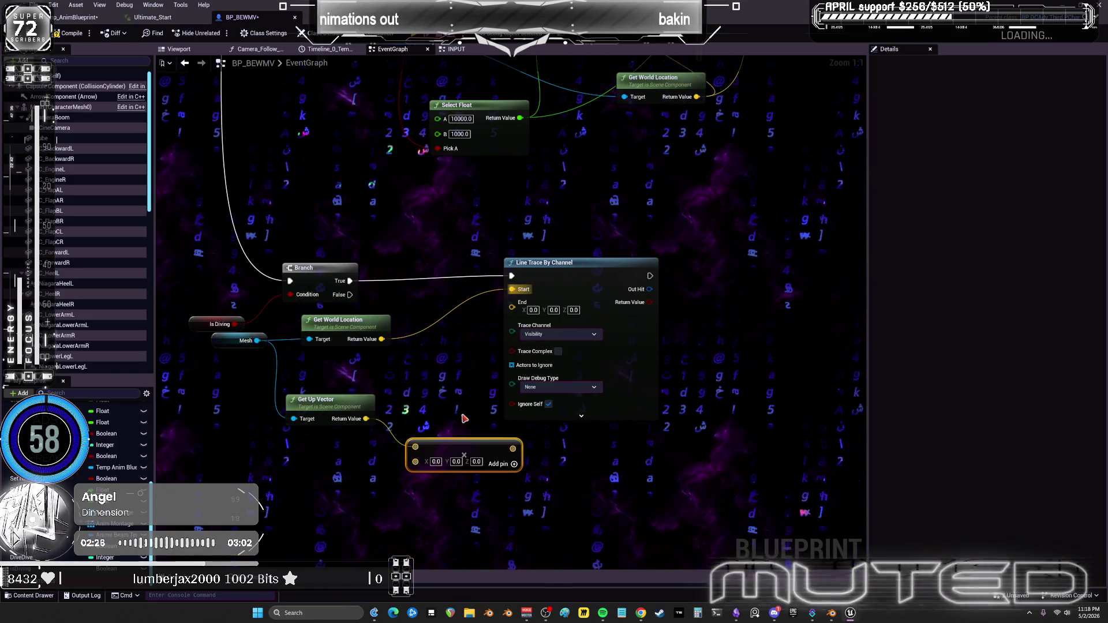
left_click_drag(410, 364, 314, 343)
mouse_move(439, 242)
left_mouse_down()
mouse_move(473, 227)
mouse_move(587, 230)
left_mouse_up()
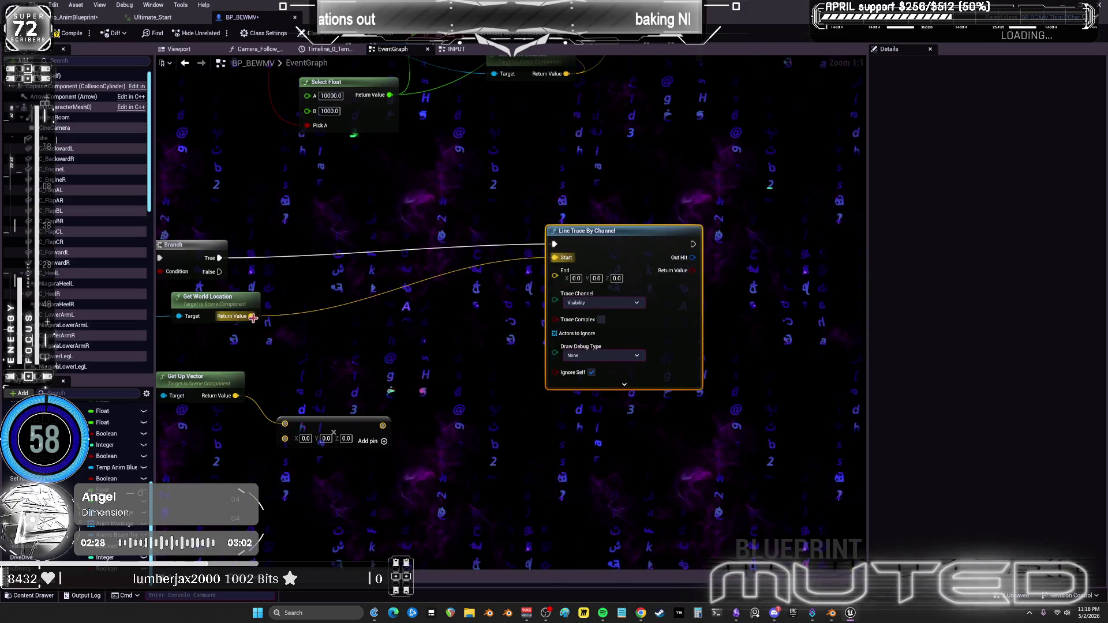
Scale the up vector by -300, add it to the world location, and wire the sum to trace End.
left_click_drag(252, 316, 404, 333)
type("add")
left_click(445, 431)
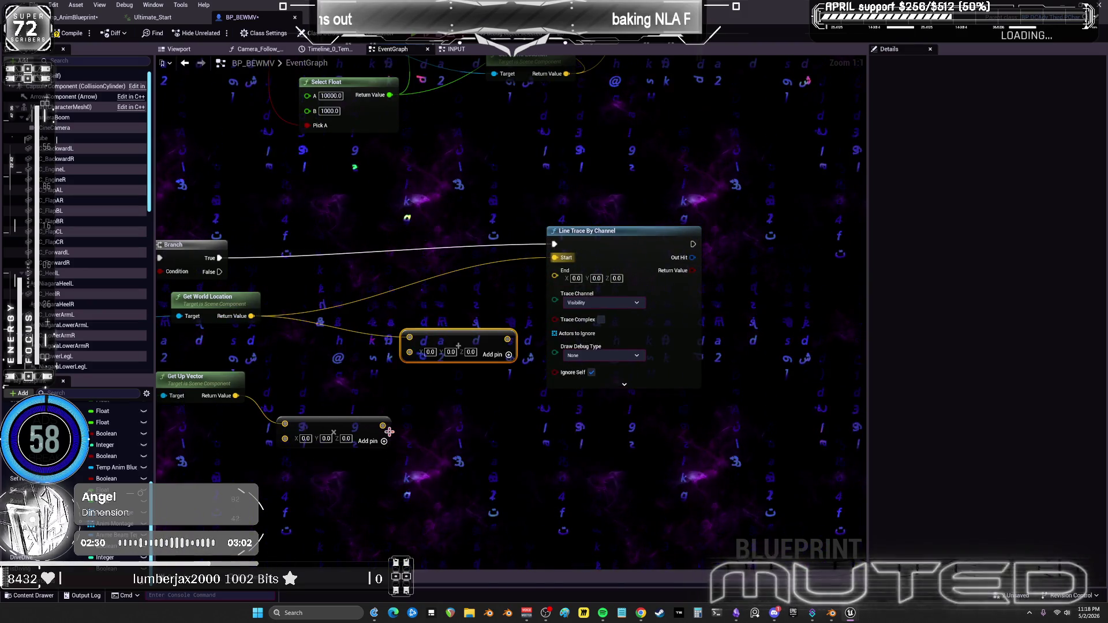
left_click_drag(383, 425, 409, 352)
right_click(294, 439)
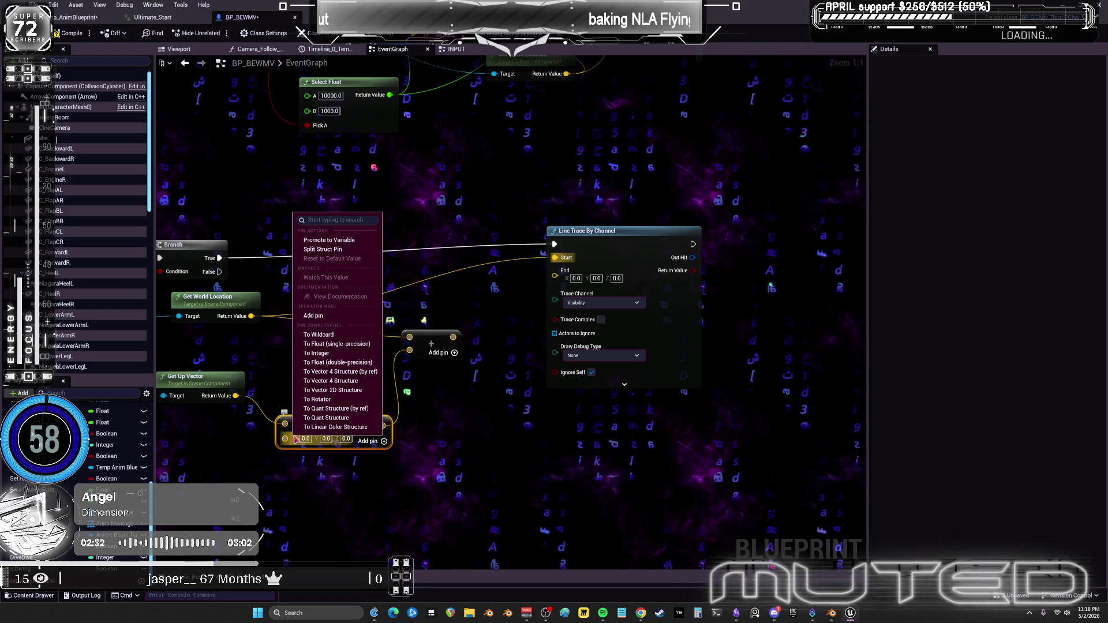
left_click(316, 353)
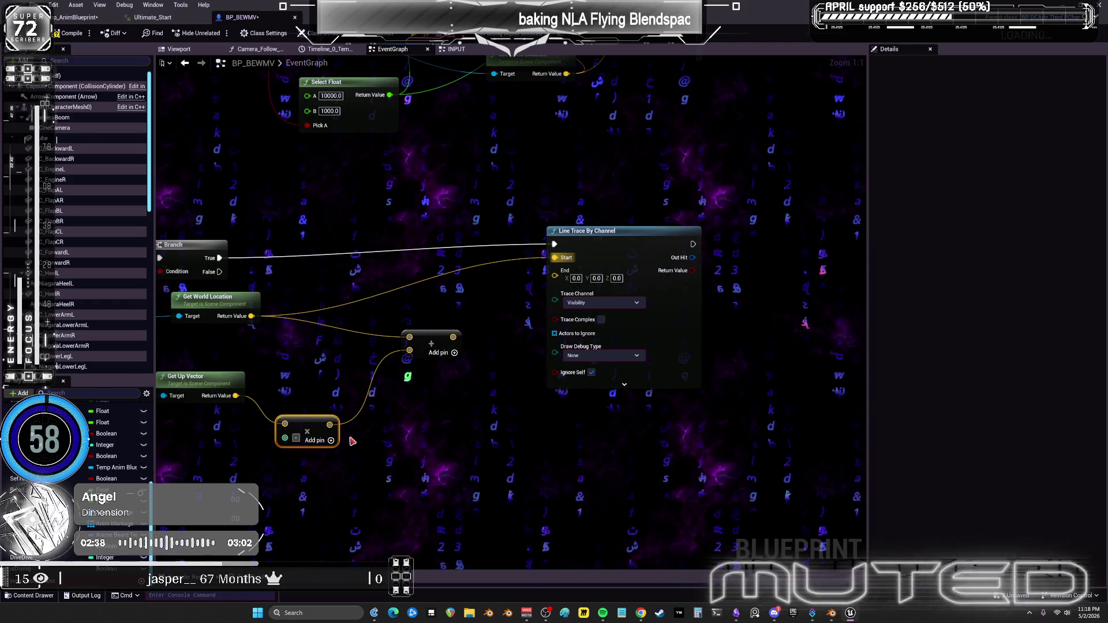
type("00")
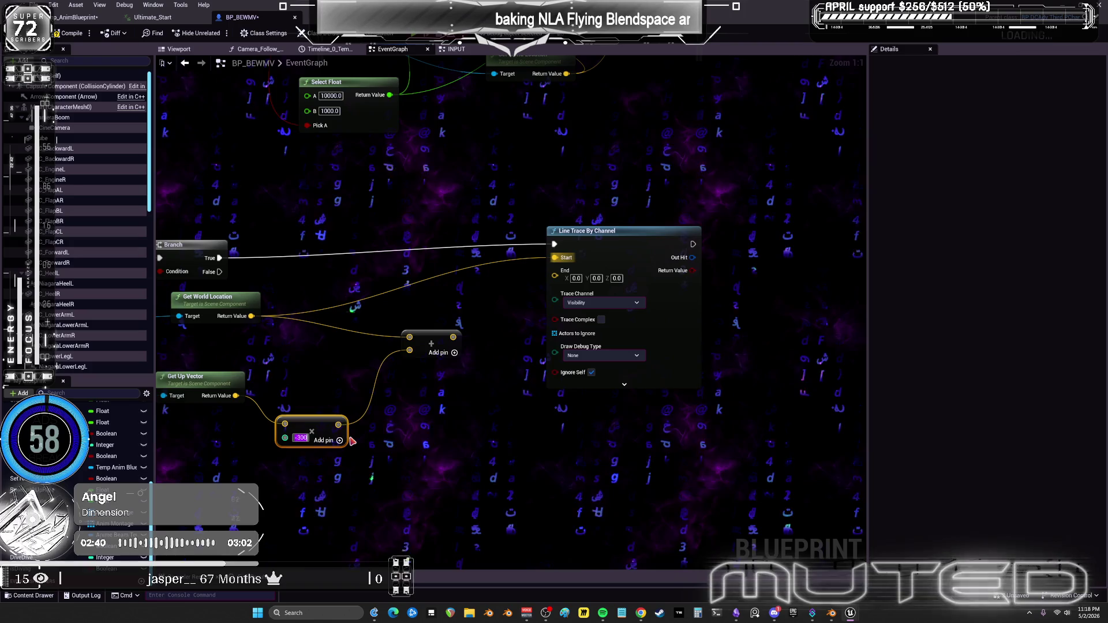
mouse_move(453, 336)
left_mouse_down()
mouse_move(555, 271)
mouse_move(407, 372)
mouse_move(351, 366)
left_mouse_up()
left_click_drag(600, 249, 480, 257)
left_click(75, 18)
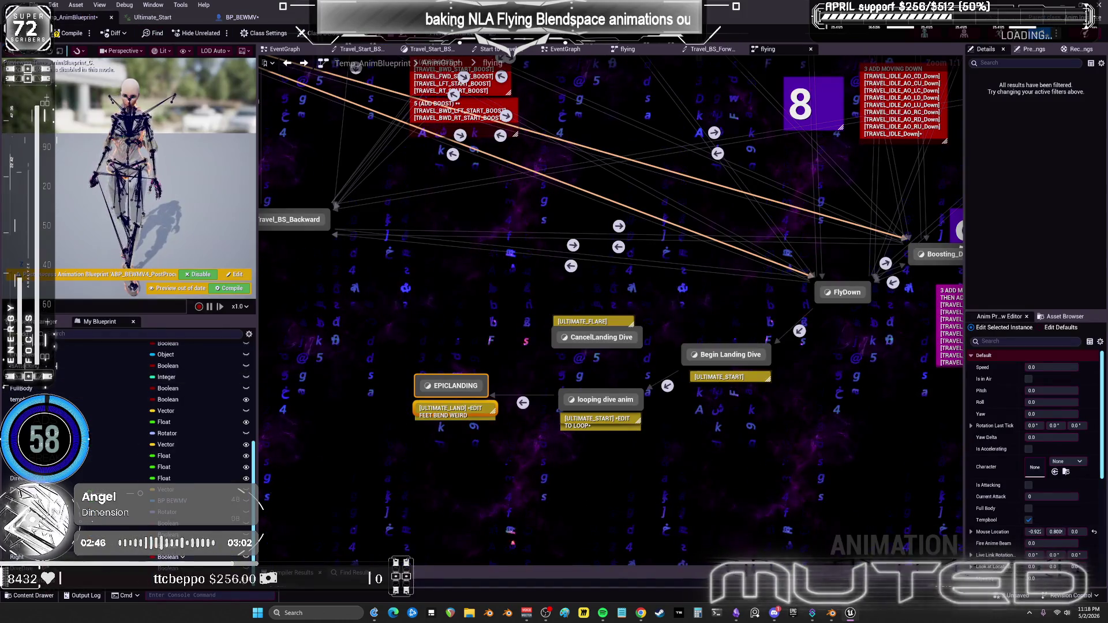
Inspect the anim blueprint's DiveDive_0 and DiveLanding variables, then go back to BP_BEWMV's EventGraph.
left_click(35, 557)
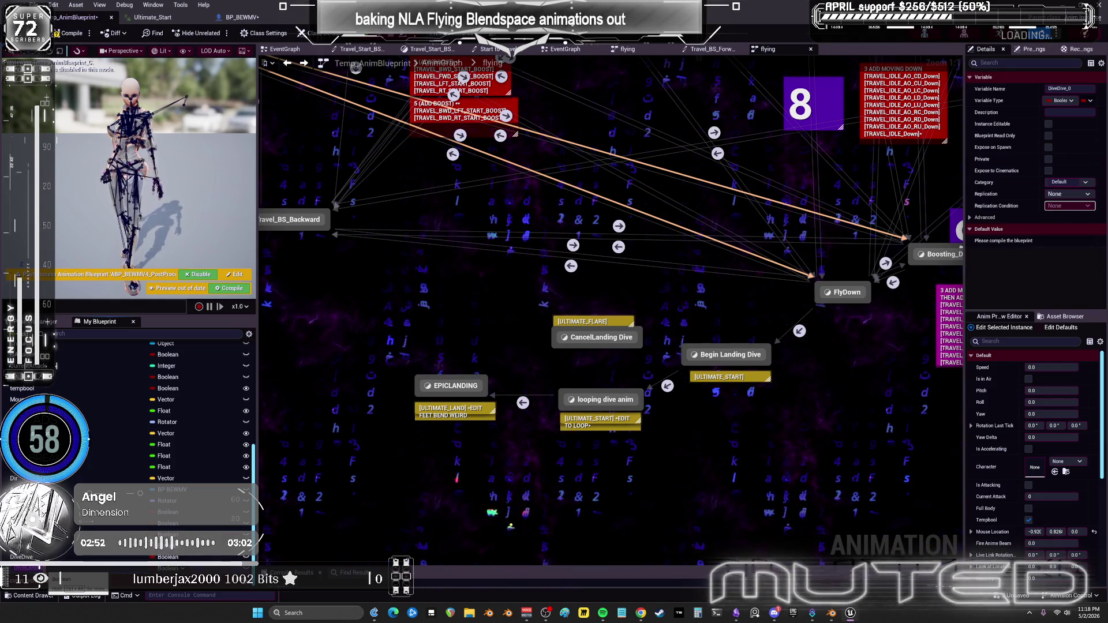
left_click(28, 568)
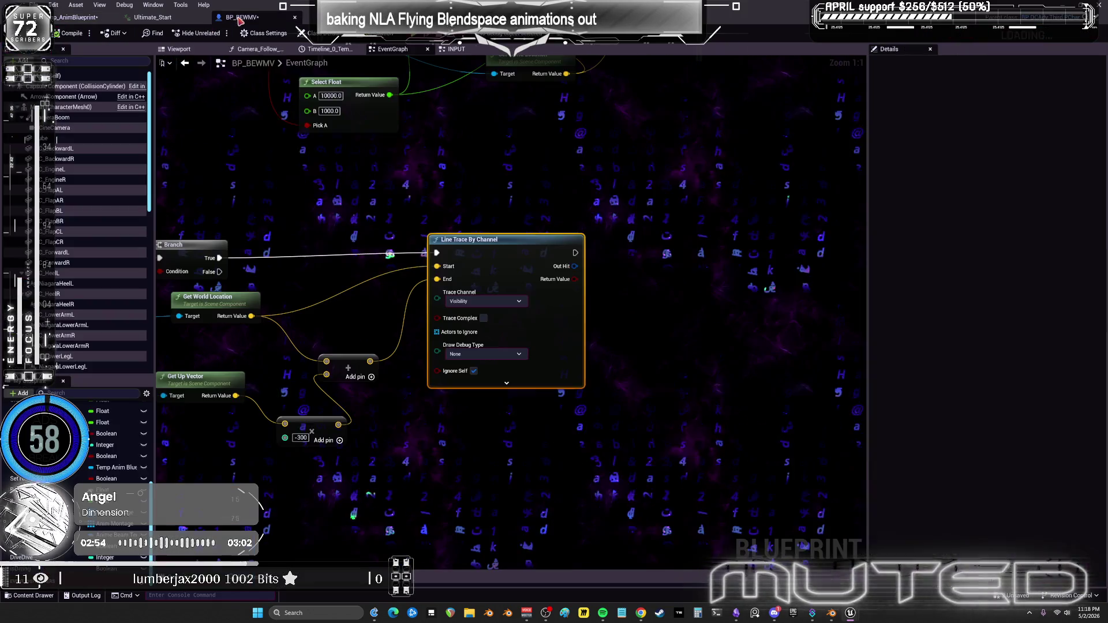
left_click(241, 19)
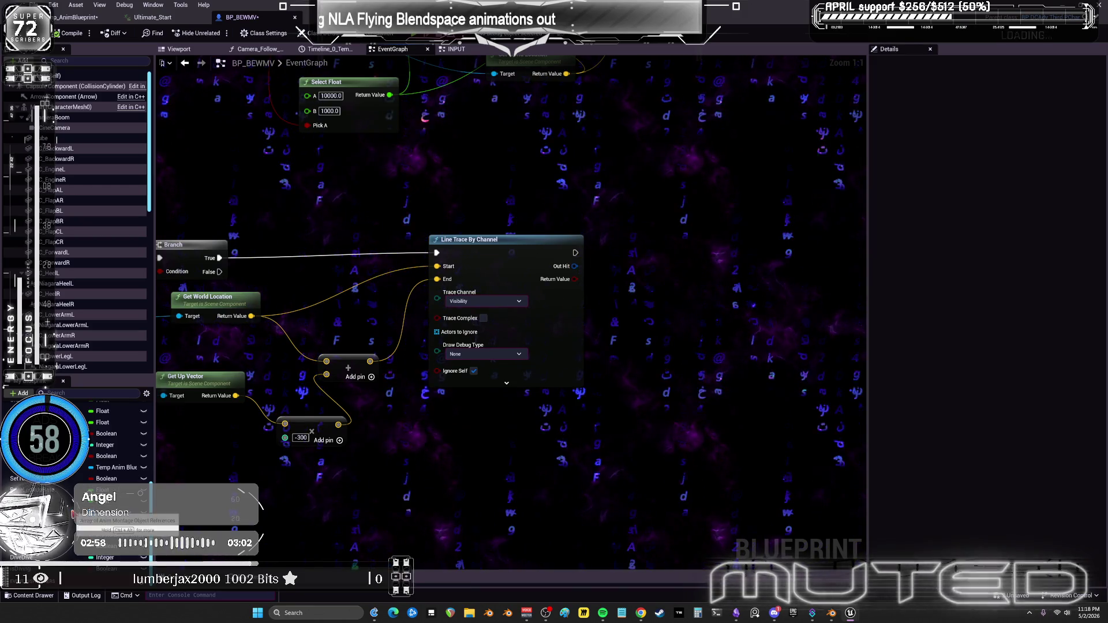
Search the action menu for a Temp Anim Blueprint getter, then dismiss the search.
mouse_move(396, 181)
left_mouse_down()
mouse_move(393, 375)
mouse_move(396, 213)
mouse_move(387, 190)
left_mouse_up()
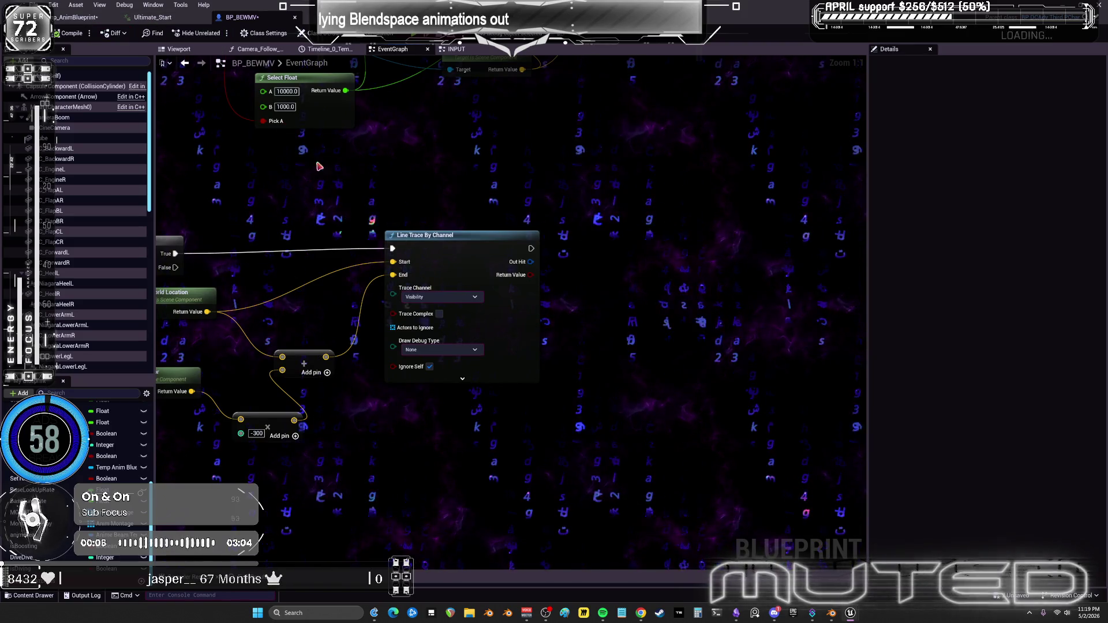
right_click(569, 252)
type("get temp")
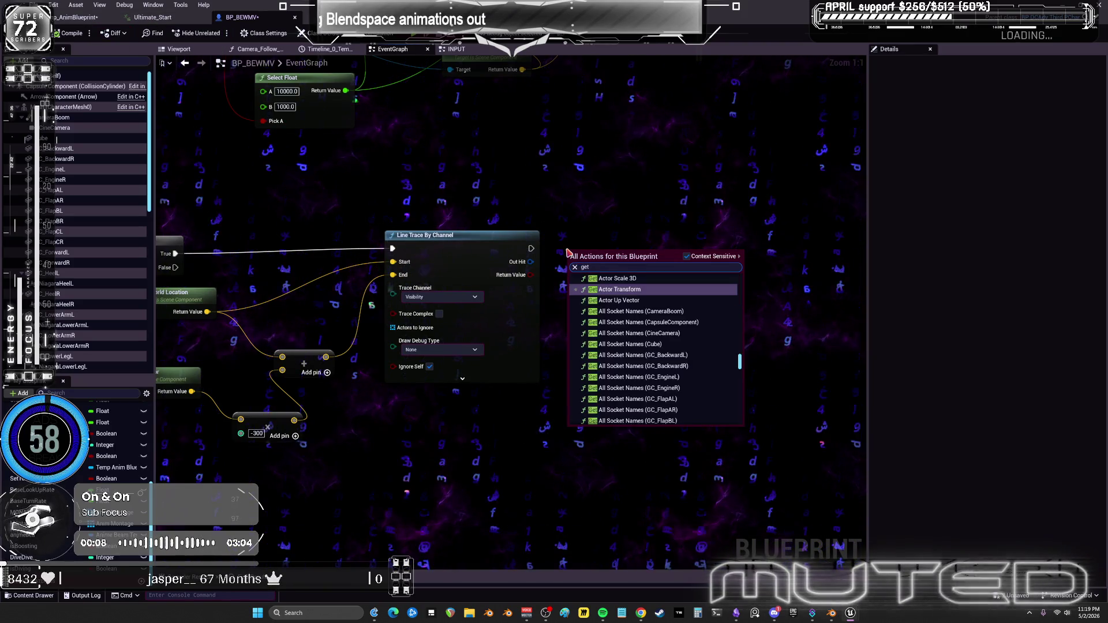
key("BackSpace")
key("BackSpace")
key("BackSpace")
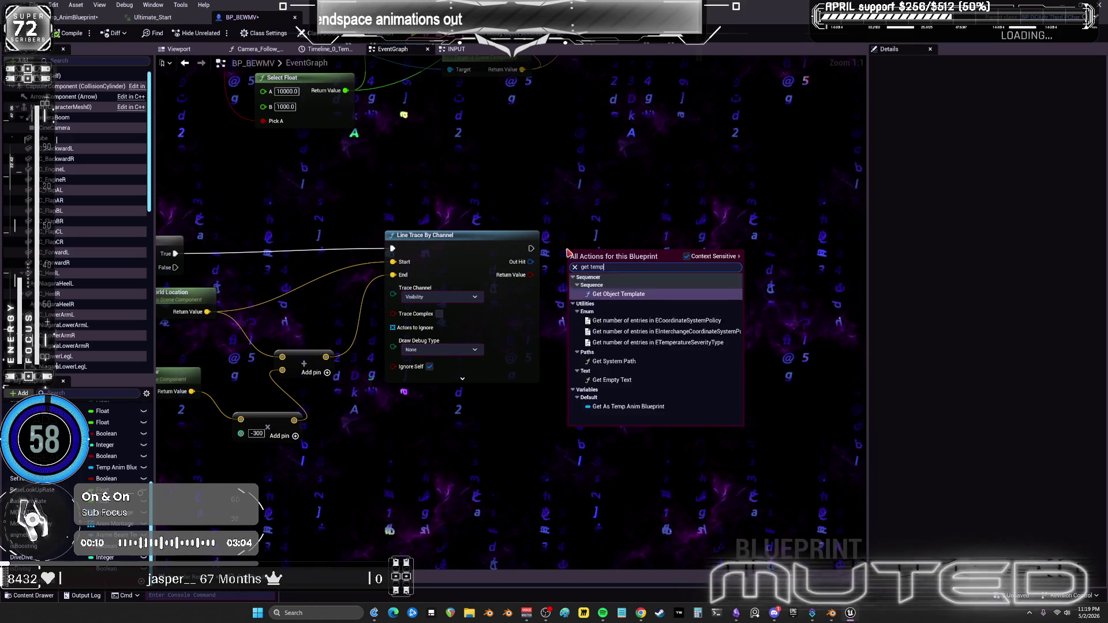
type("animation blu")
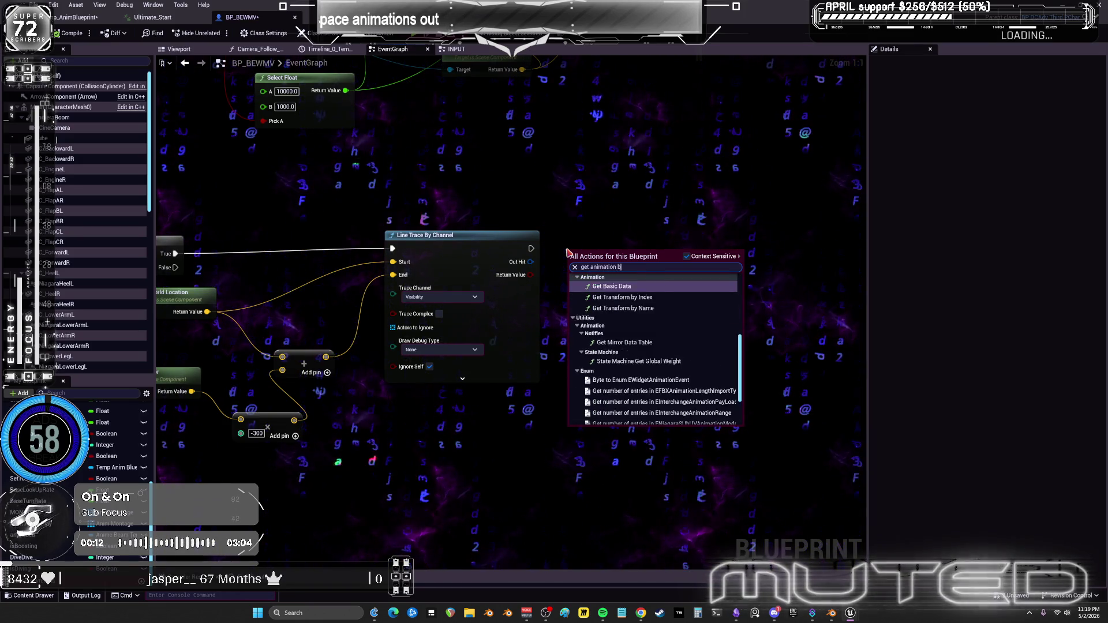
key("Escape")
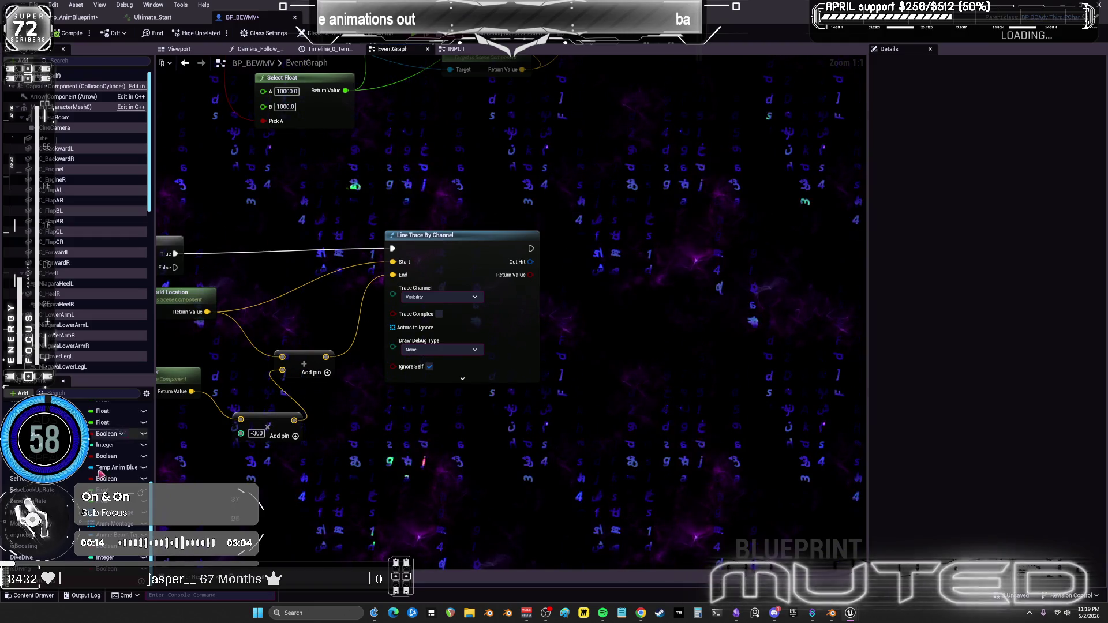
Zoom around the EventGraph, then switch to the INPUT graph.
scroll(107, 454, "up", 5)
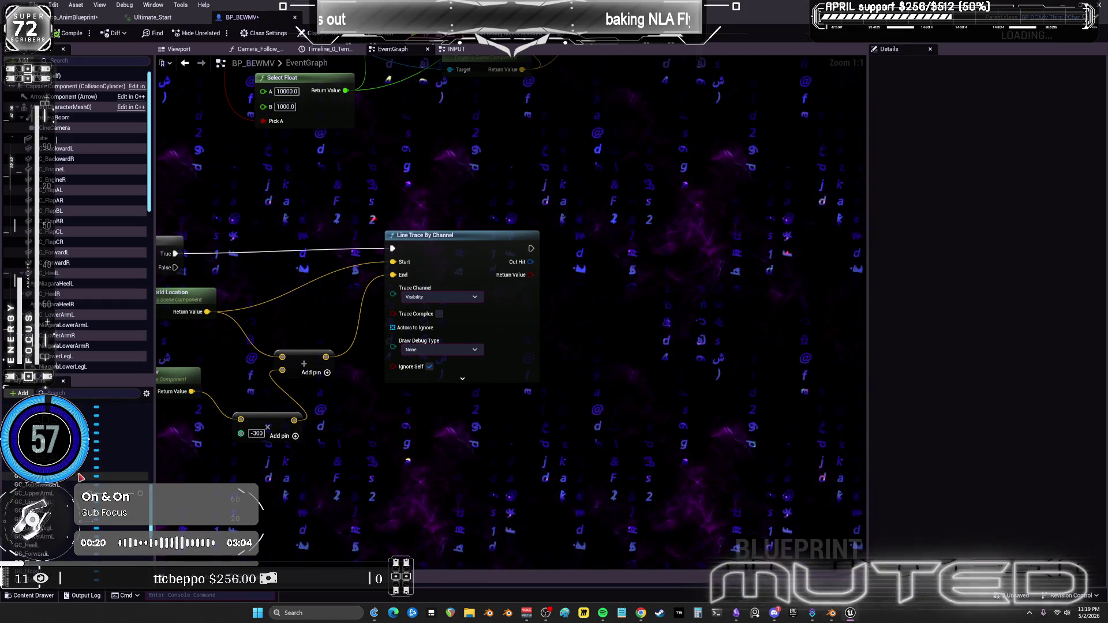
scroll(80, 477, "down", 5)
scroll(79, 478, "up", 5)
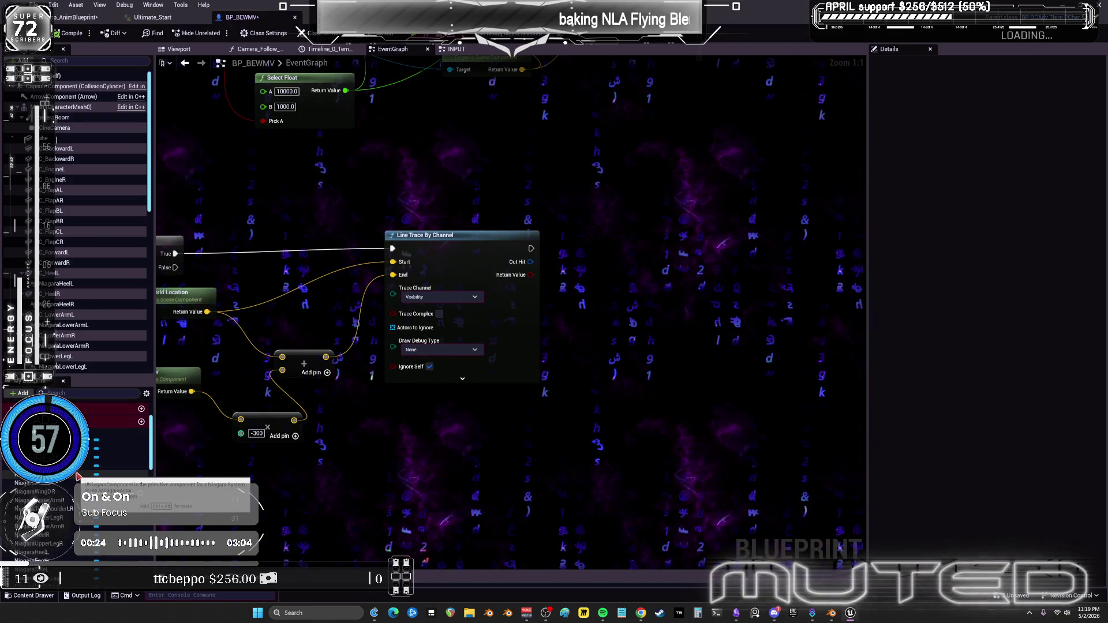
scroll(78, 477, "down", 6)
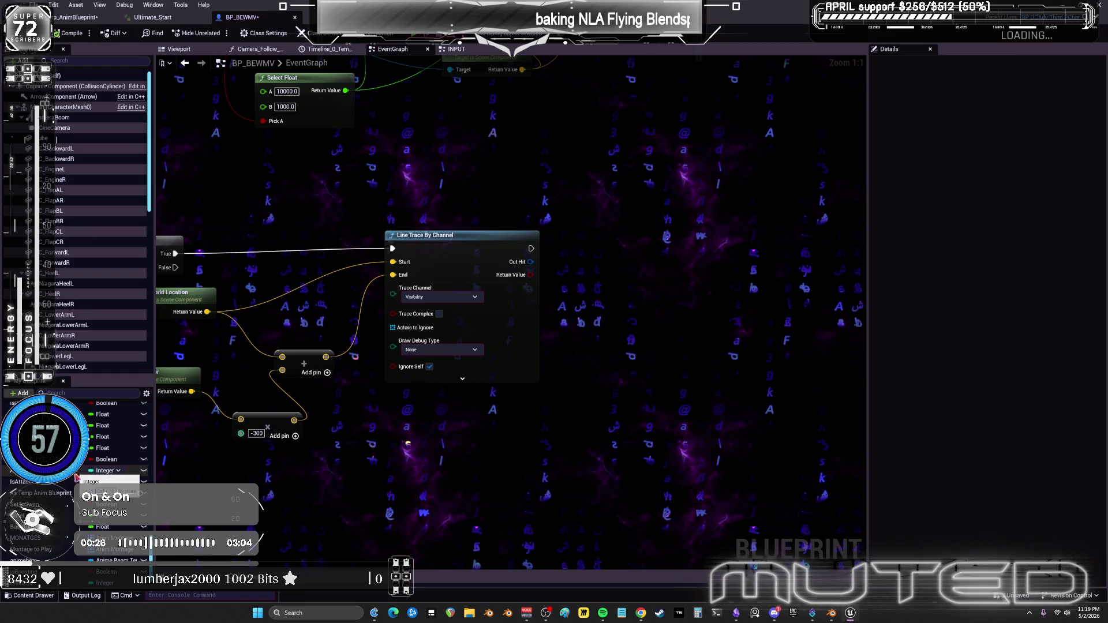
scroll(78, 476, "down", 2)
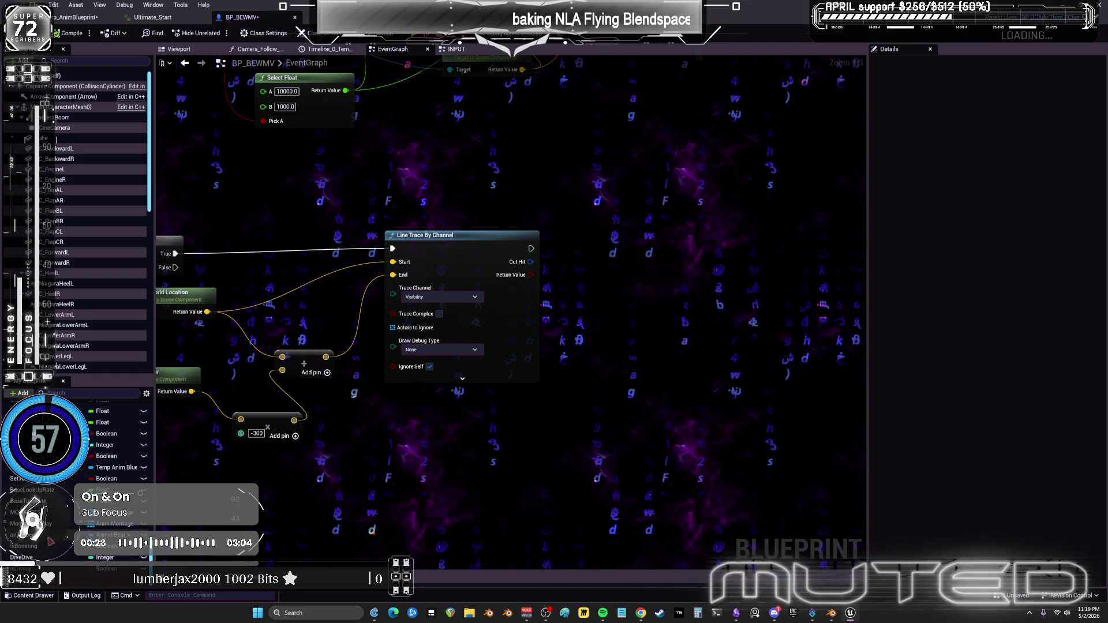
scroll(77, 476, "down", 3)
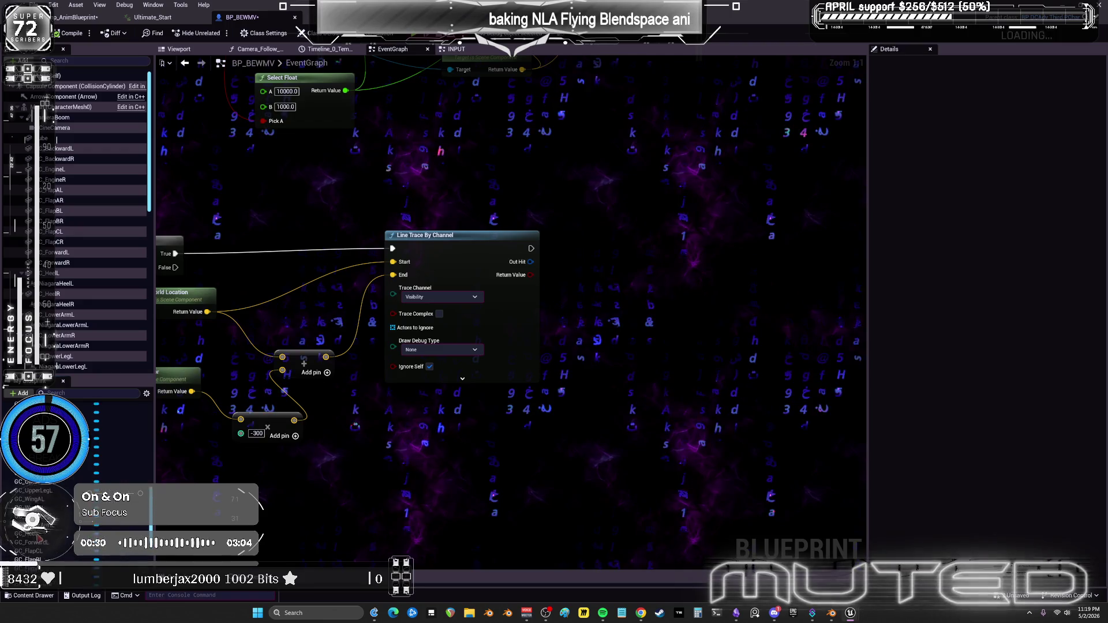
scroll(78, 479, "up", 10)
scroll(77, 456, "up", 2)
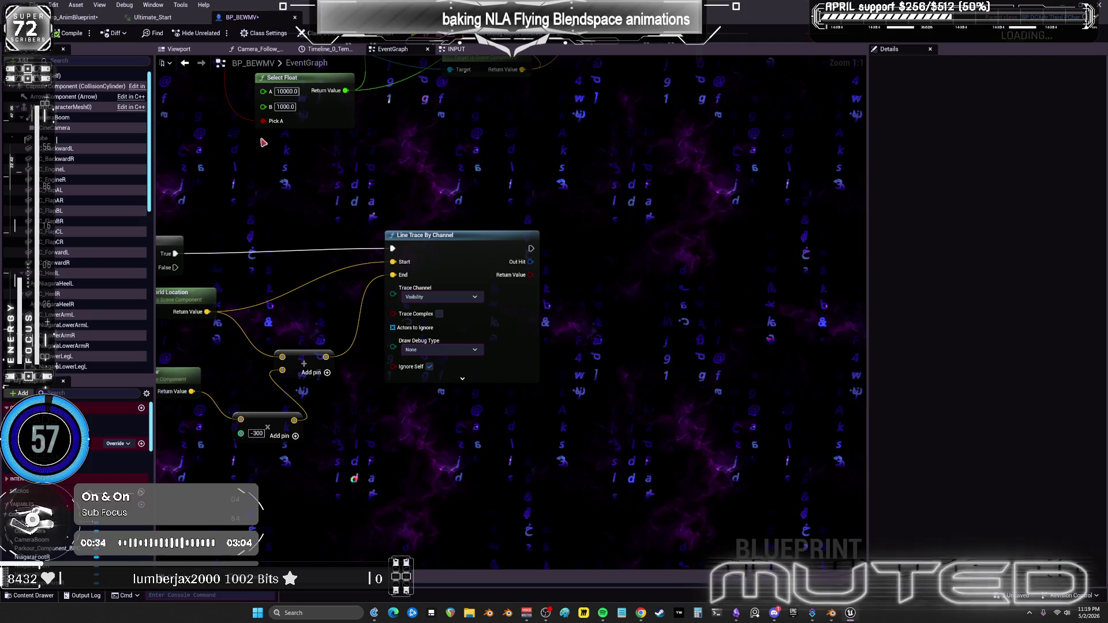
left_click(461, 50)
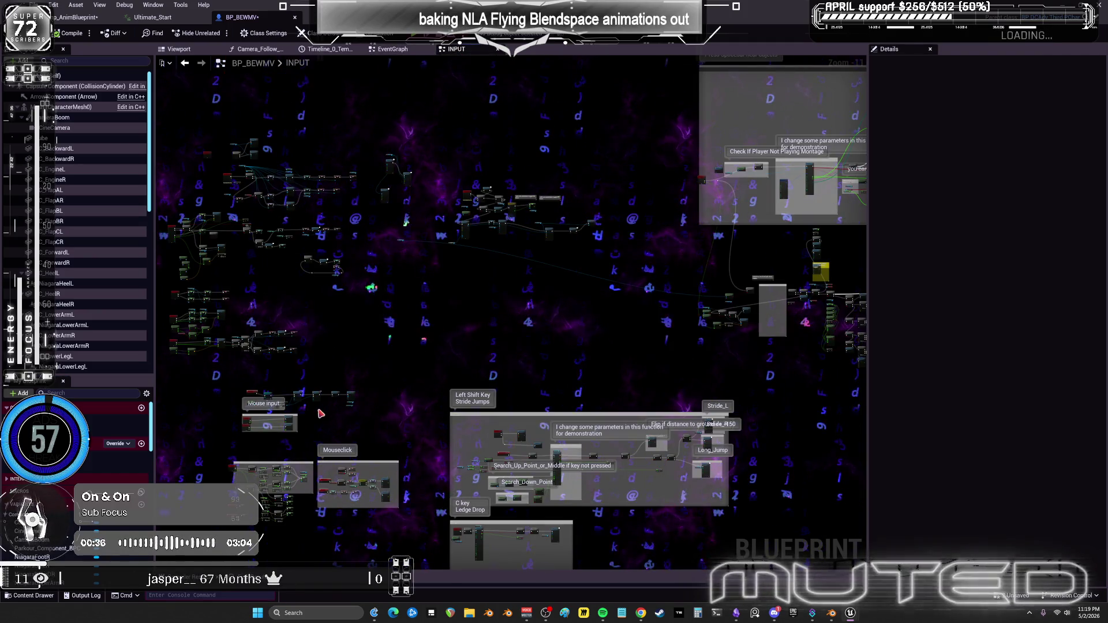
Paste an As Temp Anim Blueprint getter and add SET Dive Landing fed by the trace Return Value.
scroll(292, 279, "up", 7)
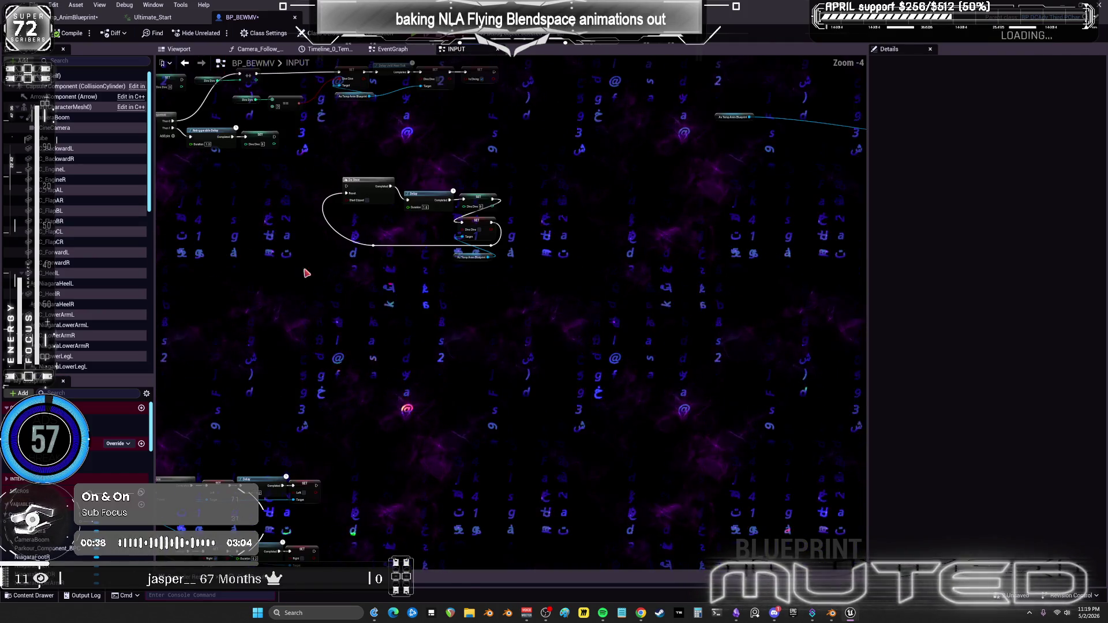
left_click(474, 257)
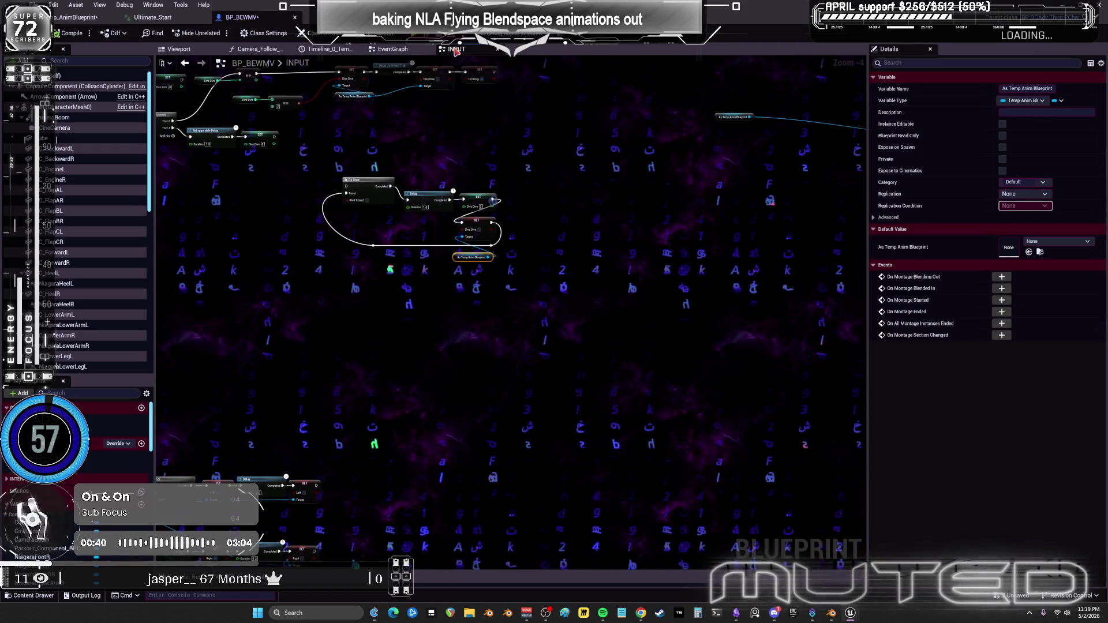
left_click(393, 49)
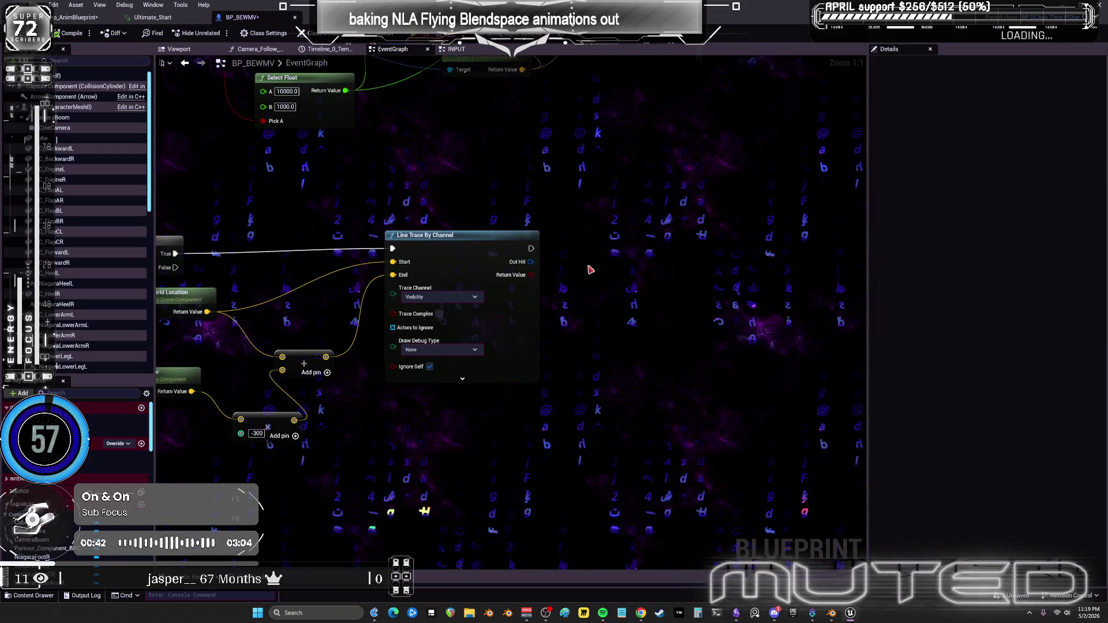
key("ctrl+v")
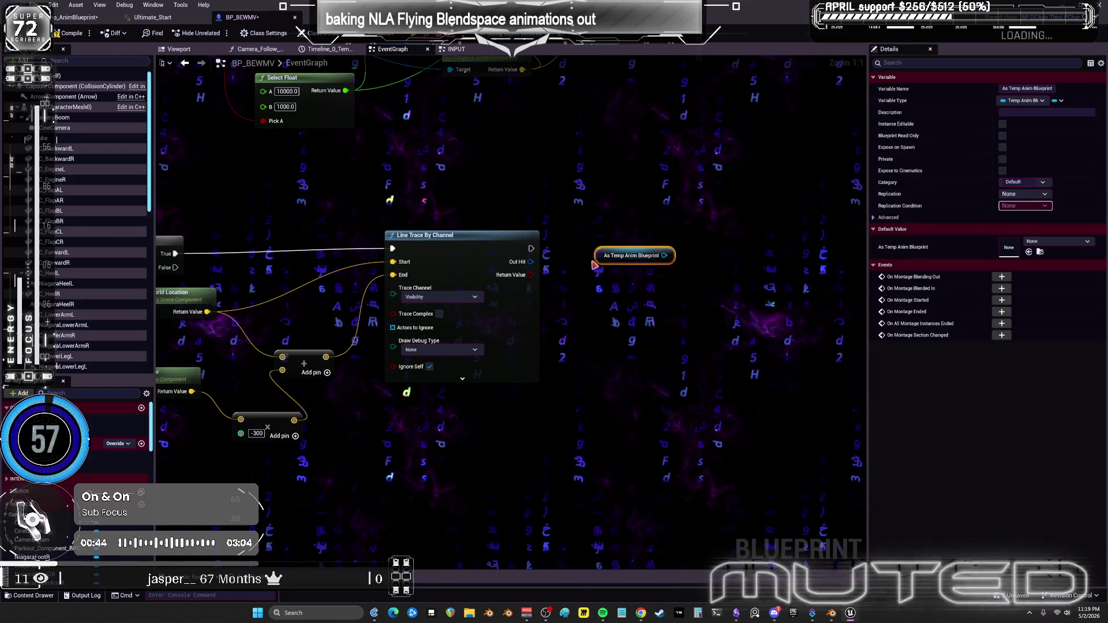
mouse_move(607, 258)
left_mouse_down()
mouse_move(625, 336)
mouse_move(633, 312)
left_mouse_up()
type("set ")
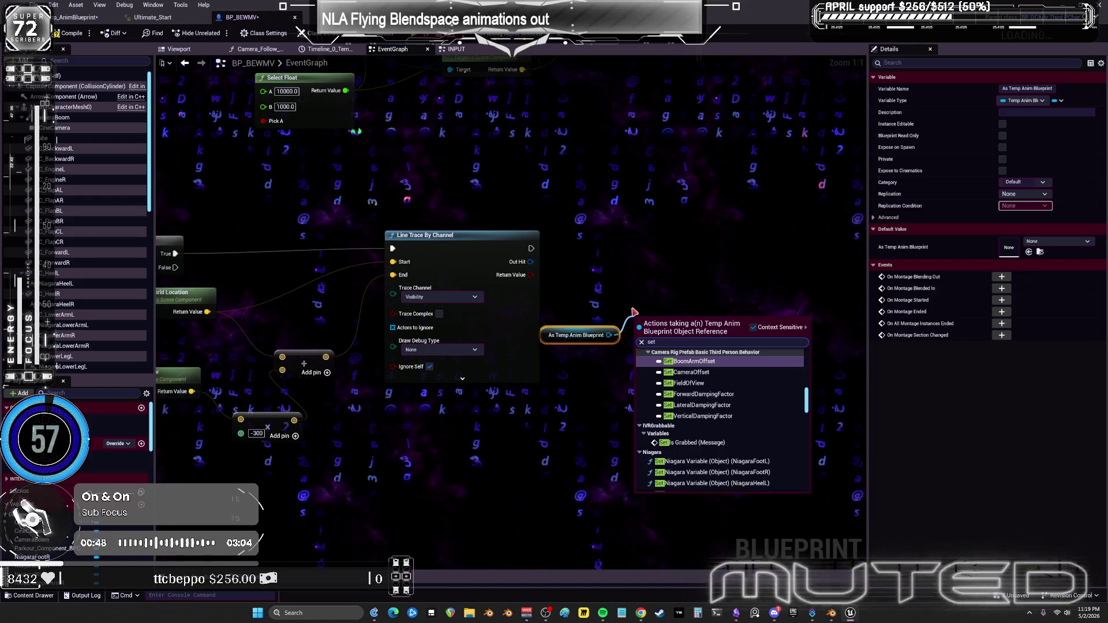
type("dive")
left_click(691, 379)
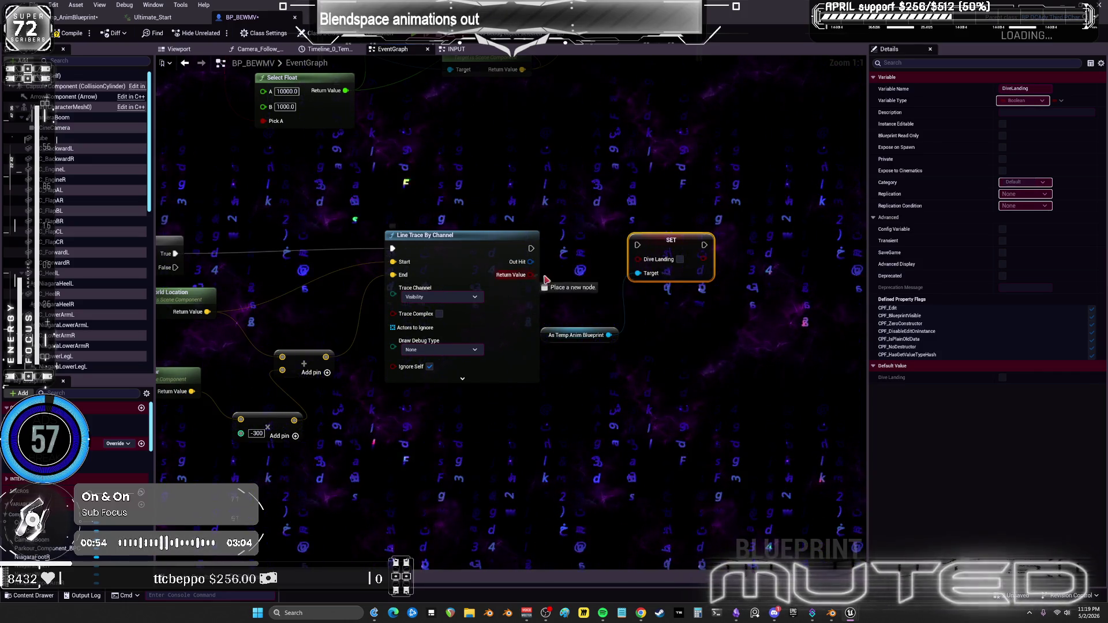
left_click_drag(636, 263, 638, 260)
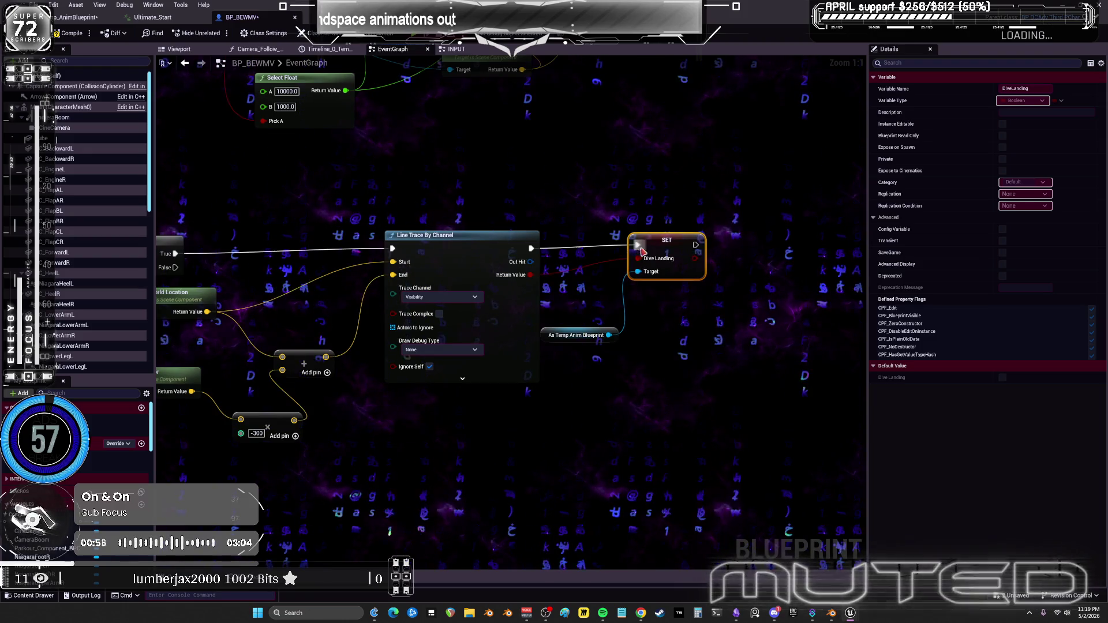
Add a SET Is Diving node beside the SET Dive Landing node.
scroll(673, 327, "down", 1)
left_click_drag(379, 212, 472, 196)
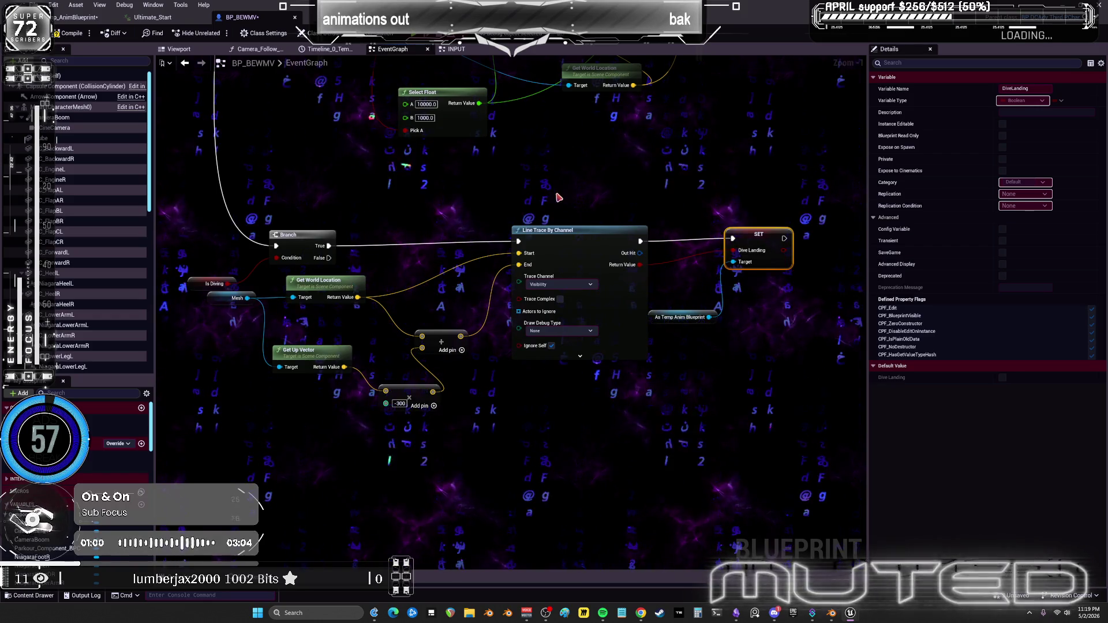
left_click_drag(581, 167, 436, 188)
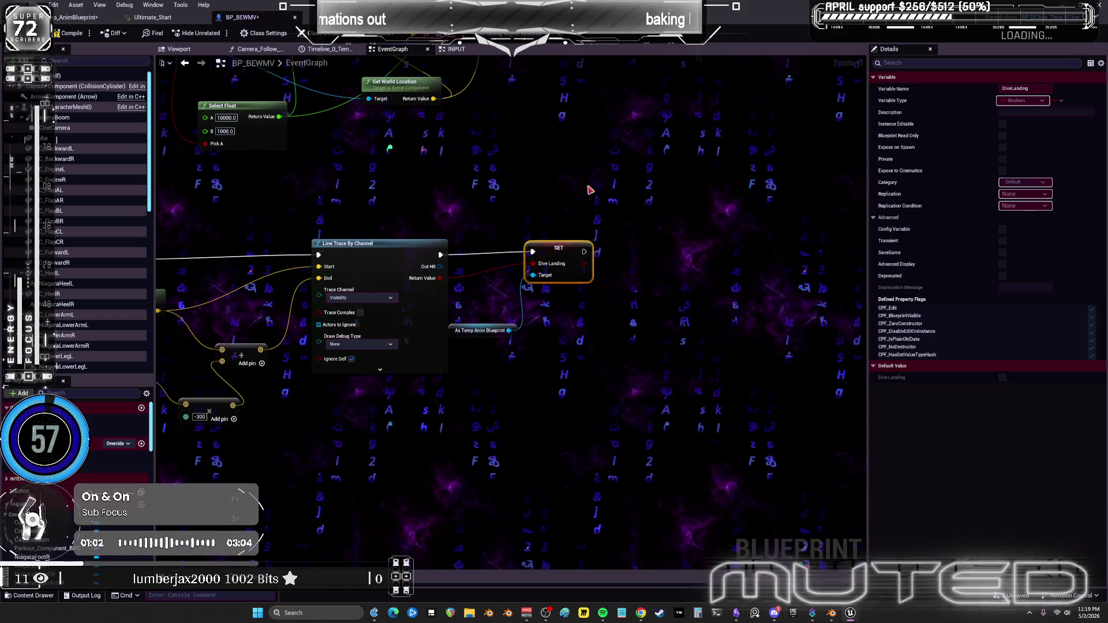
right_click(475, 200)
type("set div")
left_click(531, 303)
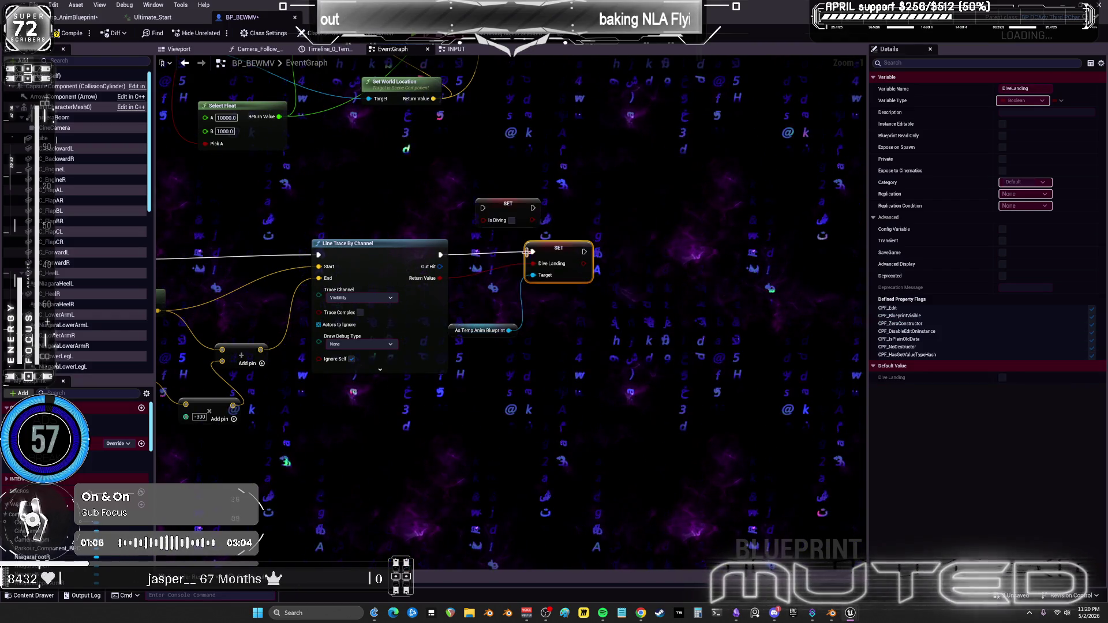
left_click_drag(634, 219, 640, 223)
mouse_move(407, 230)
left_mouse_down()
mouse_move(643, 225)
mouse_move(430, 227)
mouse_move(591, 216)
left_mouse_up()
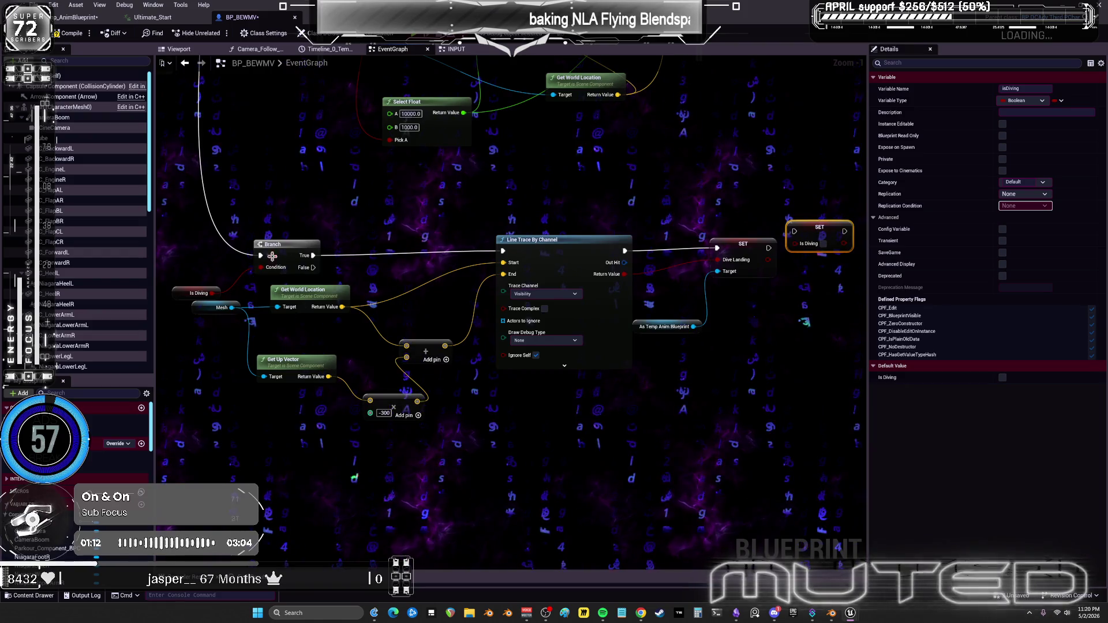
left_click(201, 274)
left_click(456, 49)
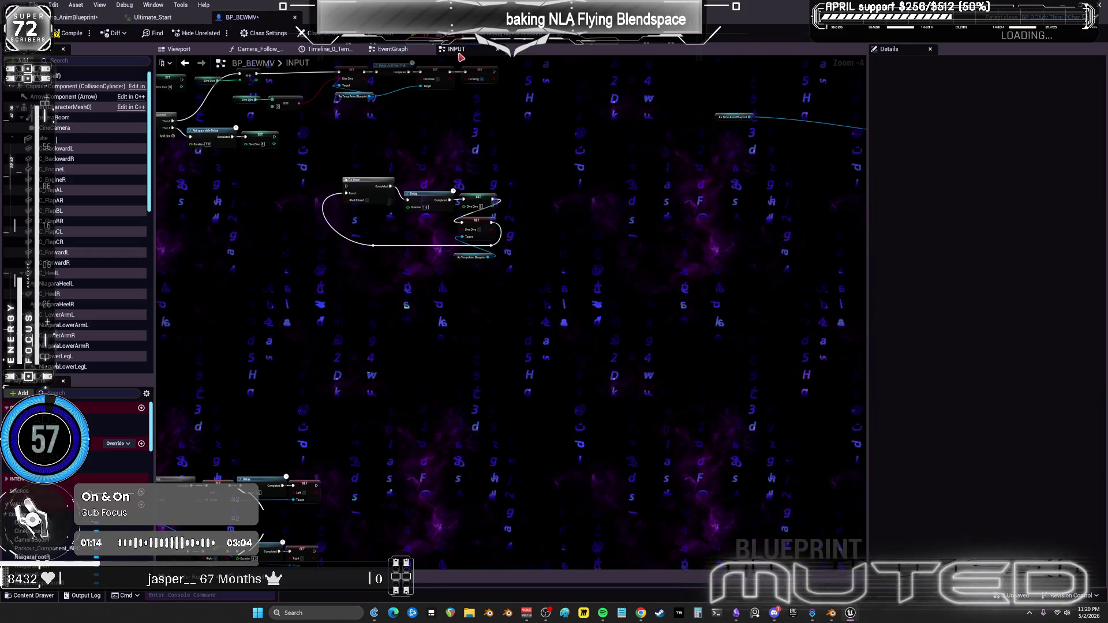
Return to the EventGraph, view the Line Trace and SET nodes, and add a Branch after the trace.
scroll(482, 280, "up", 3)
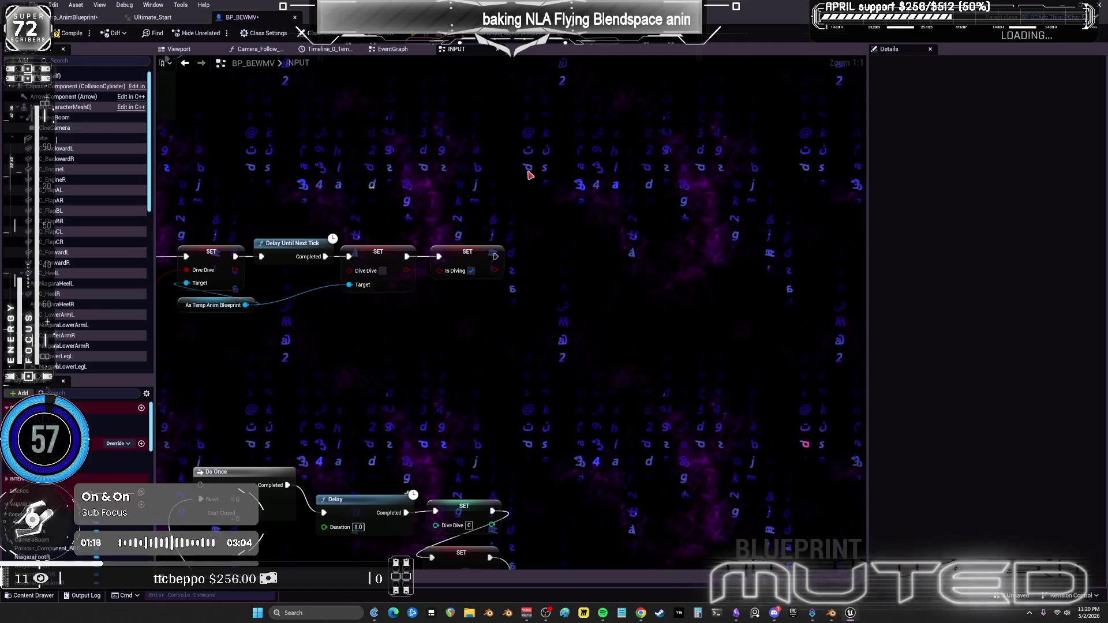
left_click(390, 50)
mouse_move(795, 237)
left_mouse_down()
mouse_move(520, 236)
mouse_move(549, 245)
left_mouse_up()
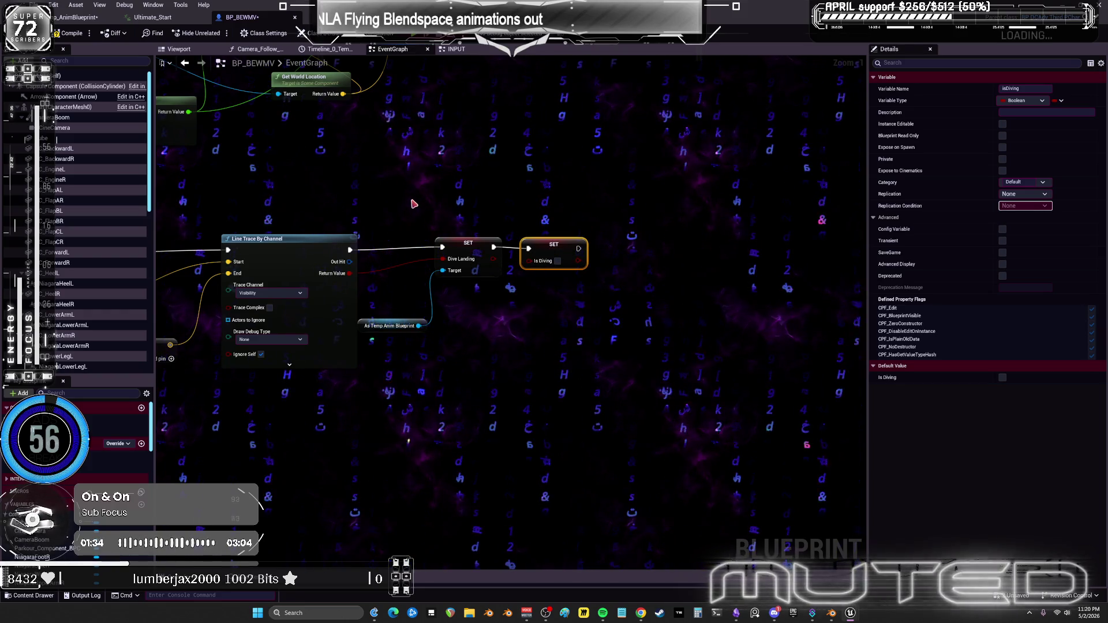
left_click(370, 189)
Wire the trace Return Value to the Branch Condition, True into SET Dive Landing, and tick Dive Landing.
mouse_move(349, 249)
left_mouse_down()
mouse_move(373, 205)
mouse_move(443, 247)
left_mouse_up()
mouse_move(618, 289)
left_mouse_down()
mouse_move(496, 245)
mouse_move(559, 238)
left_mouse_up()
left_click_drag(404, 194, 421, 207)
mouse_move(349, 273)
left_mouse_down()
mouse_move(372, 271)
mouse_move(393, 233)
mouse_move(507, 251)
left_mouse_up()
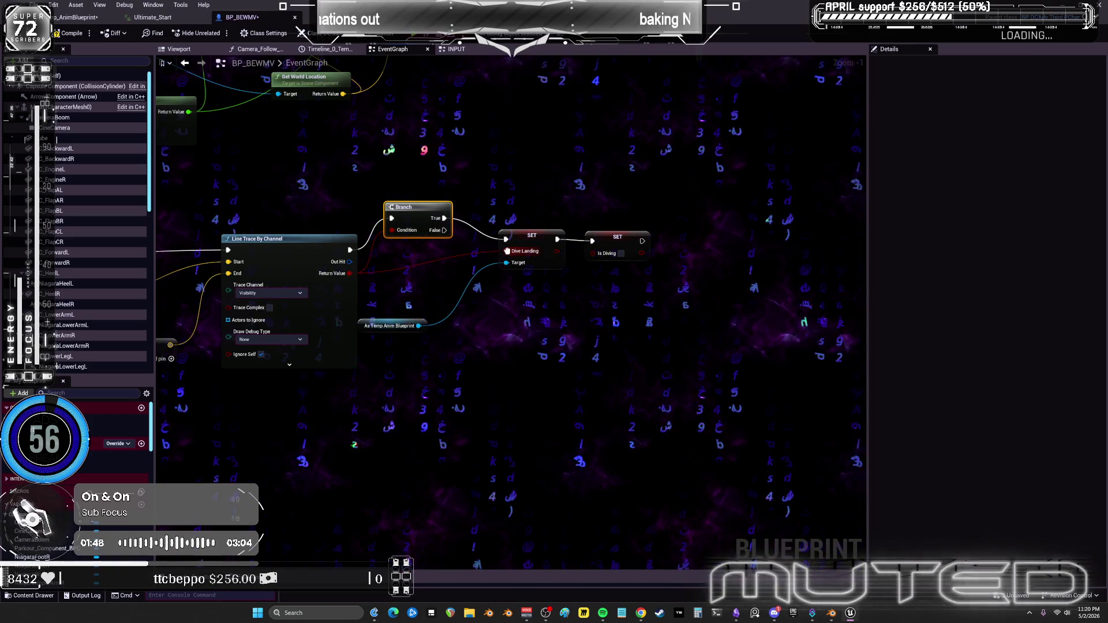
left_click_drag(498, 259, 499, 259)
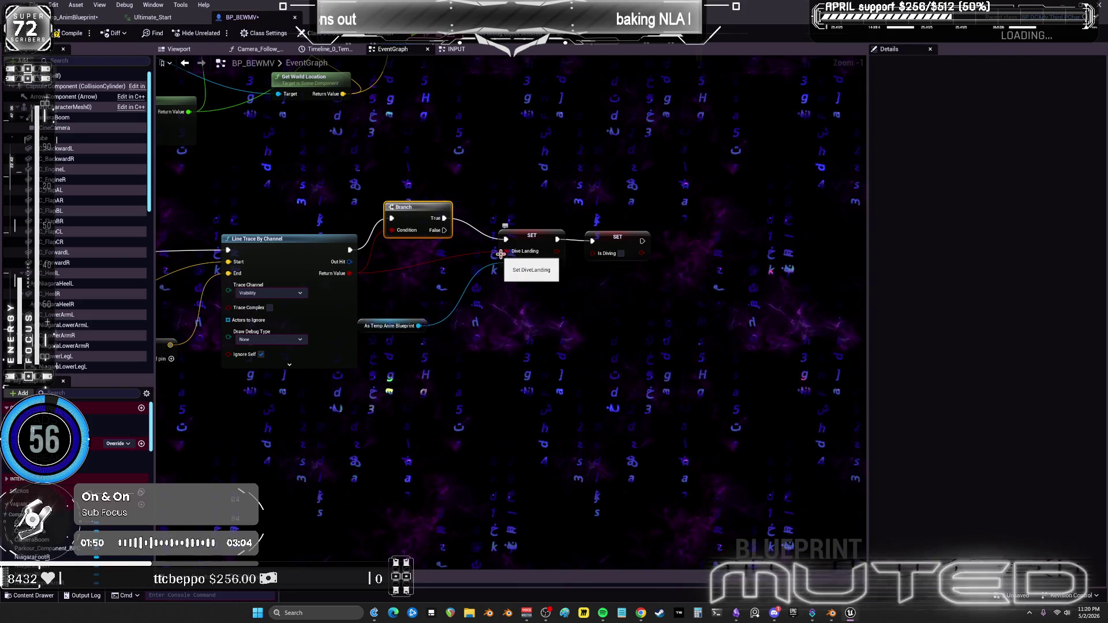
left_click(543, 252)
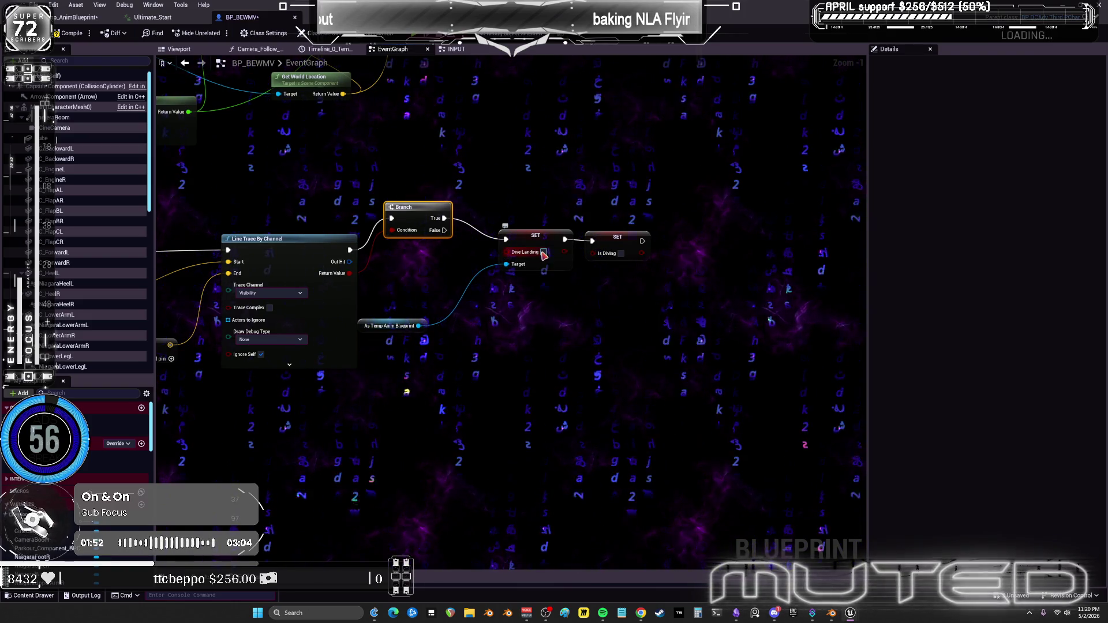
Compile the blueprint and start a play-in-editor test.
left_click_drag(397, 295, 699, 284)
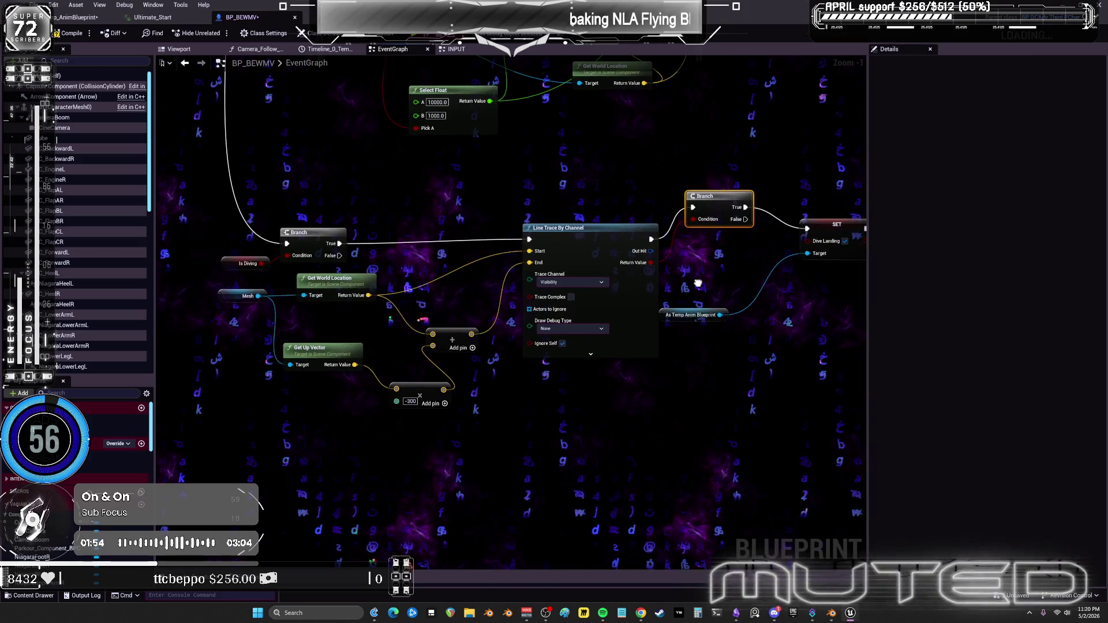
left_click(70, 35)
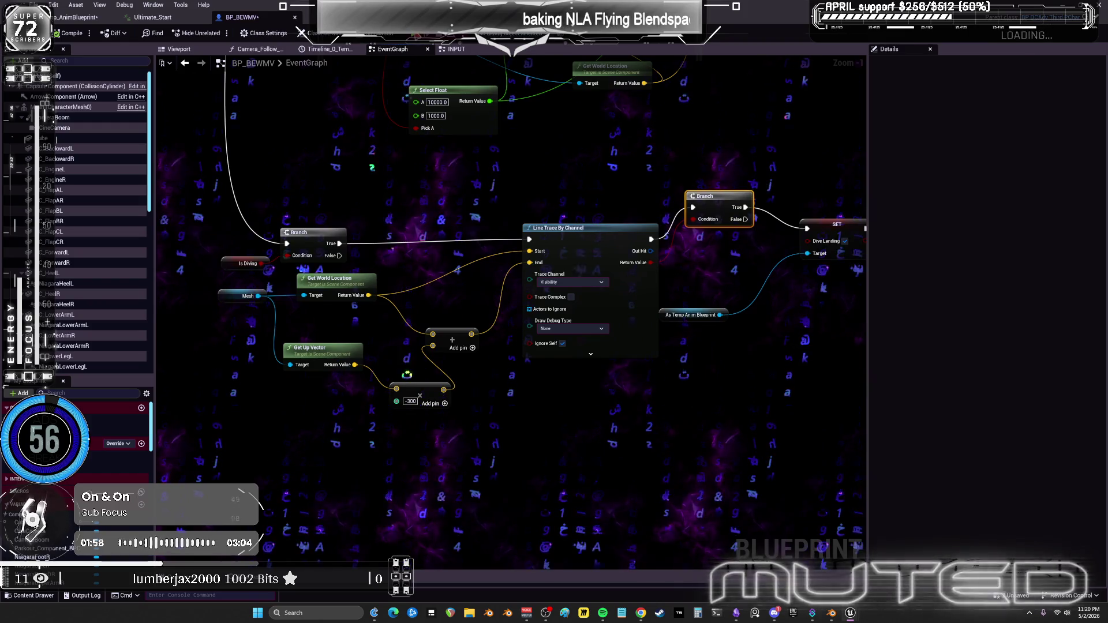
left_click(415, 33)
left_click(690, 340)
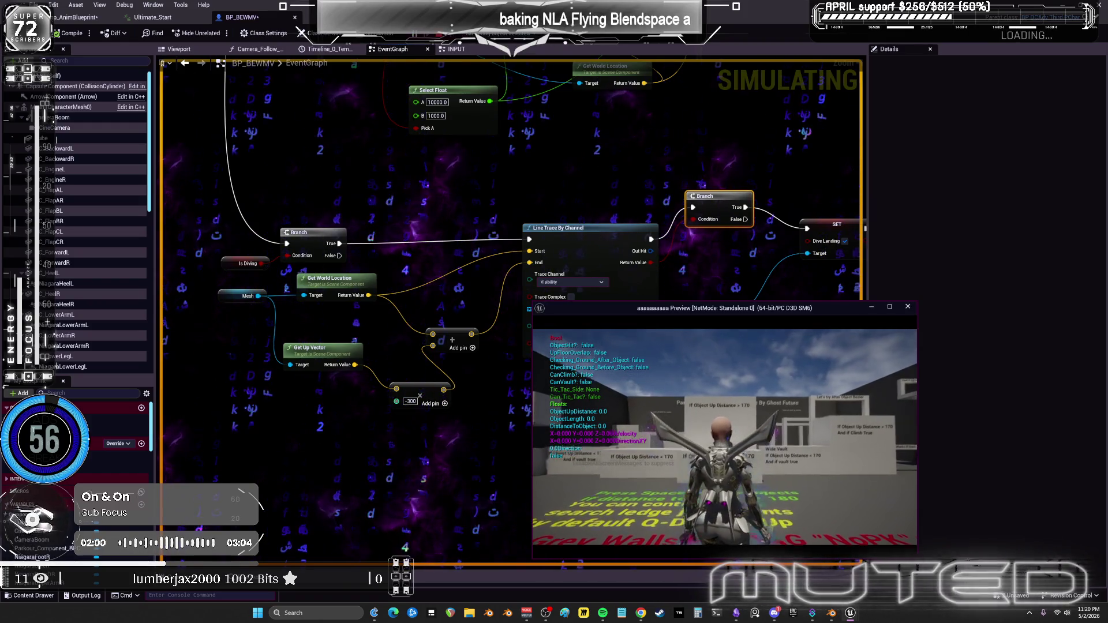
Walk, jump and vault up the parkour wall in the preview, restarting once, to test diving.
key("w")
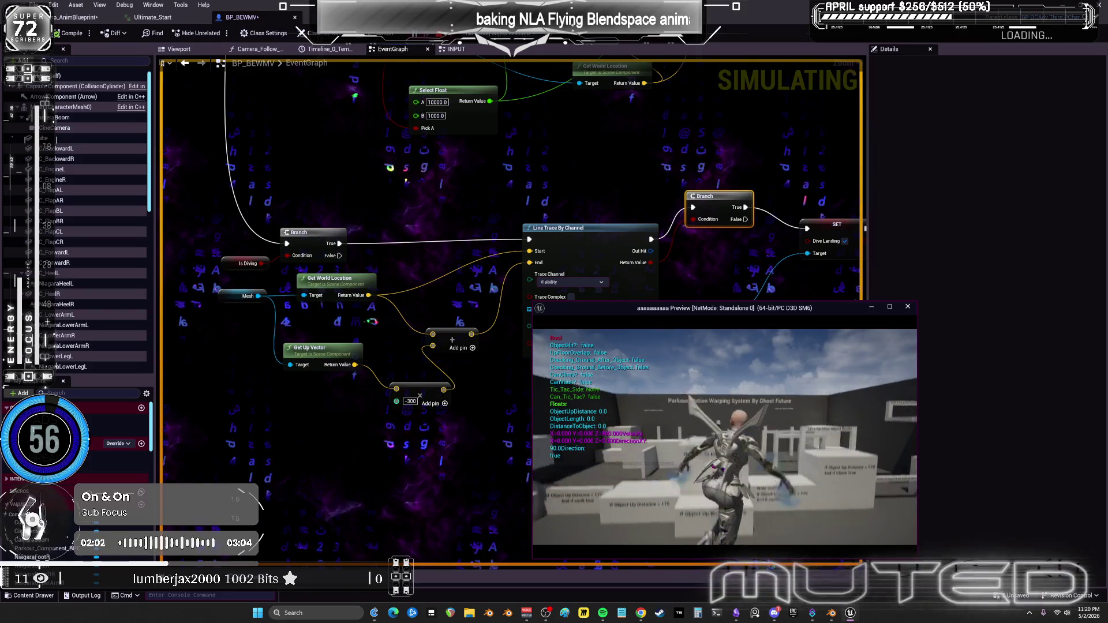
key("space")
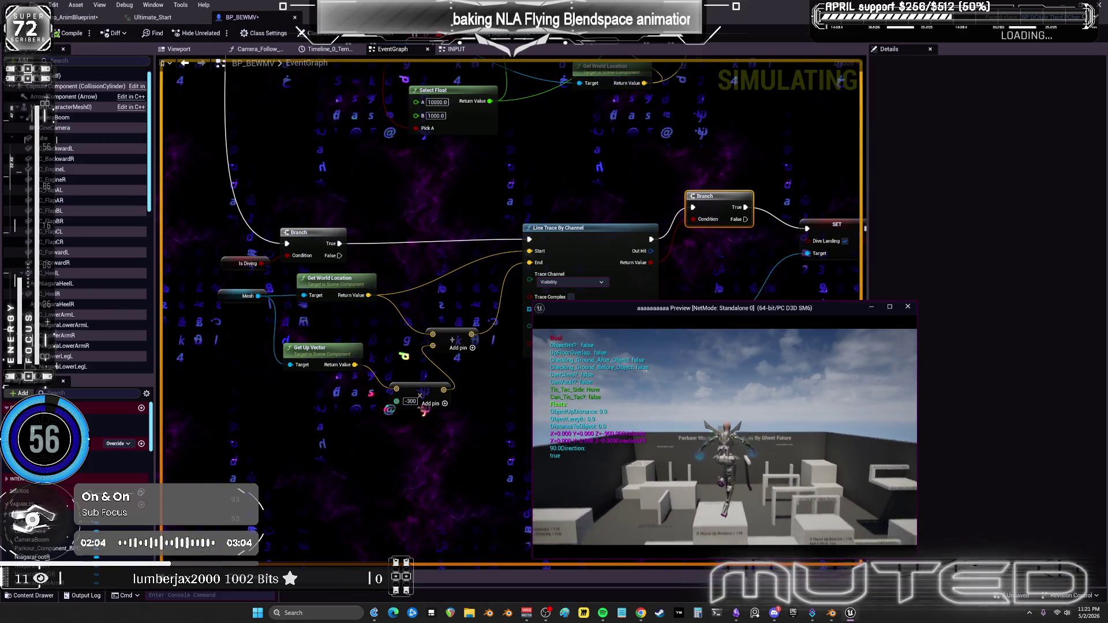
key("space")
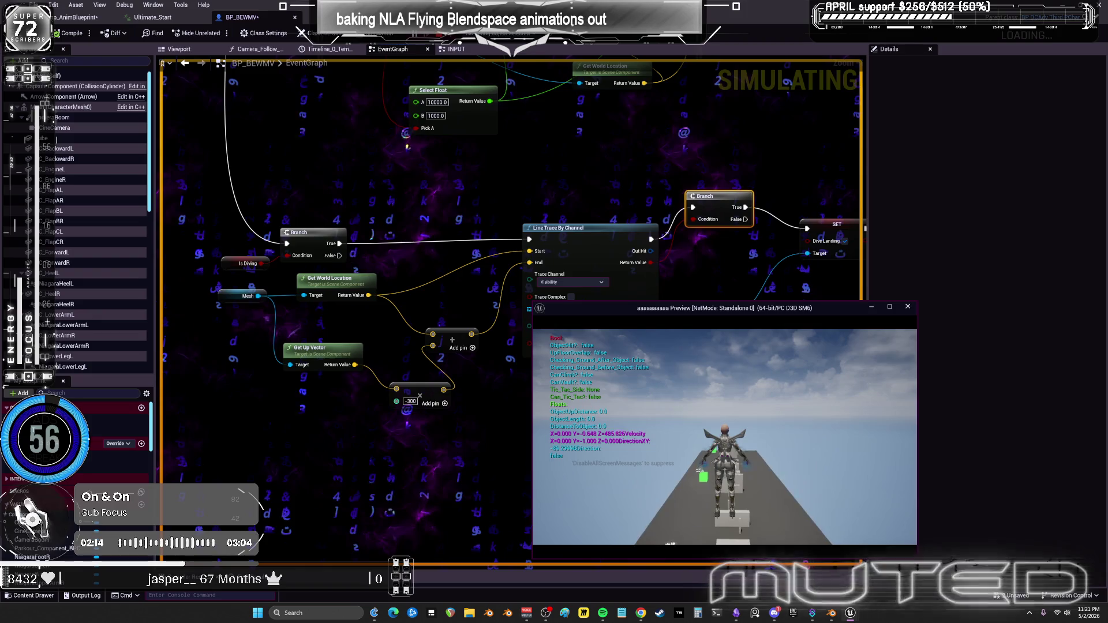
key("Escape")
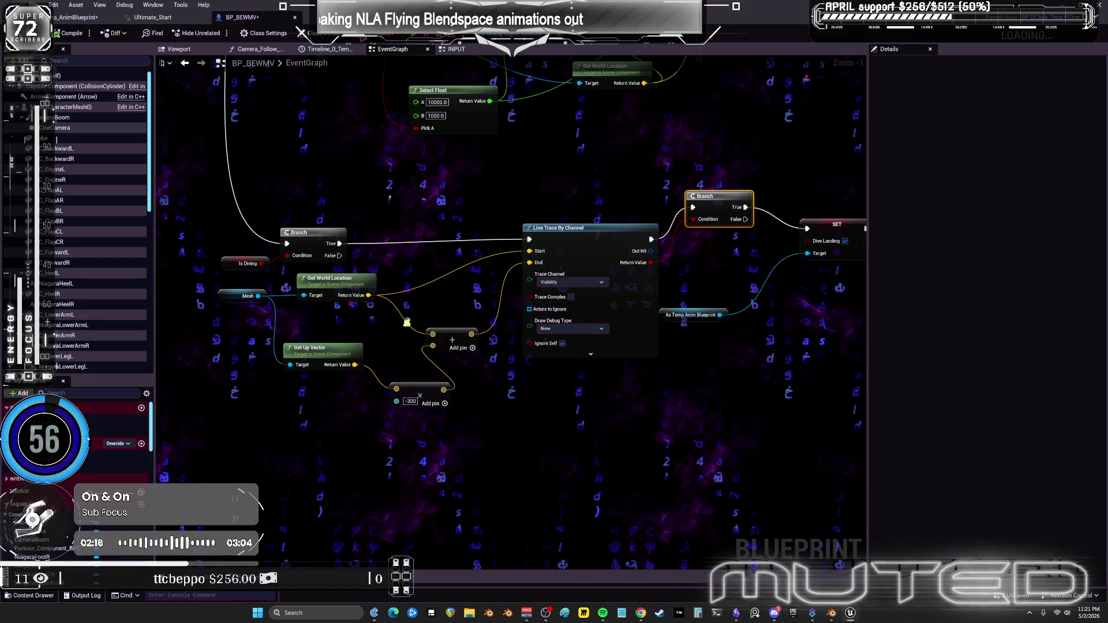
key("alt+p")
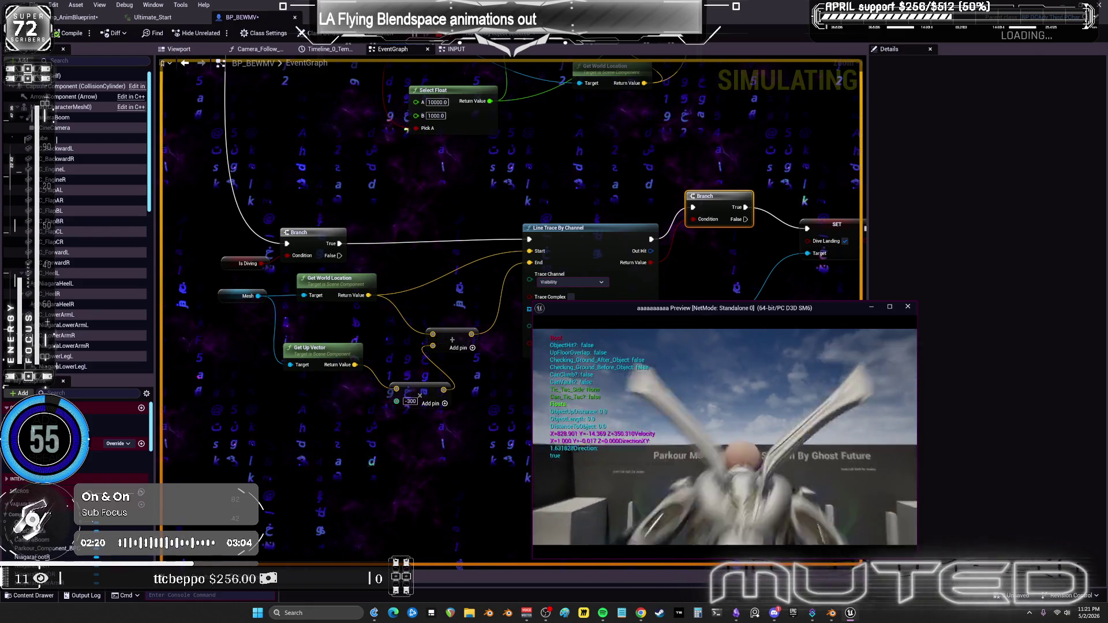
key("space")
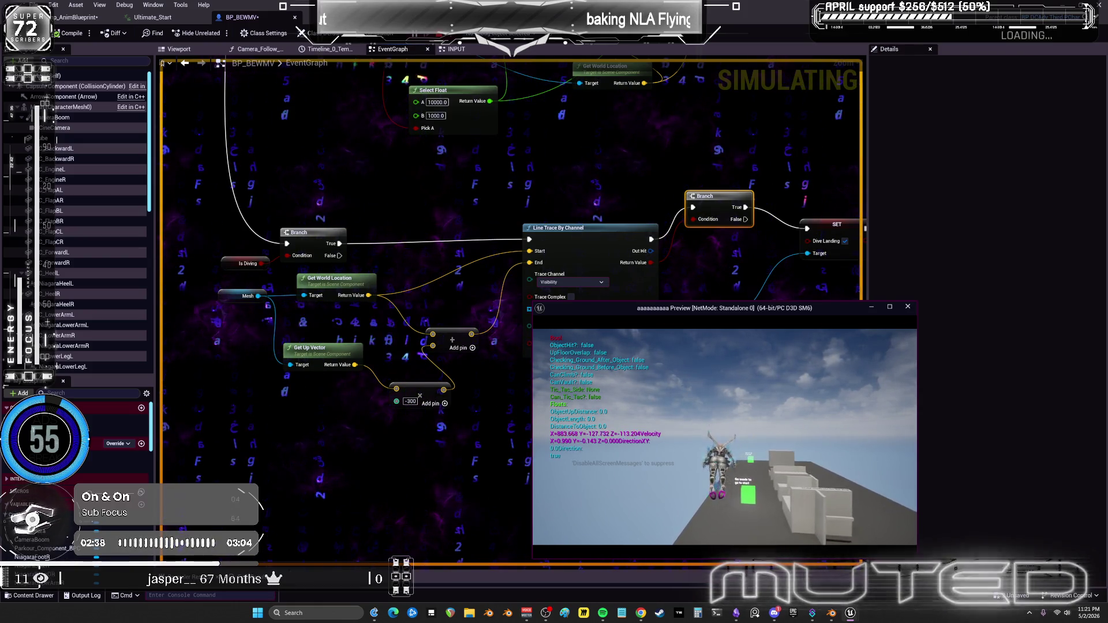
key("space")
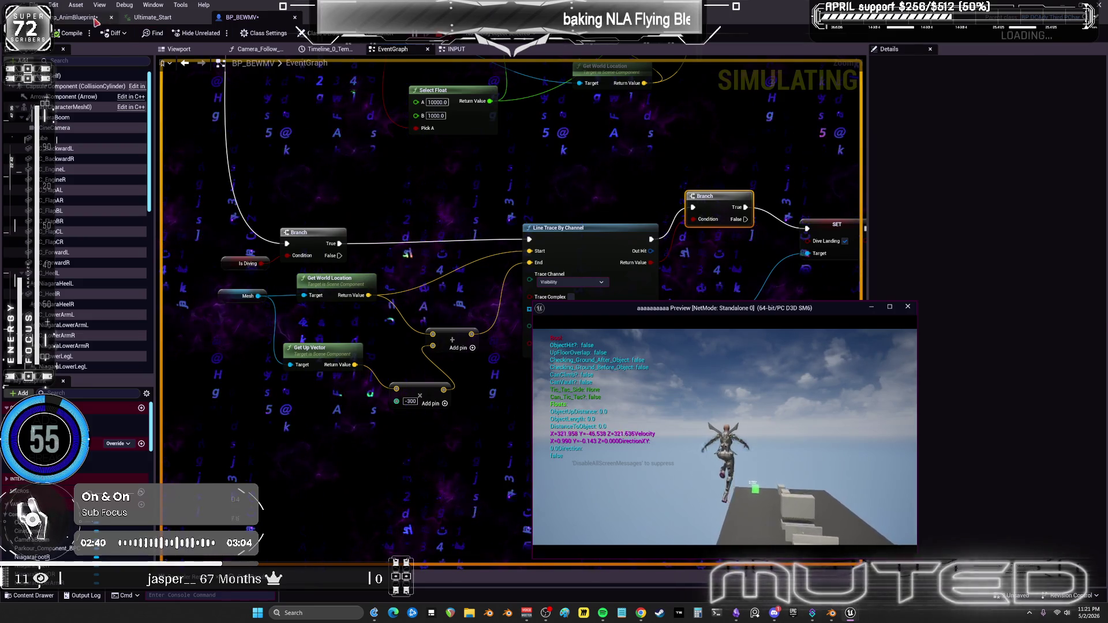
Check the anim blueprint's flying graph during play, then stop the session and return to BP_BEWMV.
left_click(96, 20)
scroll(622, 348, "up", 3)
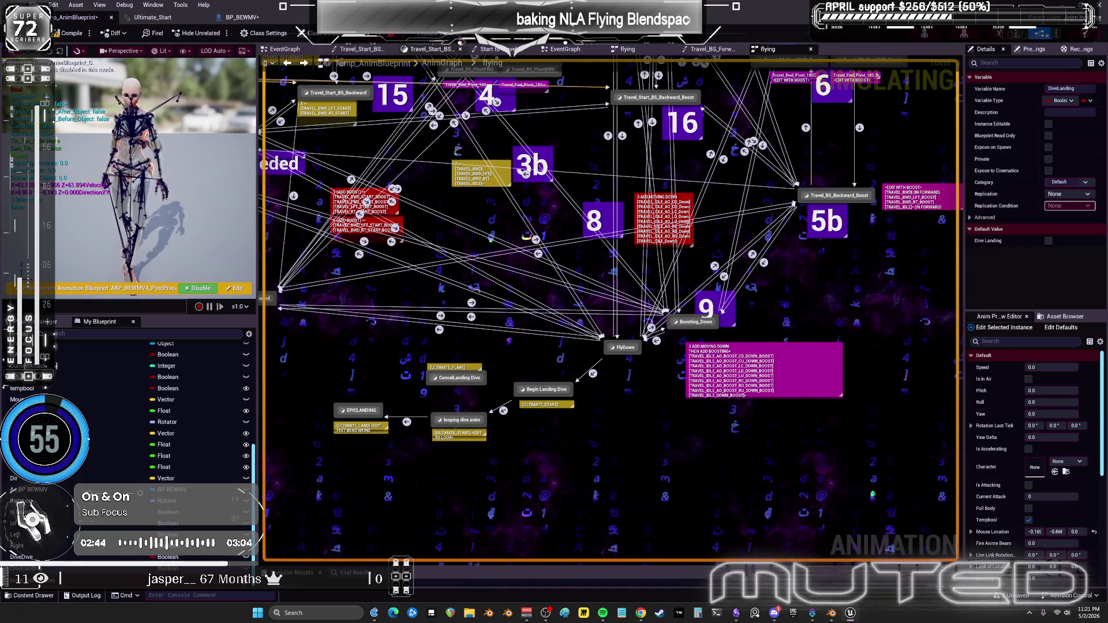
left_click(851, 612)
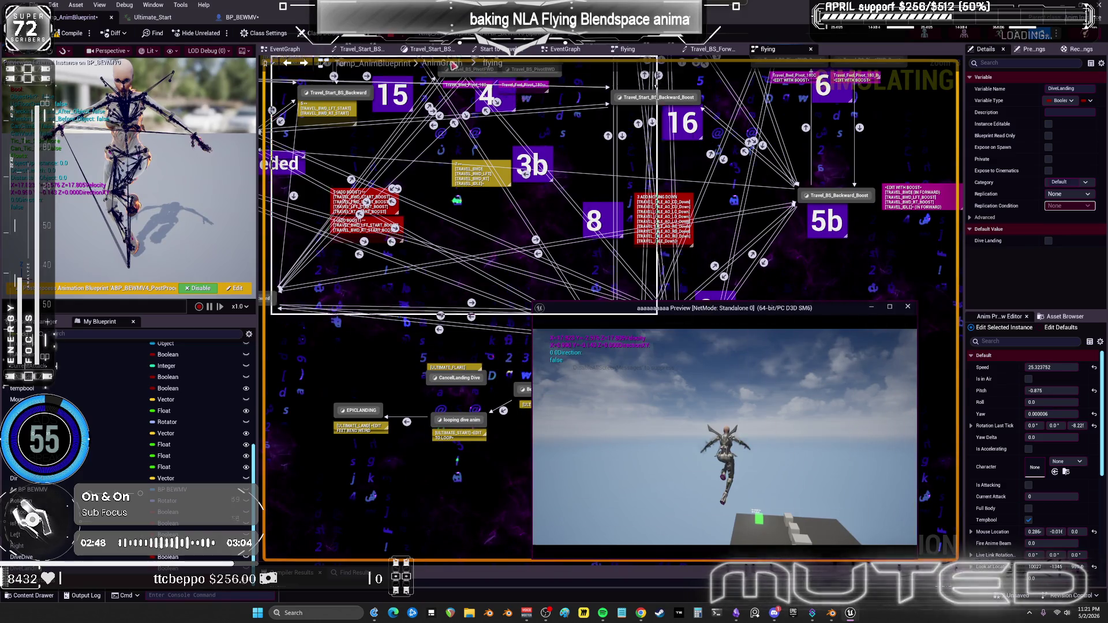
left_click_drag(459, 66, 459, 67)
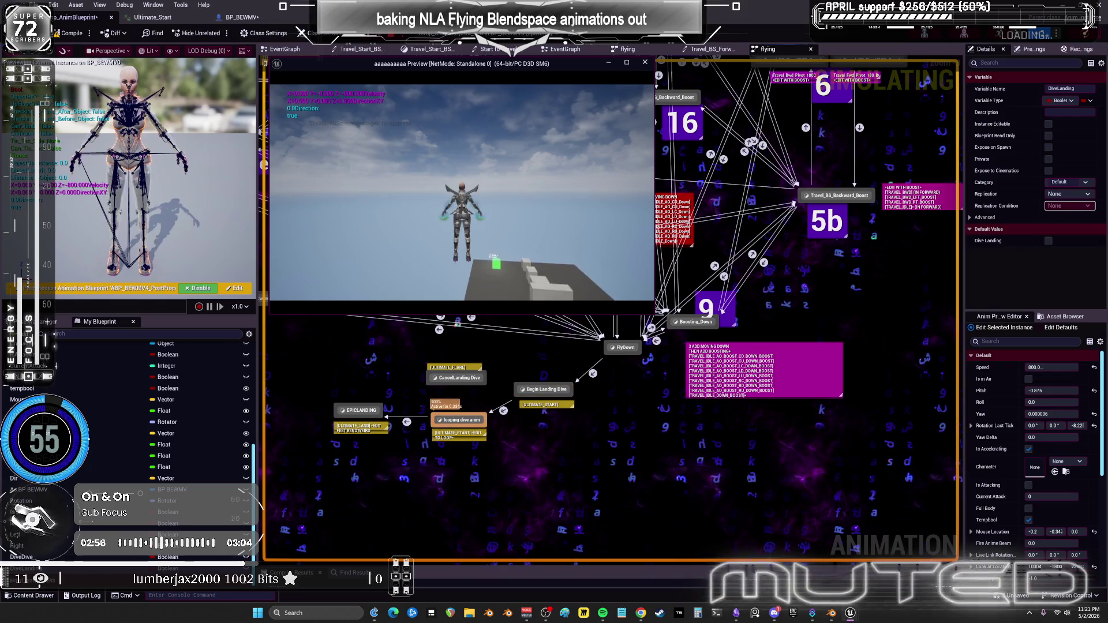
key("Escape")
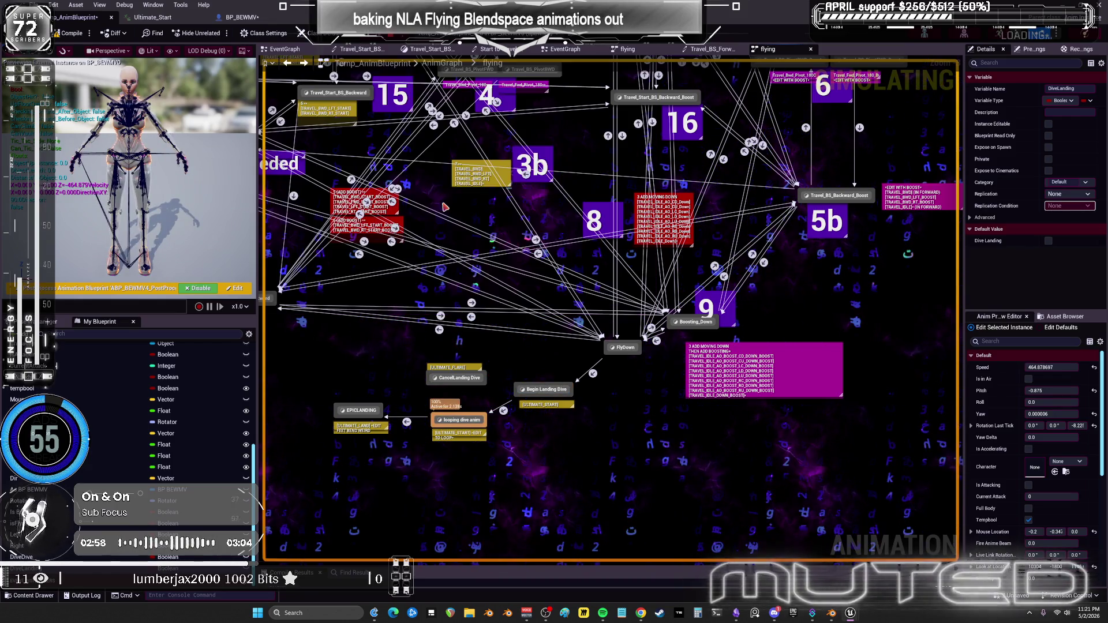
left_click(255, 19)
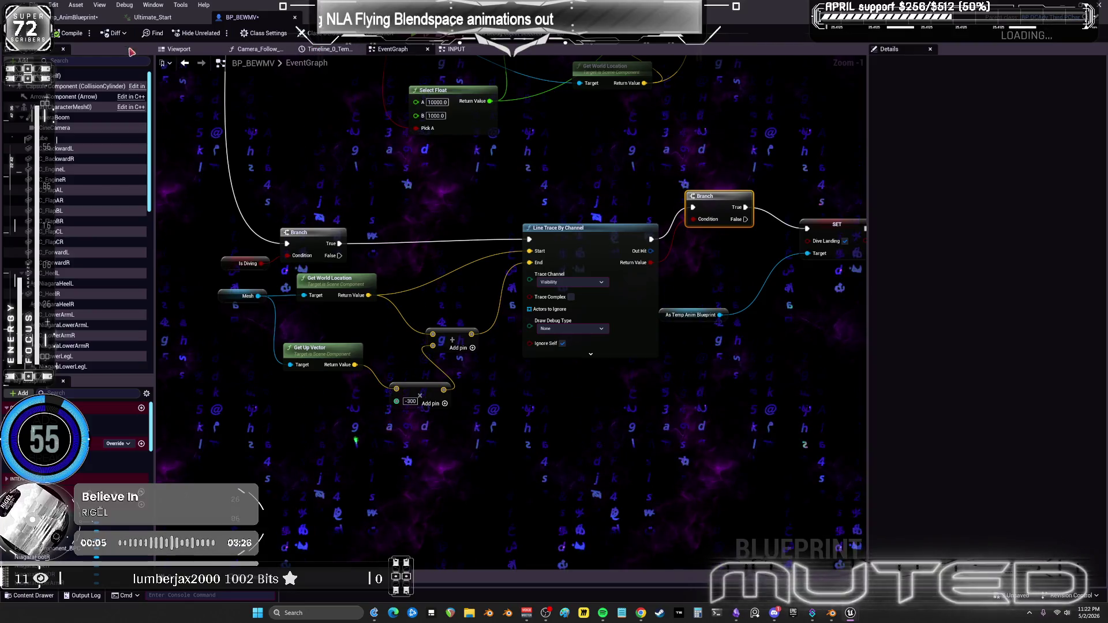
In the INPUT graph, paste a Character Movement getter near the dive nodes and search 'set speed'.
left_click(462, 51)
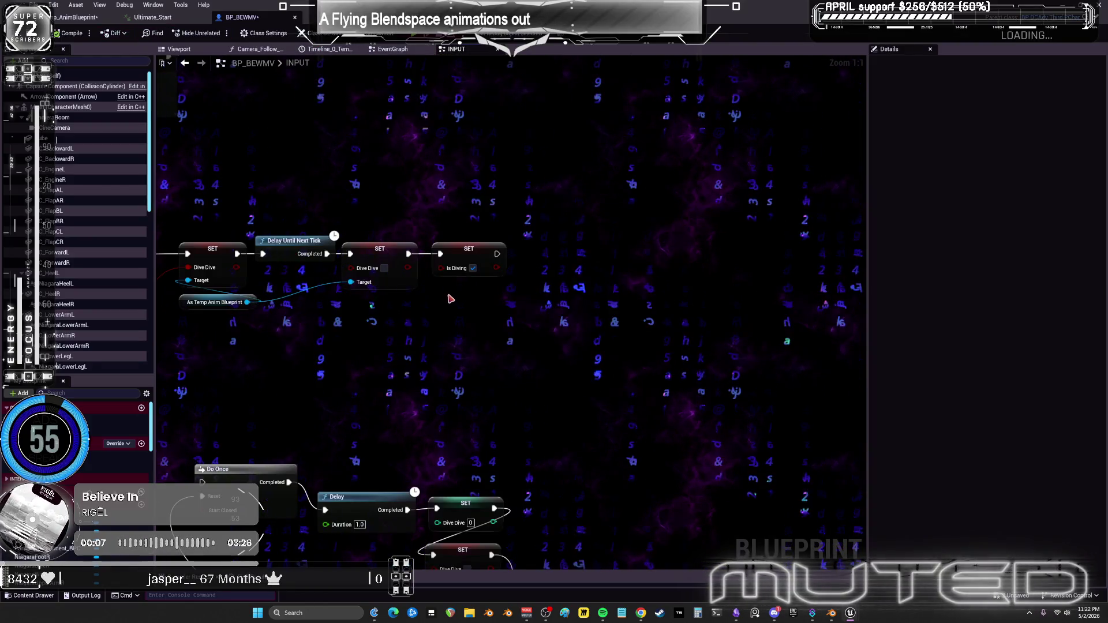
mouse_move(291, 367)
left_mouse_down()
mouse_move(521, 317)
mouse_move(681, 370)
left_mouse_up()
mouse_move(260, 260)
left_mouse_down()
mouse_move(438, 324)
mouse_move(404, 300)
mouse_move(630, 163)
left_mouse_up()
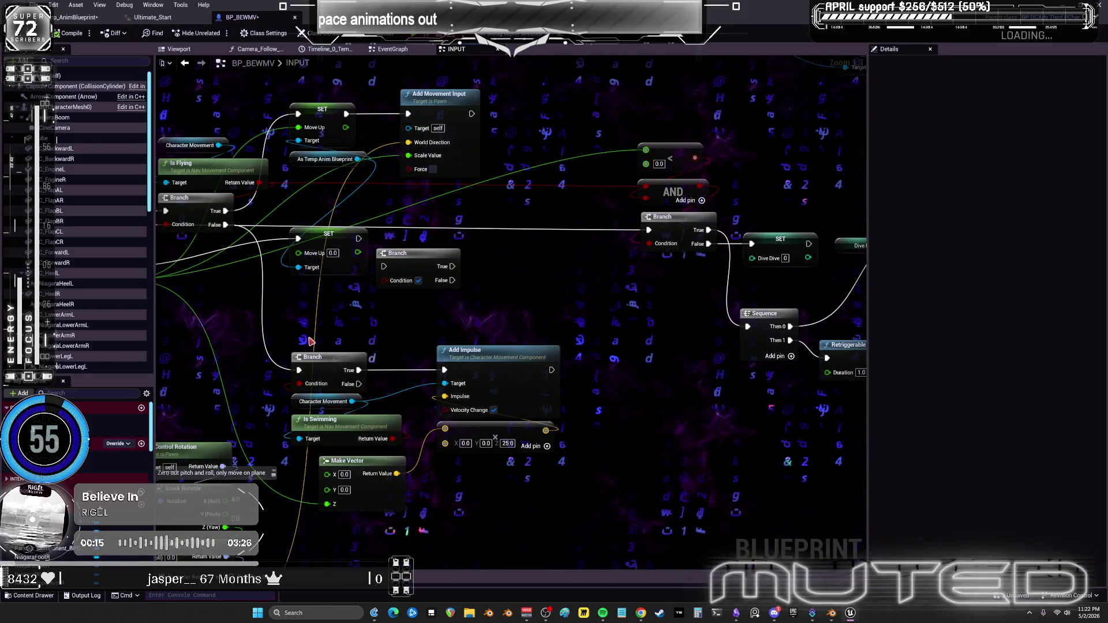
left_click(322, 401)
mouse_move(579, 277)
left_mouse_down()
mouse_move(634, 248)
mouse_move(426, 246)
mouse_move(493, 375)
mouse_move(526, 245)
left_mouse_up()
key("ctrl+v")
type("set speed")
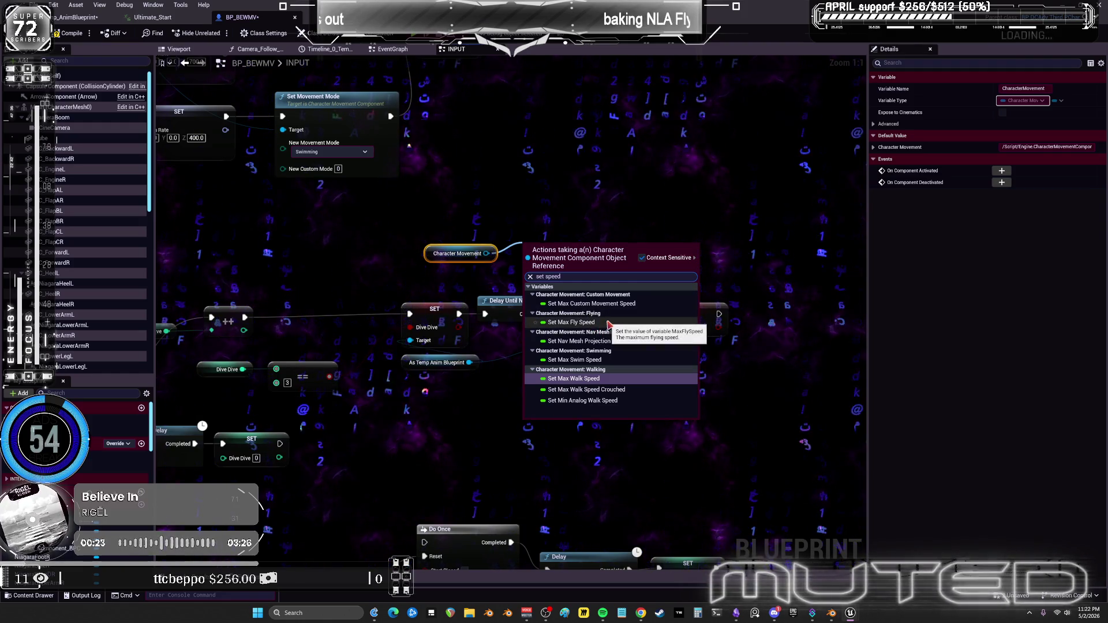
Add a Set Max Fly Speed node on Character Movement with a value of 2500.
left_click(577, 322)
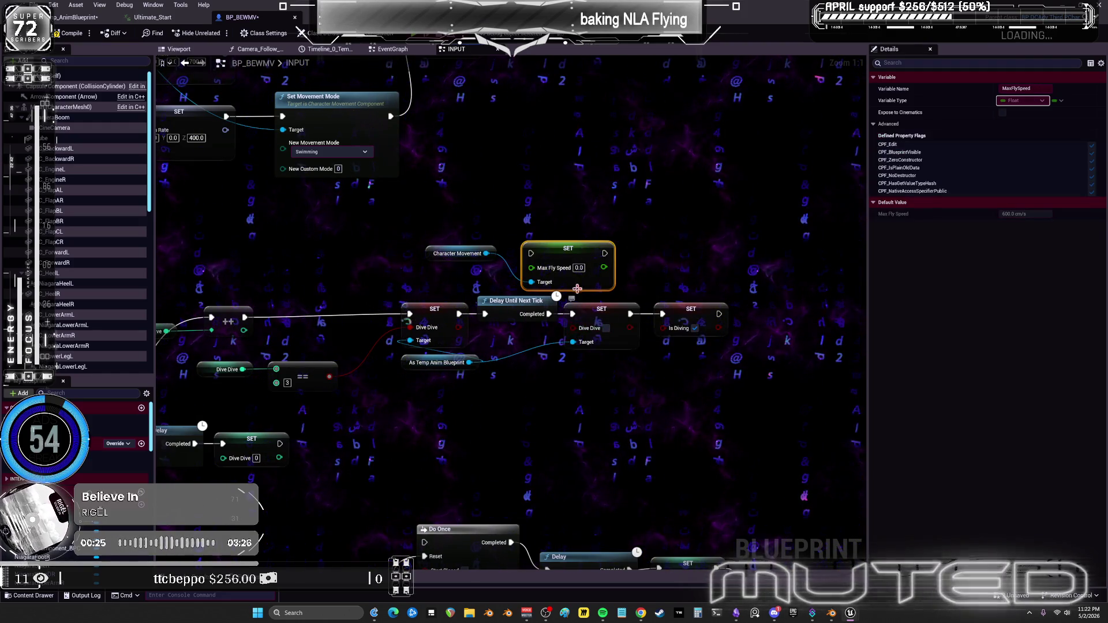
scroll(86, 262, "down", 8)
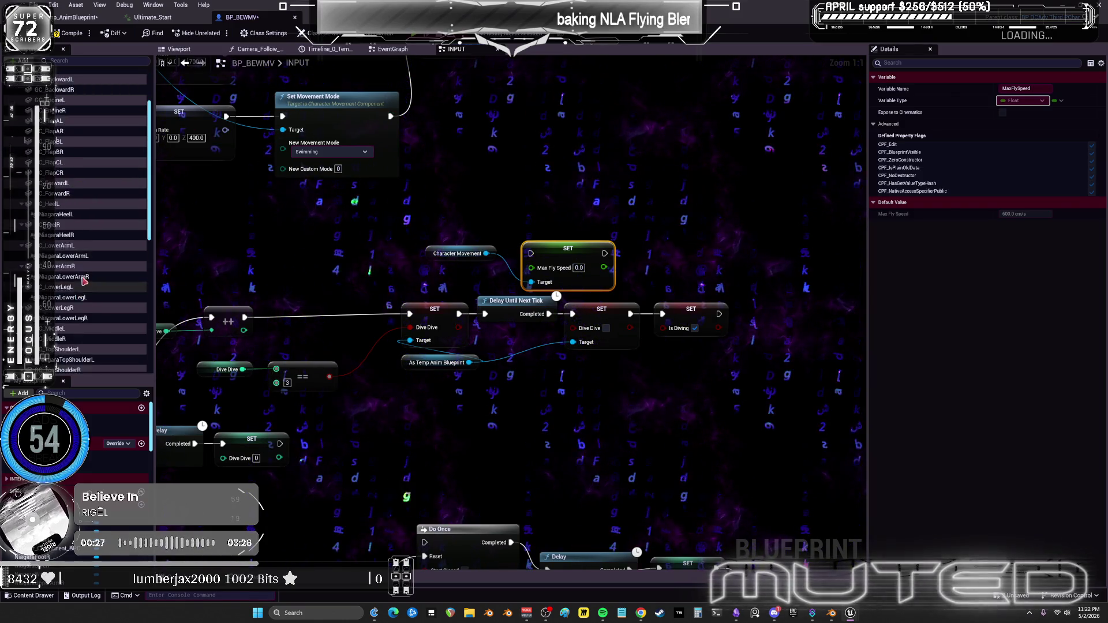
scroll(86, 262, "down", 1)
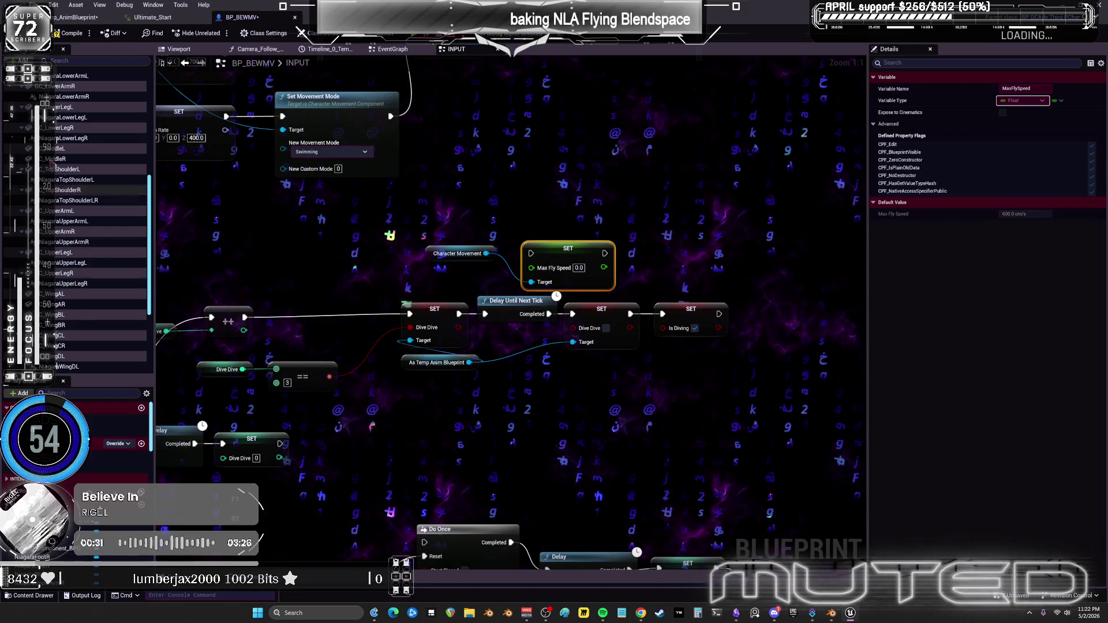
scroll(88, 281, "down", 4)
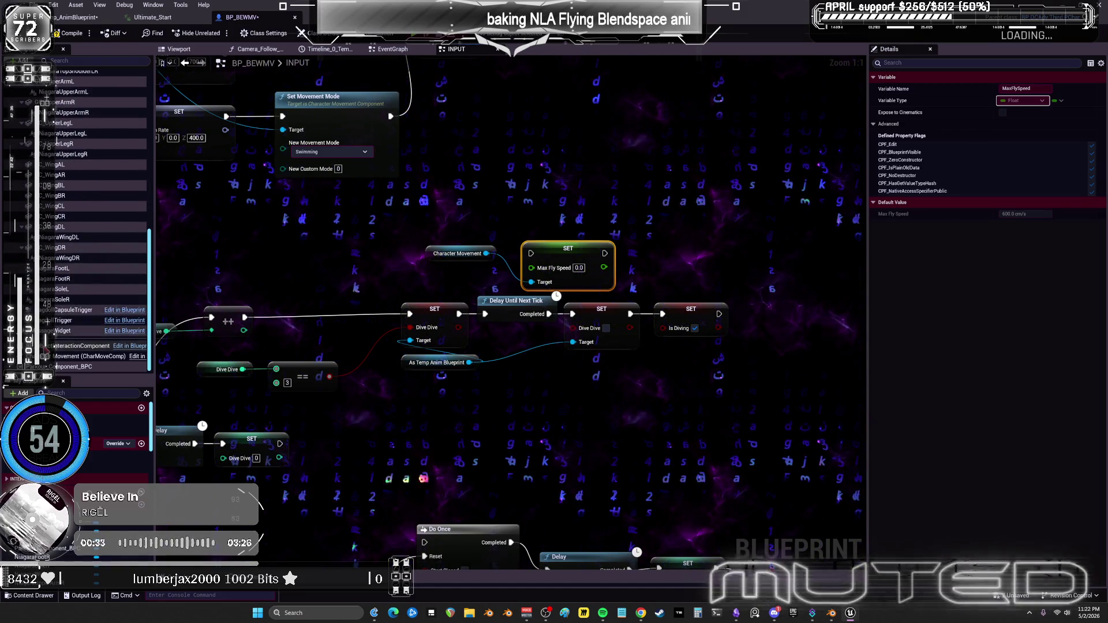
left_click(87, 356)
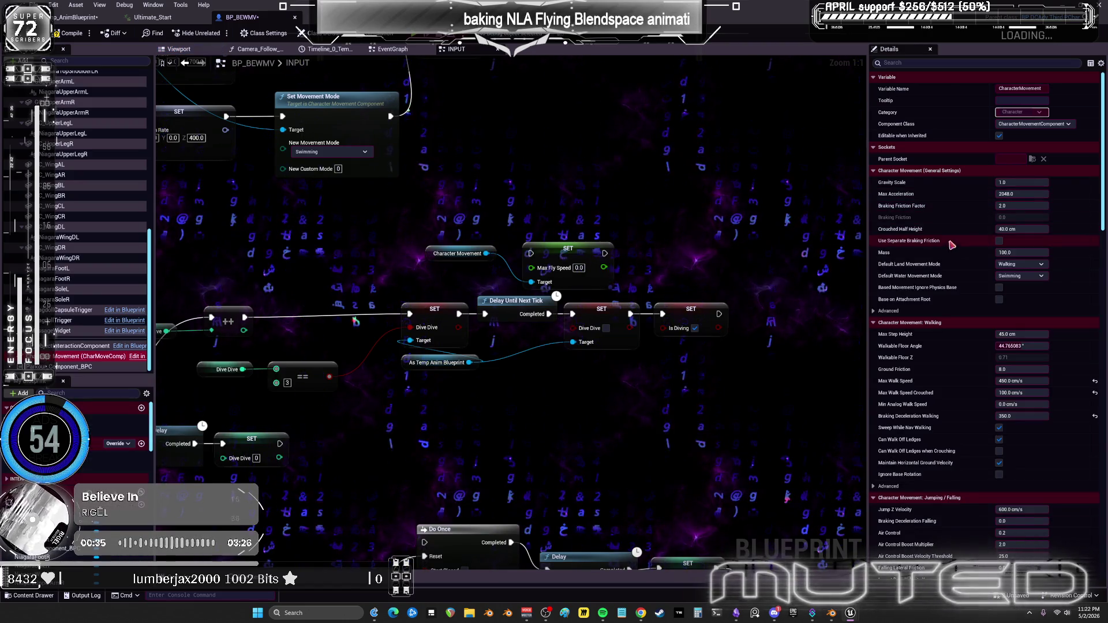
scroll(954, 368, "down", 3)
scroll(952, 361, "down", 15)
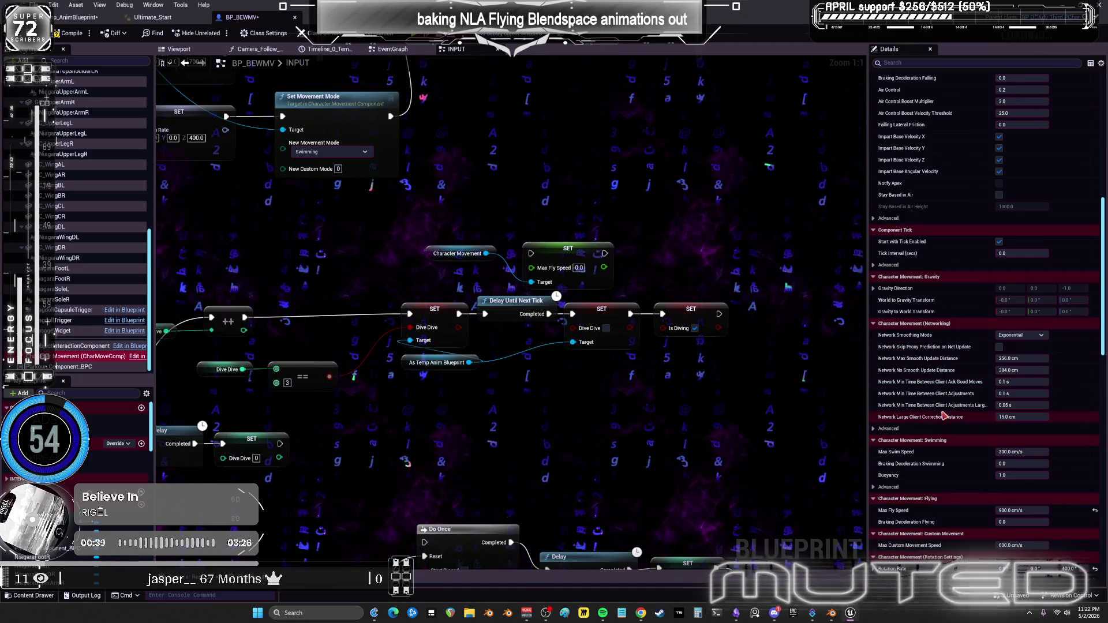
scroll(941, 398, "down", 3)
scroll(940, 404, "down", 3)
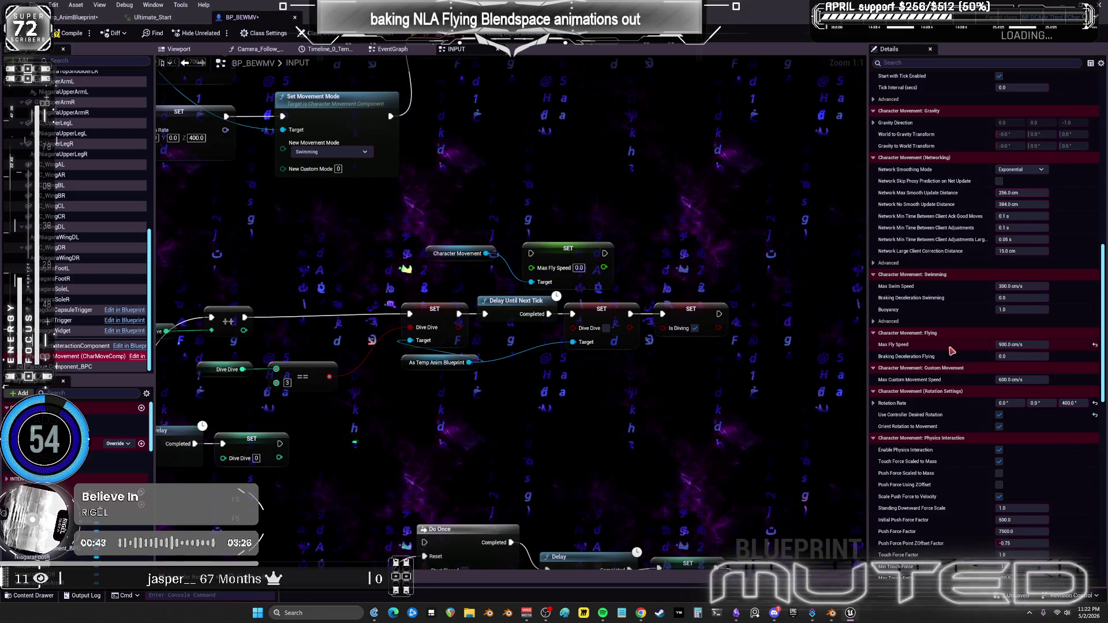
double_click(578, 268)
type("2500")
key("Return")
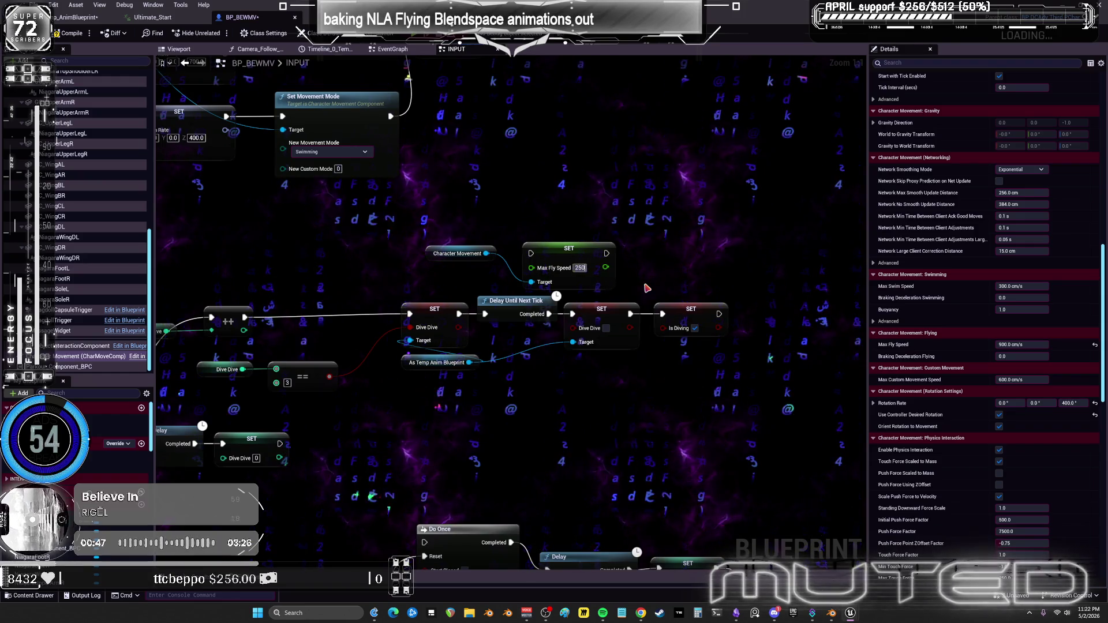
left_click(690, 278)
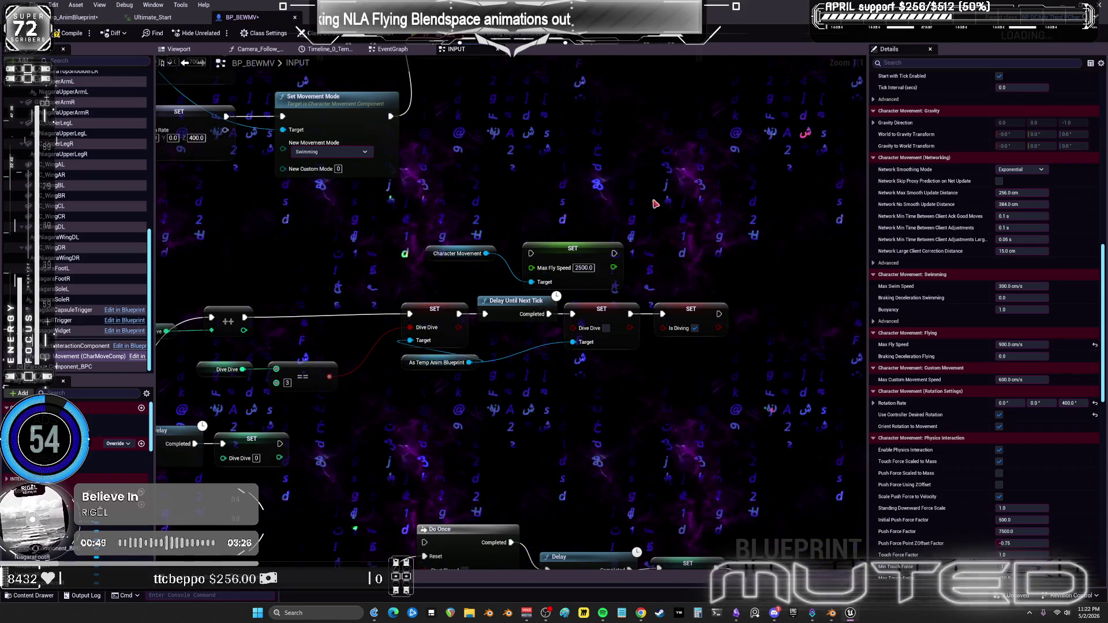
Paste a copy of the fly-speed nodes with the value set to 900.
left_click_drag(627, 294, 488, 239)
left_click(622, 162)
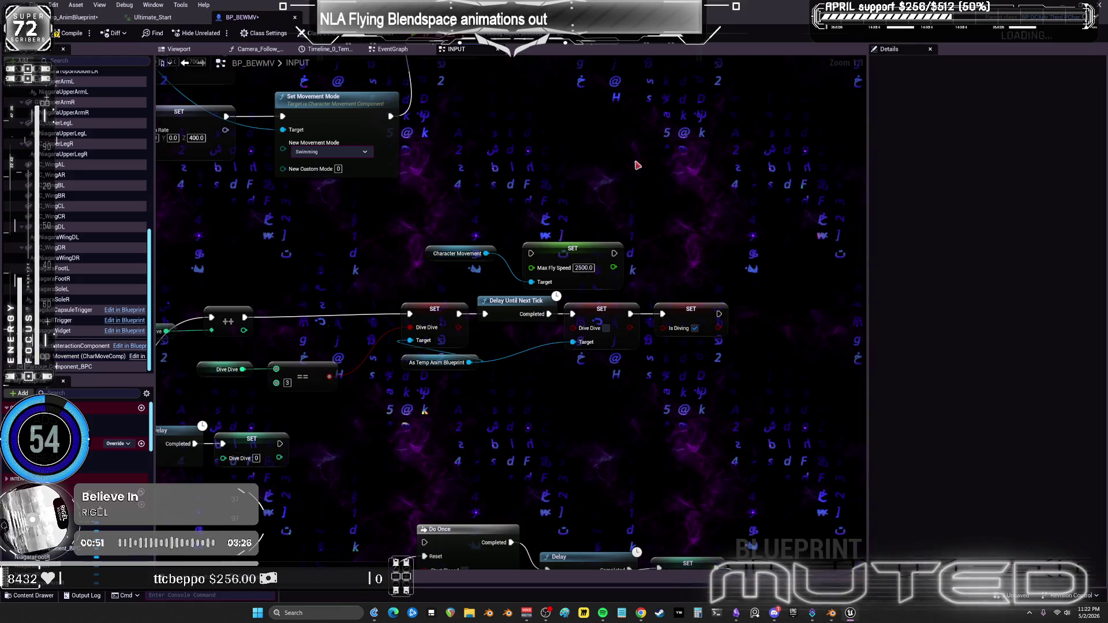
key("ctrl+v")
type("900")
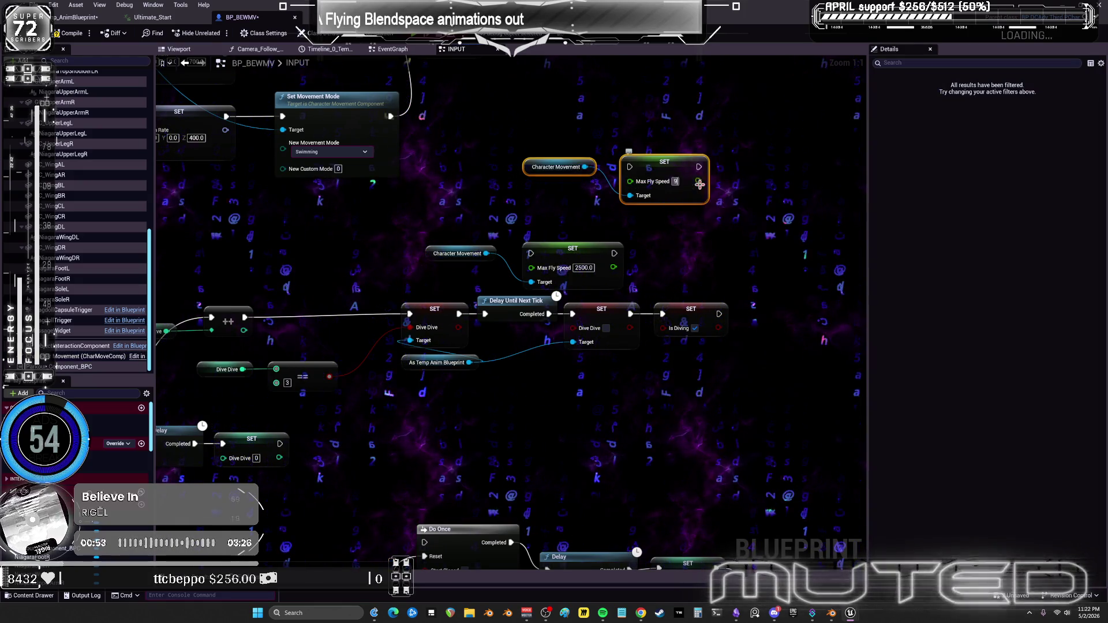
left_click(726, 303)
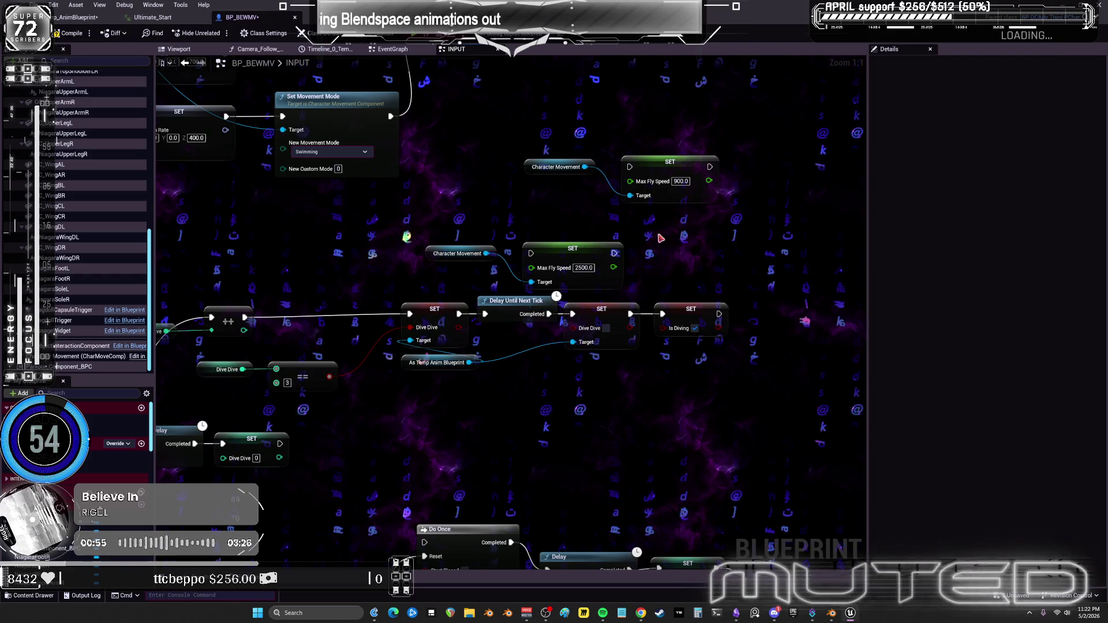
Chain the 2500 Set Max Fly Speed after SET Is Diving and delete the 900 copy.
scroll(649, 249, "down", 1)
mouse_move(452, 264)
left_mouse_down()
mouse_move(561, 235)
mouse_move(441, 254)
left_mouse_up()
mouse_move(606, 270)
left_mouse_down()
mouse_move(714, 277)
mouse_move(800, 325)
left_mouse_up()
left_click_drag(699, 296, 729, 296)
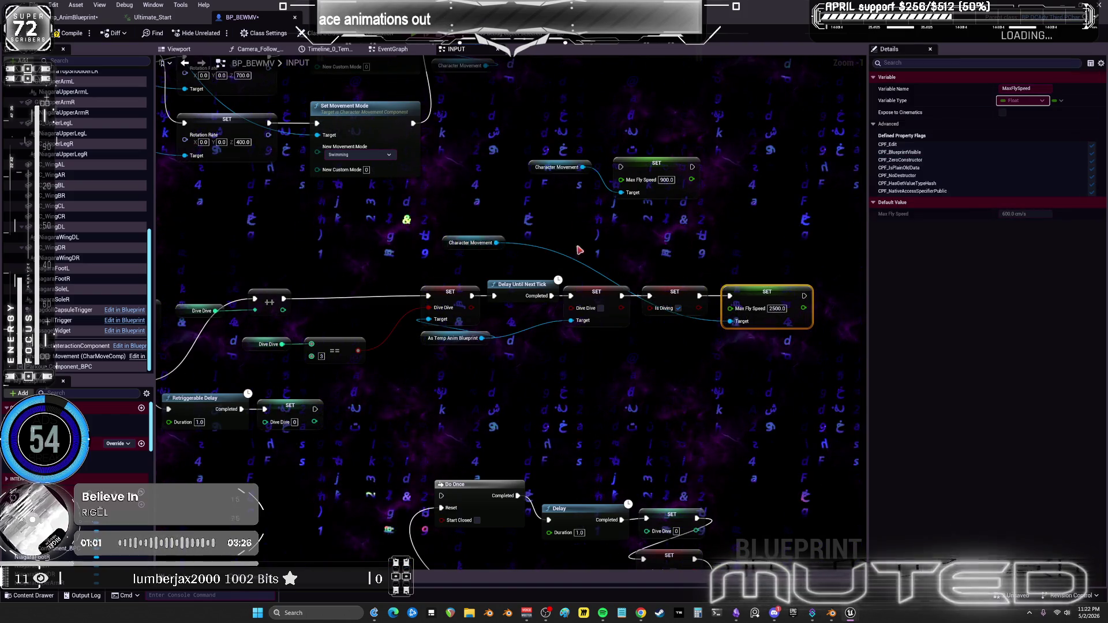
left_click_drag(458, 243, 732, 273)
left_click(659, 173, "ctrl")
key("Delete")
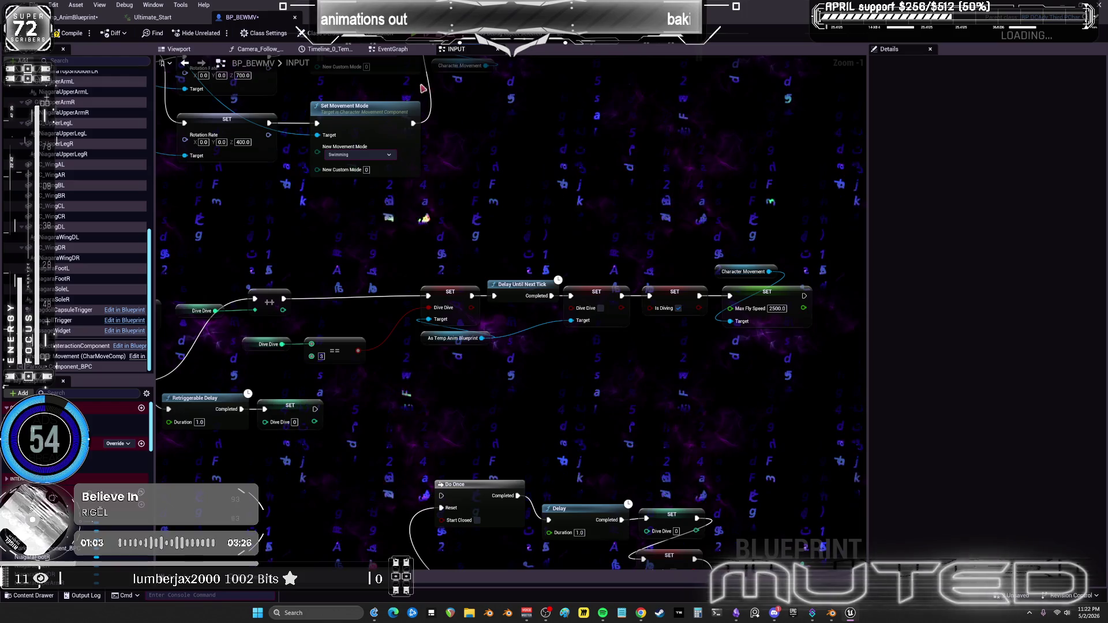
left_click(398, 52)
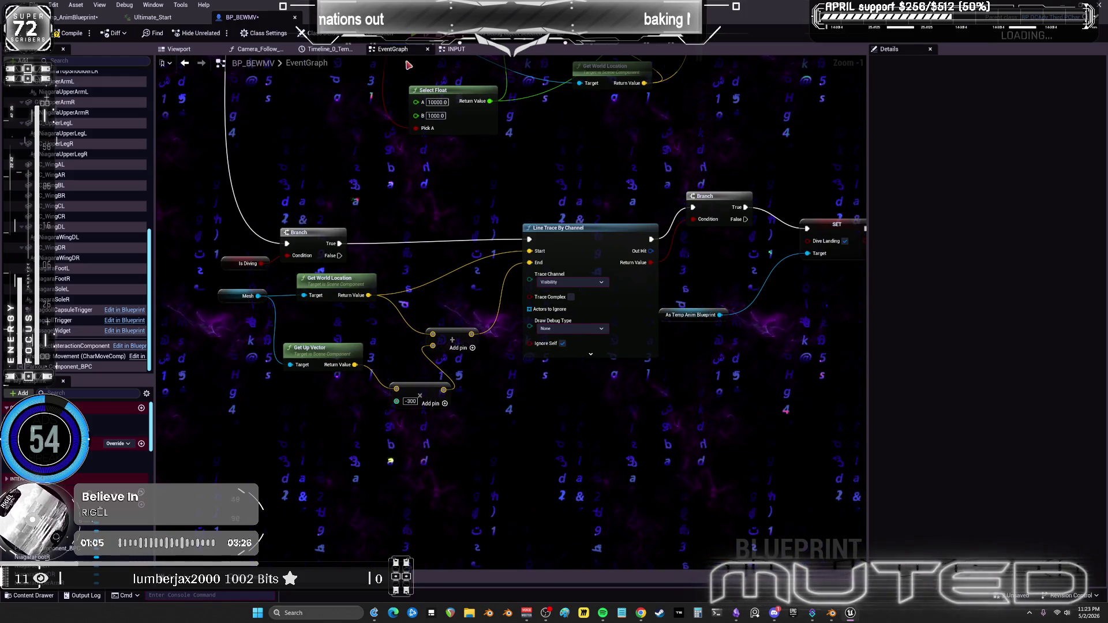
Paste the Max Fly Speed 900 nodes after the Is Diving SET, then run a fullscreen play test.
mouse_move(762, 229)
left_mouse_down()
mouse_move(624, 292)
mouse_move(472, 341)
left_mouse_up()
key("ctrl+v")
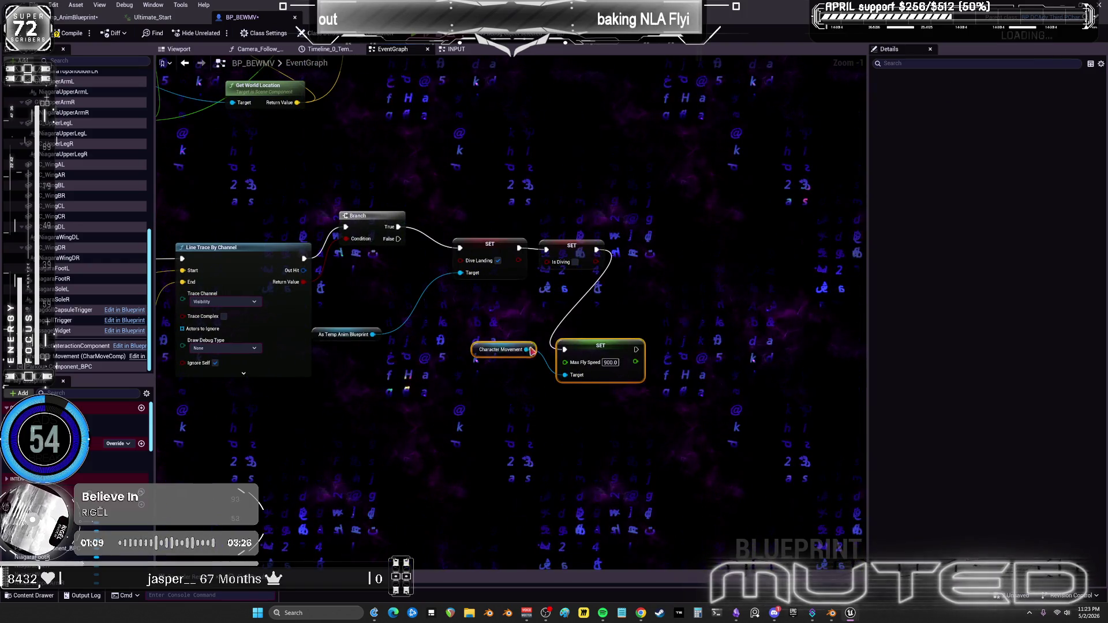
left_click(375, 173)
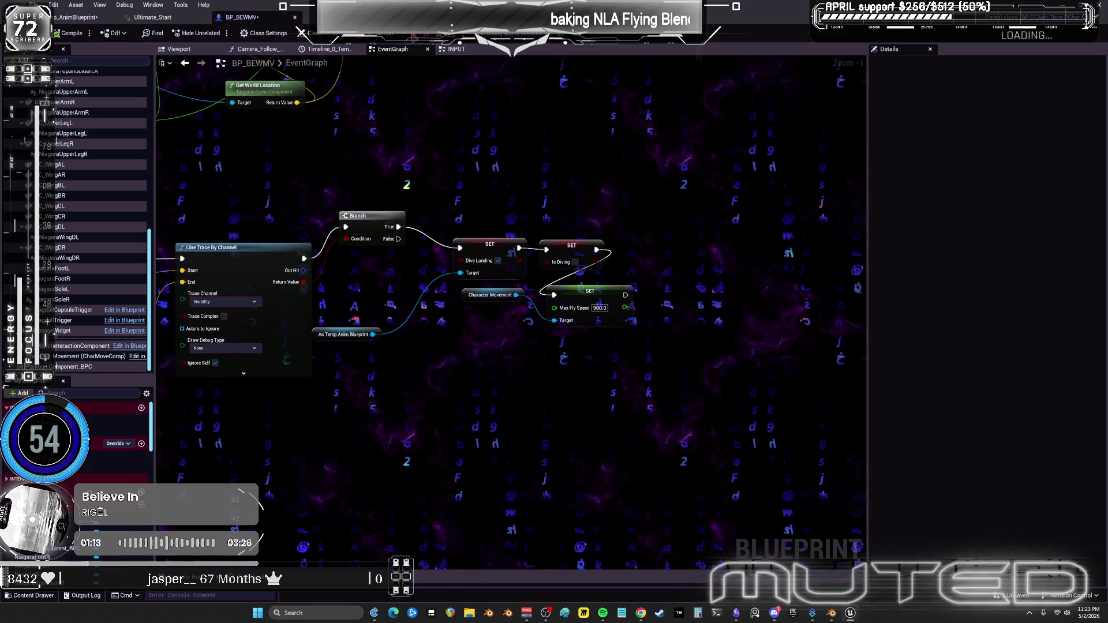
left_click(415, 36)
key("F11")
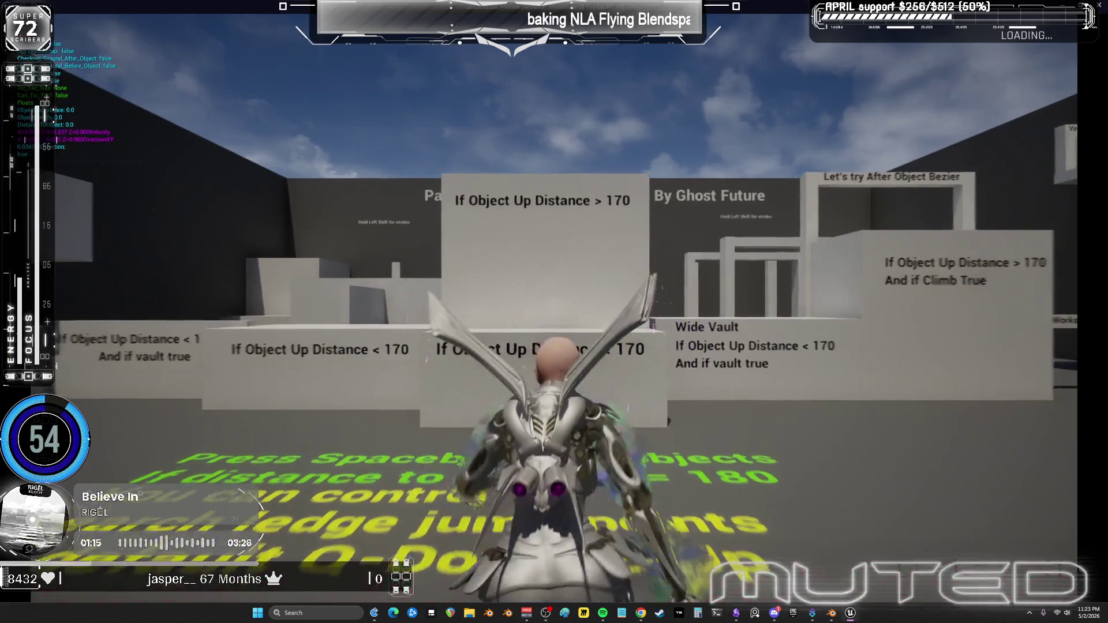
Fly the character up over the parkour course's back wall, then end the preview with Esc.
key("w")
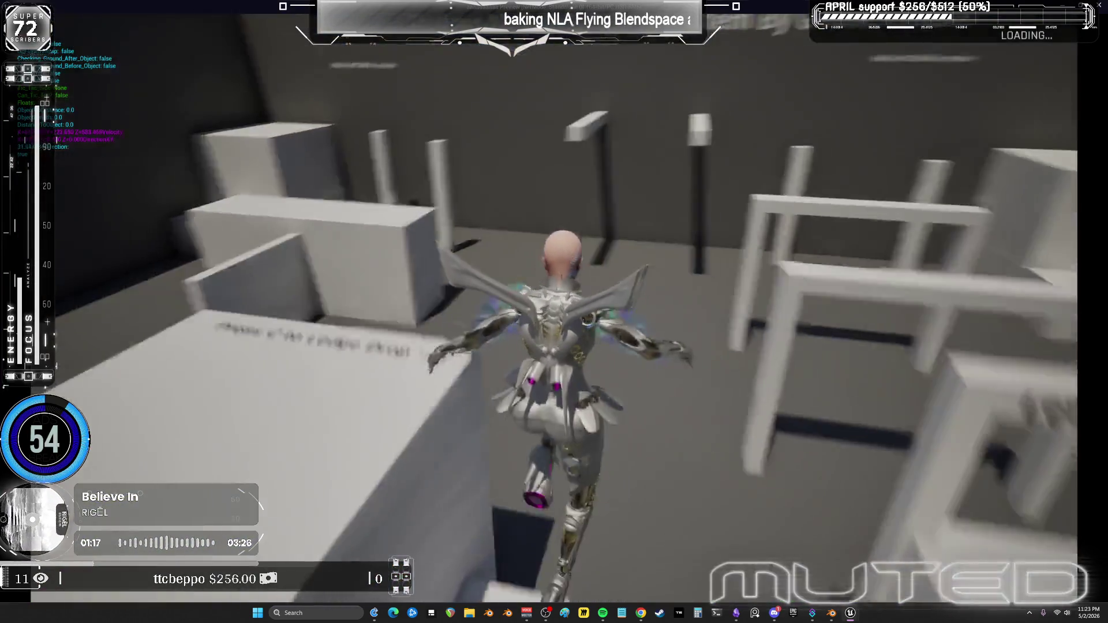
key("w")
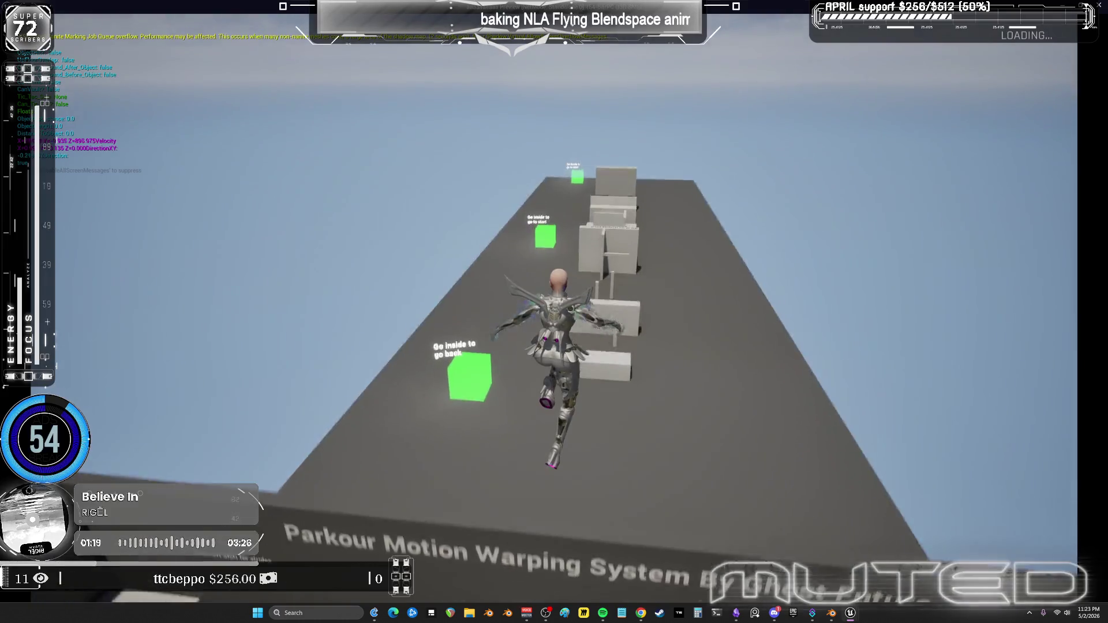
key("w")
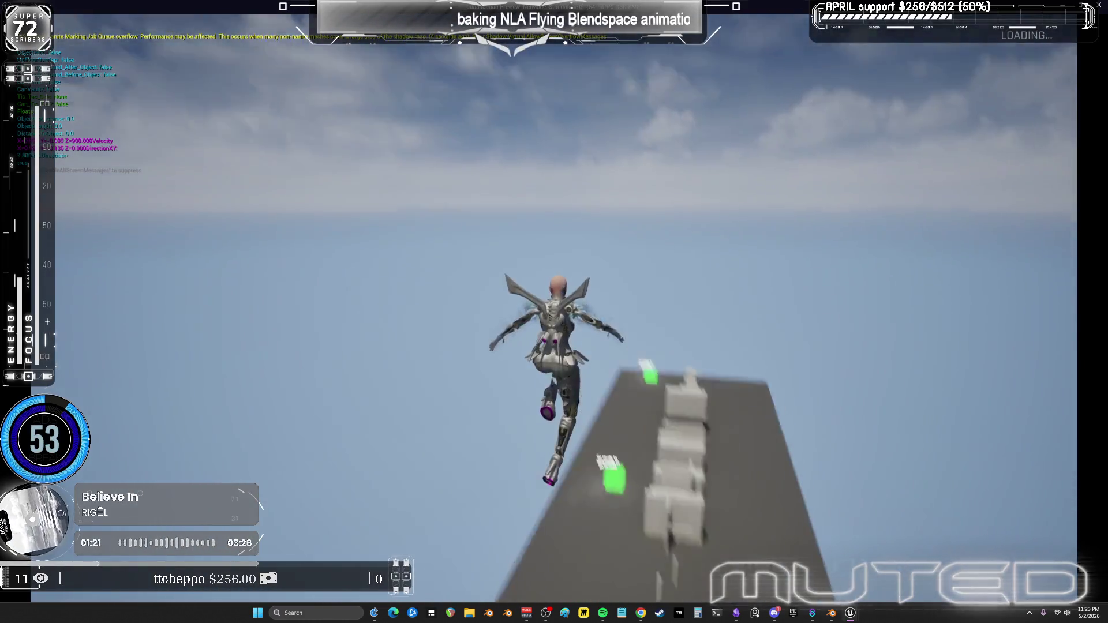
key("w")
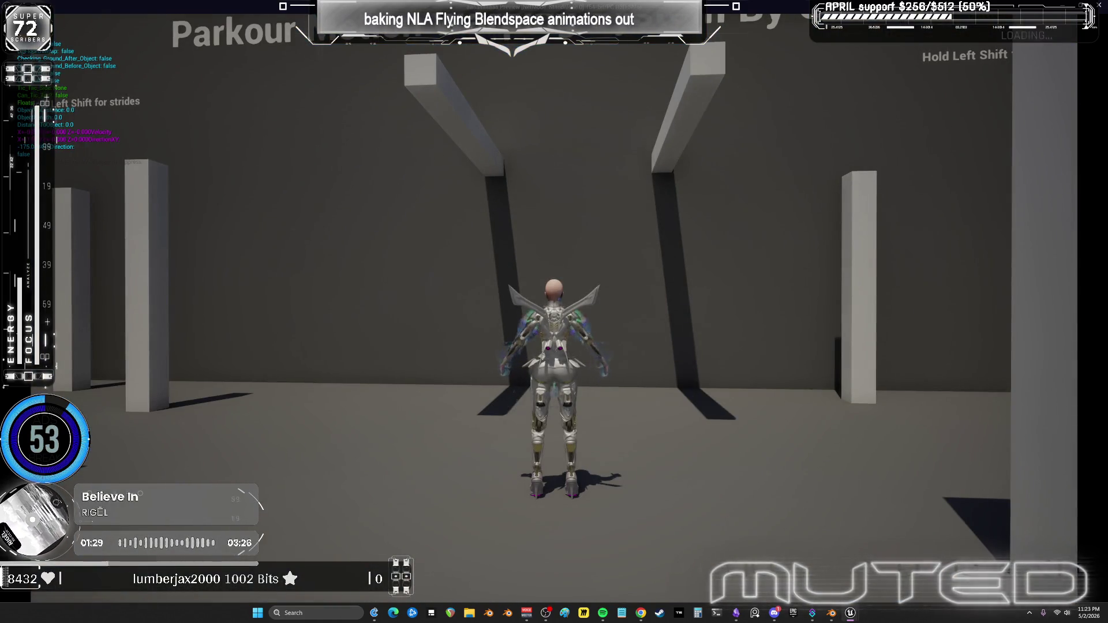
key("Escape")
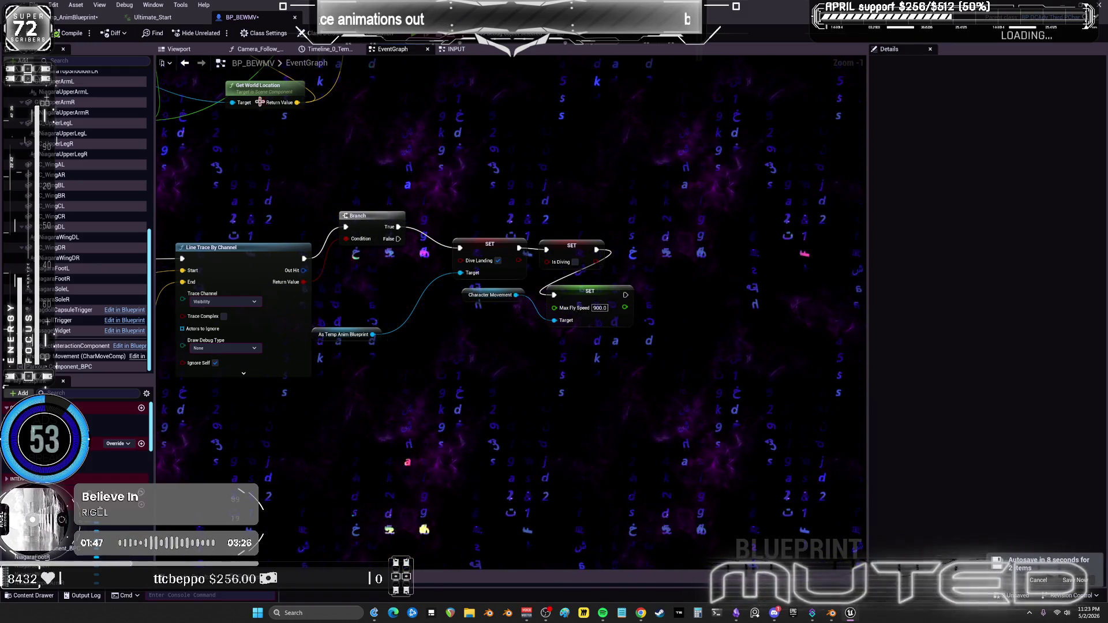
In Temp_AnimBlueprint's flying state machine, inspect the Boosting_Down to FlyDown transition rule.
left_click(78, 22)
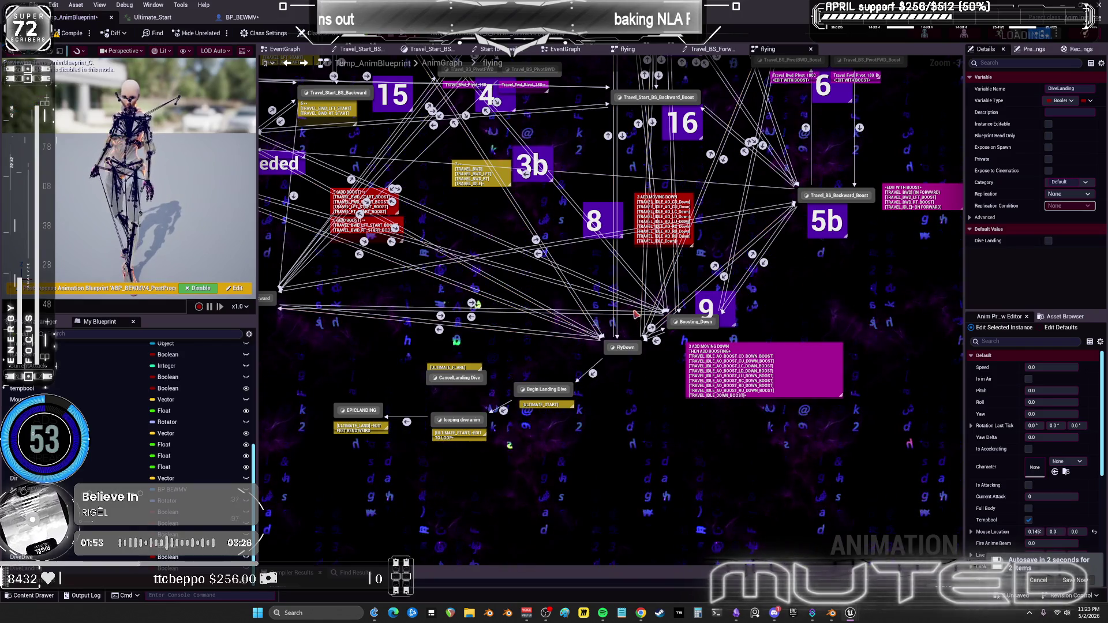
mouse_move(590, 263)
left_mouse_down()
mouse_move(746, 450)
mouse_move(848, 381)
mouse_move(847, 327)
left_mouse_up()
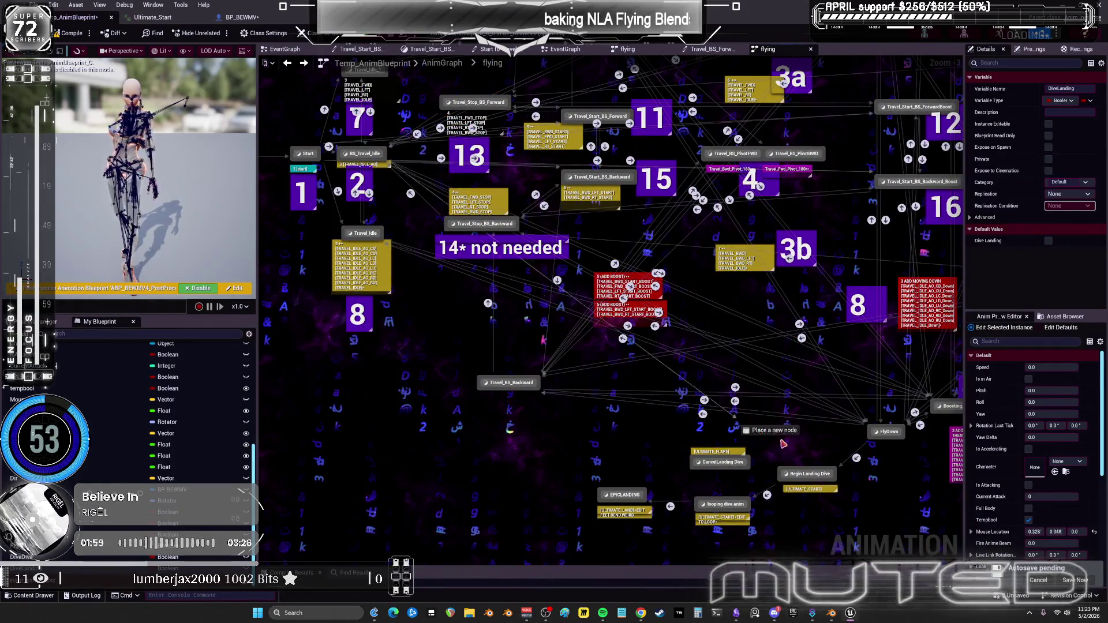
left_click_drag(903, 439, 742, 384)
scroll(742, 384, "up", 1)
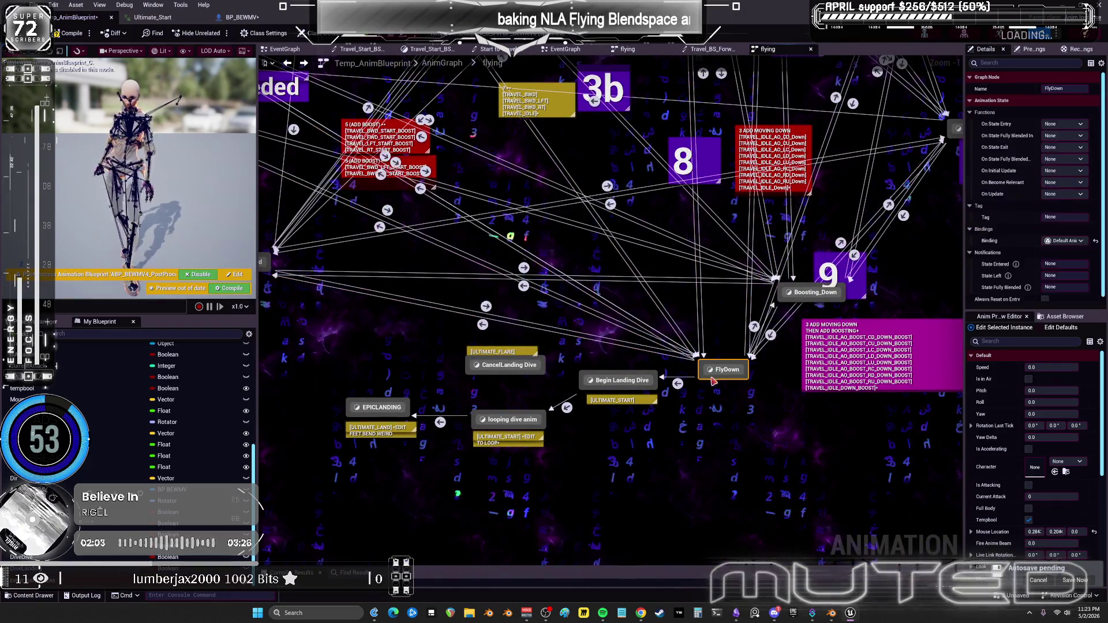
double_click(769, 338)
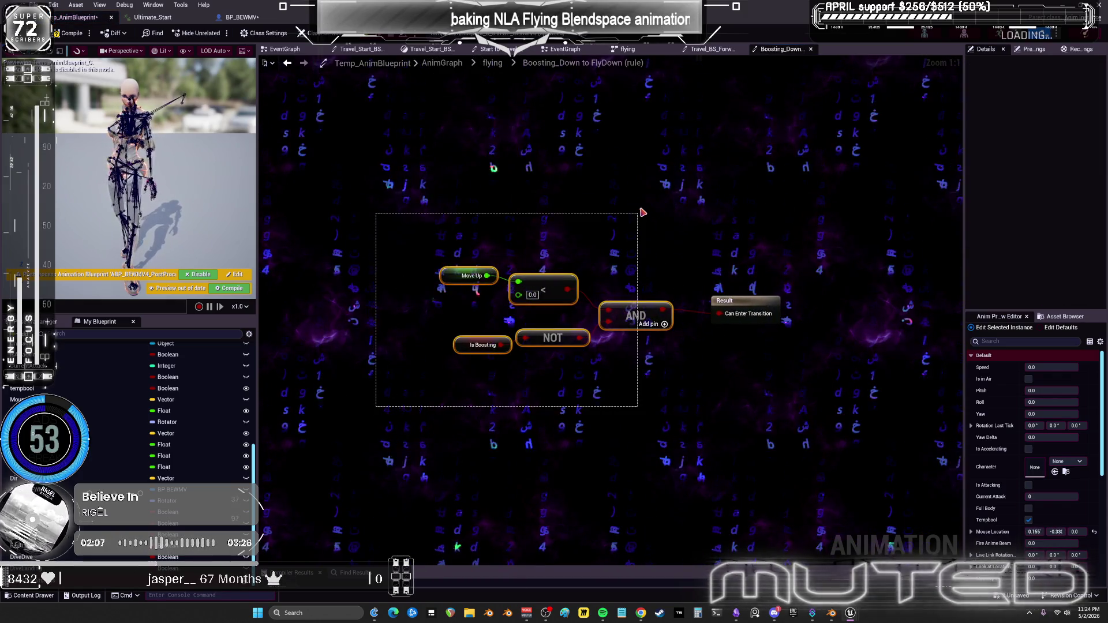
left_click(287, 64)
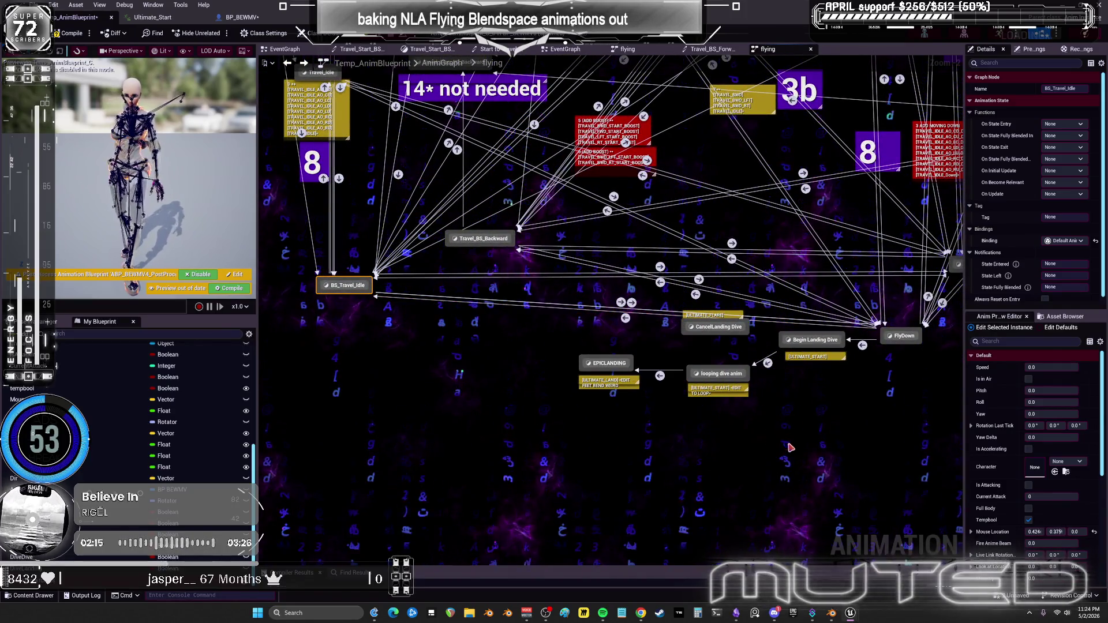
Move FlyDown aside and add a BS_Travel_Idle to Begin Landing Dive transition, opening its rule.
mouse_move(909, 338)
left_mouse_down()
mouse_move(816, 292)
mouse_move(879, 282)
mouse_move(874, 302)
left_mouse_up()
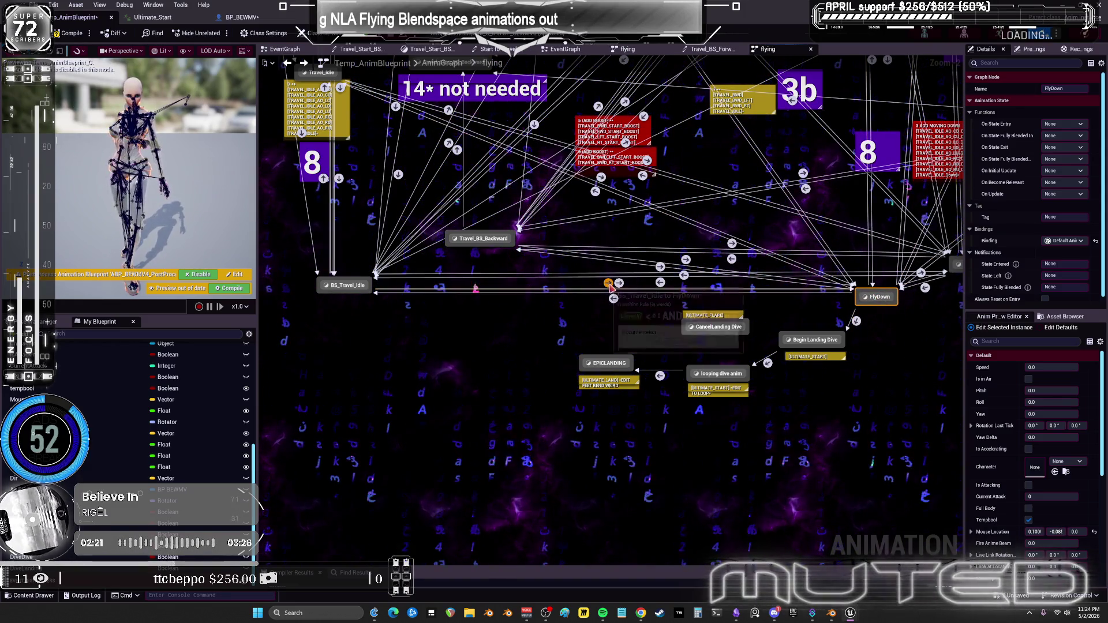
left_click_drag(372, 293, 780, 349)
double_click(576, 304)
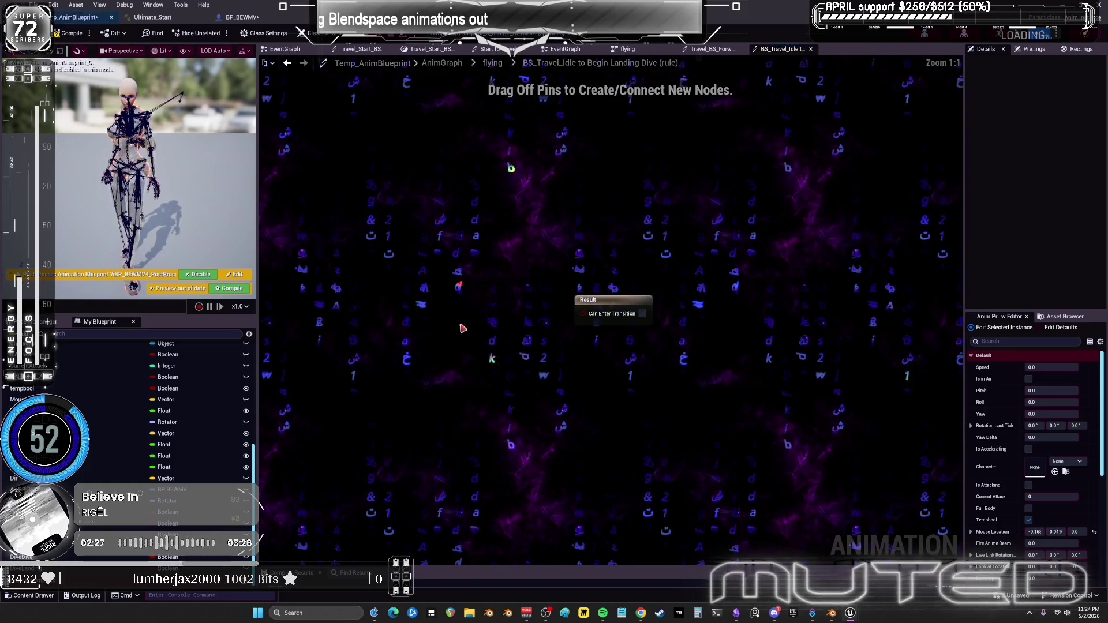
Delete the Move Up, NOT and AND nodes from the rule, keeping the Result node.
left_click(600, 301)
left_click_drag(600, 301, 679, 303)
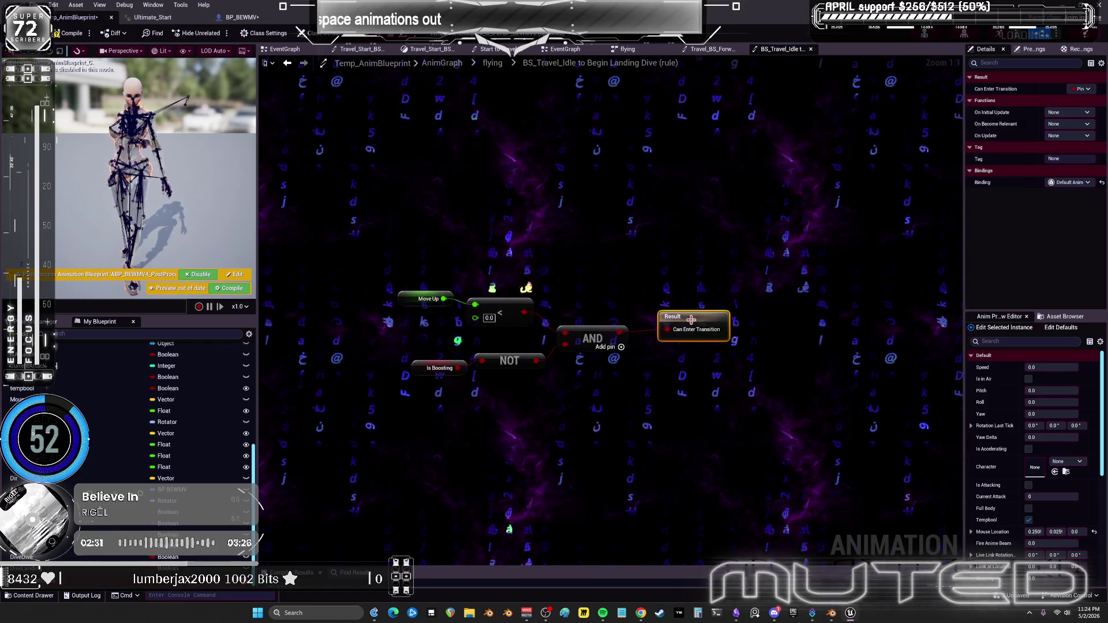
left_click(651, 271)
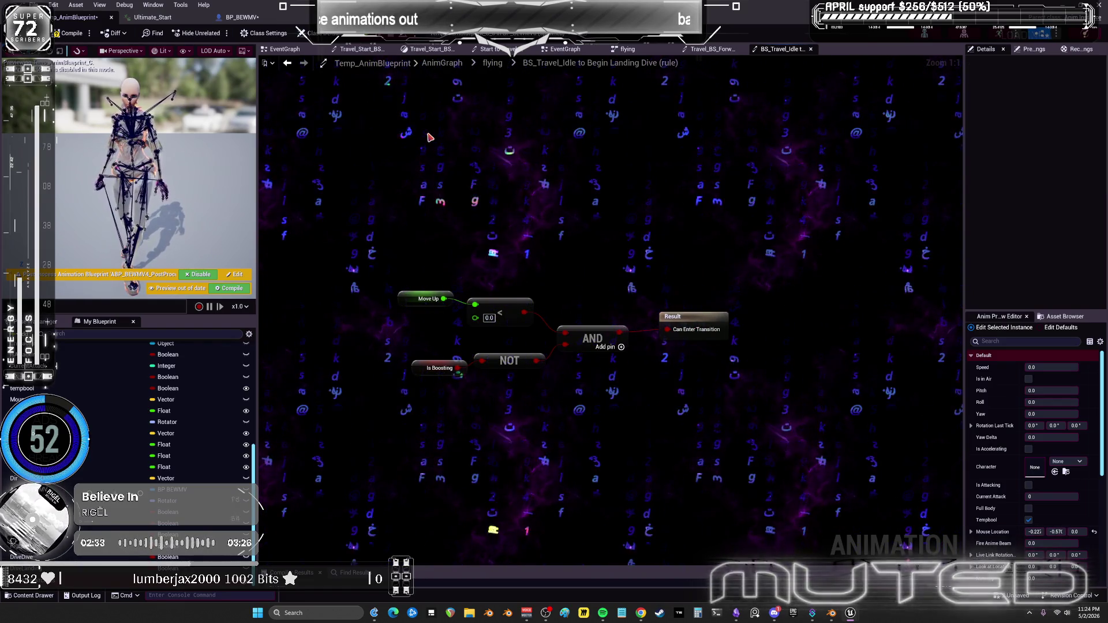
left_click_drag(564, 376, 322, 218)
key("Delete")
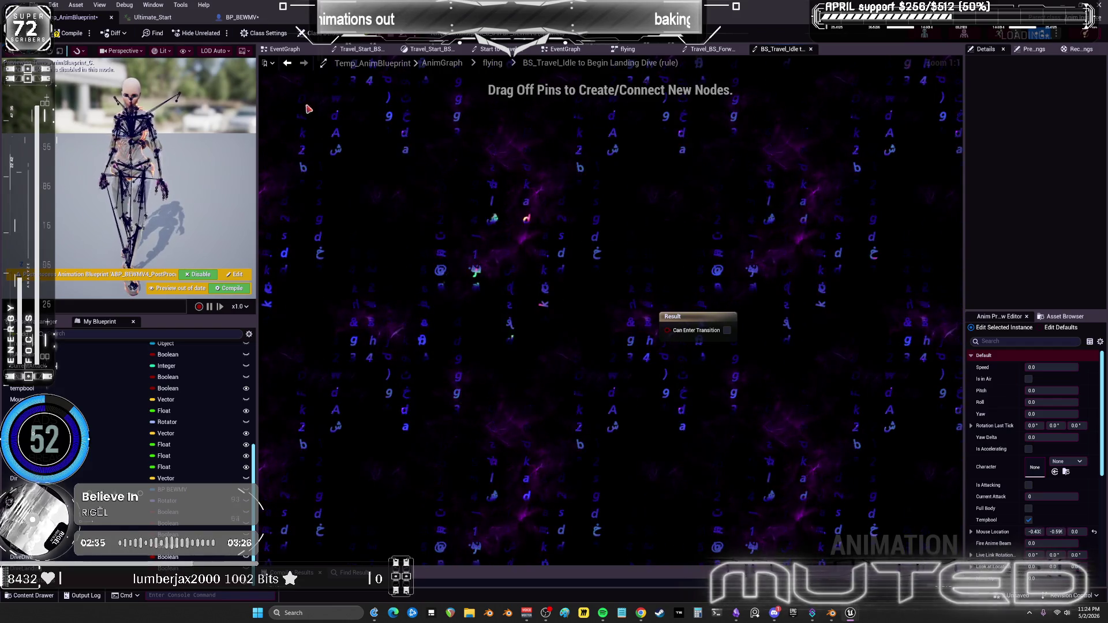
Wire a pasted Dive Dive getter into Can Enter Transition of the BS_Travel_Idle to Begin Landing Dive rule.
left_click(287, 63)
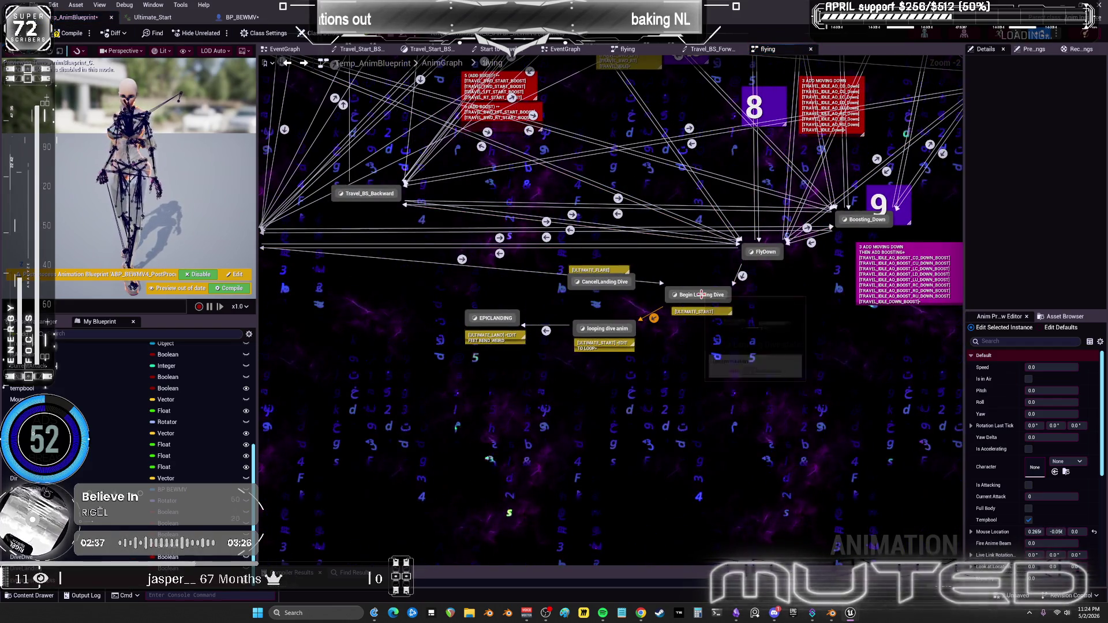
double_click(742, 277)
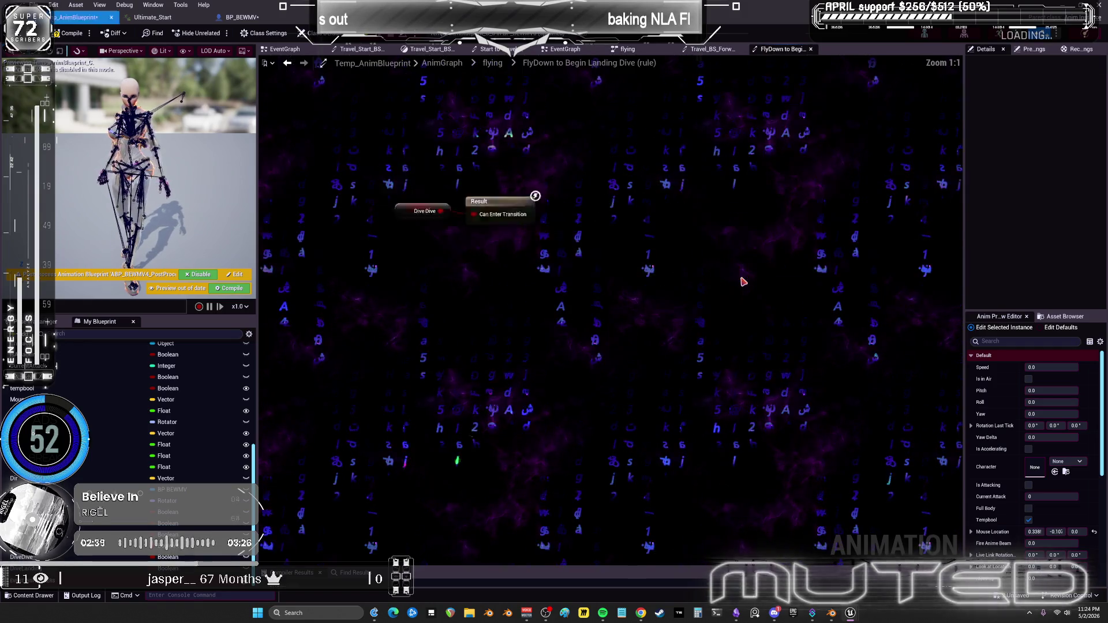
left_click(287, 63)
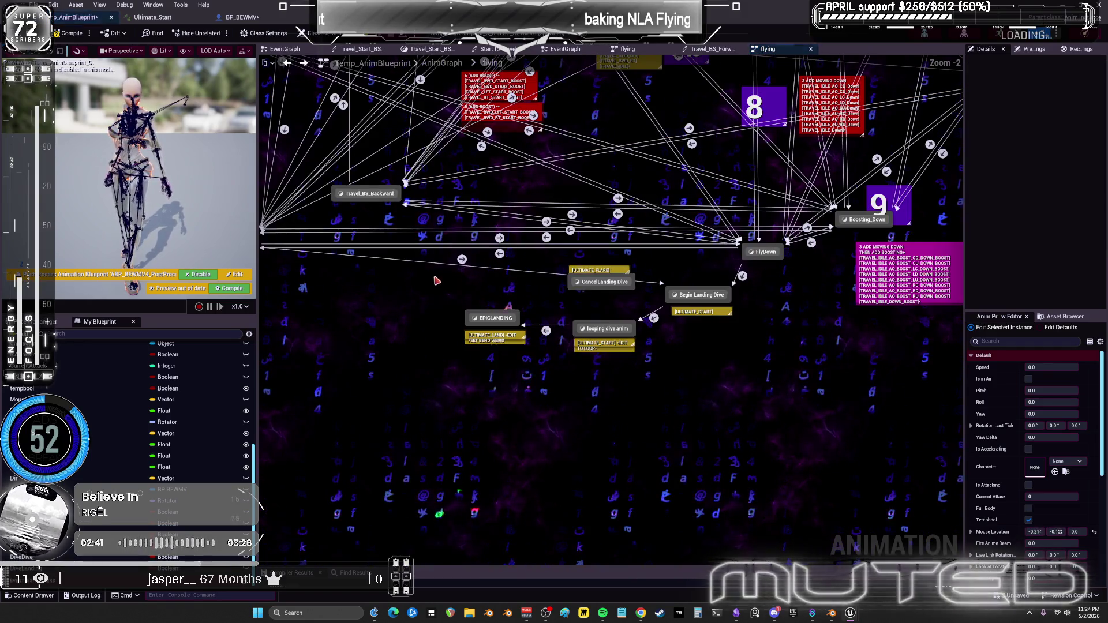
double_click(463, 260)
key("ctrl+v")
left_click_drag(475, 297, 584, 314)
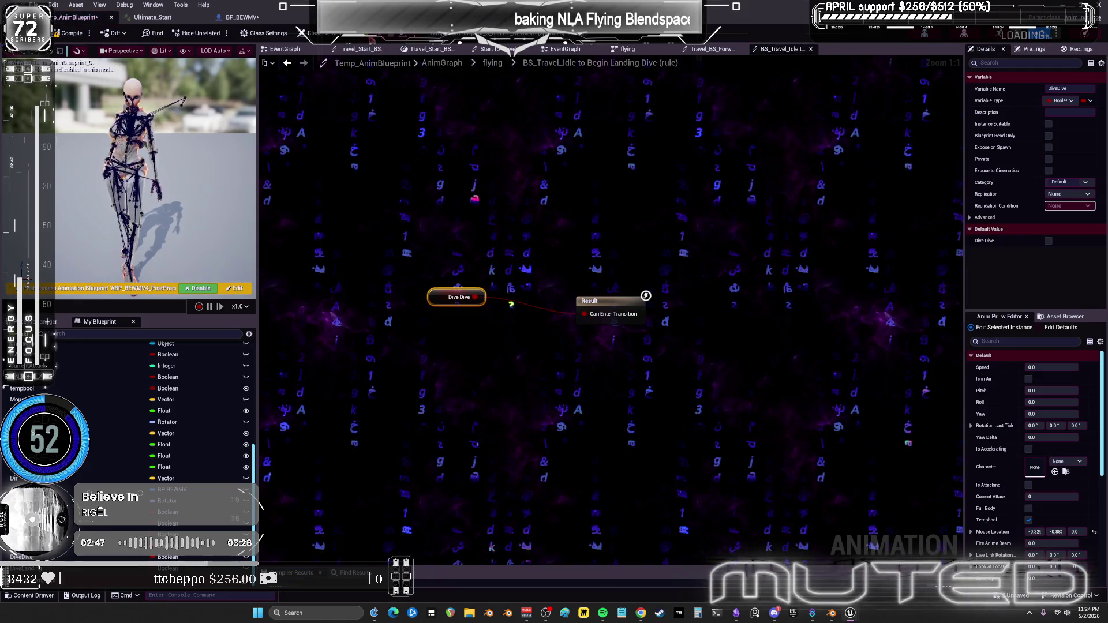
Compile Temp_AnimBlueprint and open the looping dive anim to EPICLANDING rule flagged by the warning.
key("alt+Left")
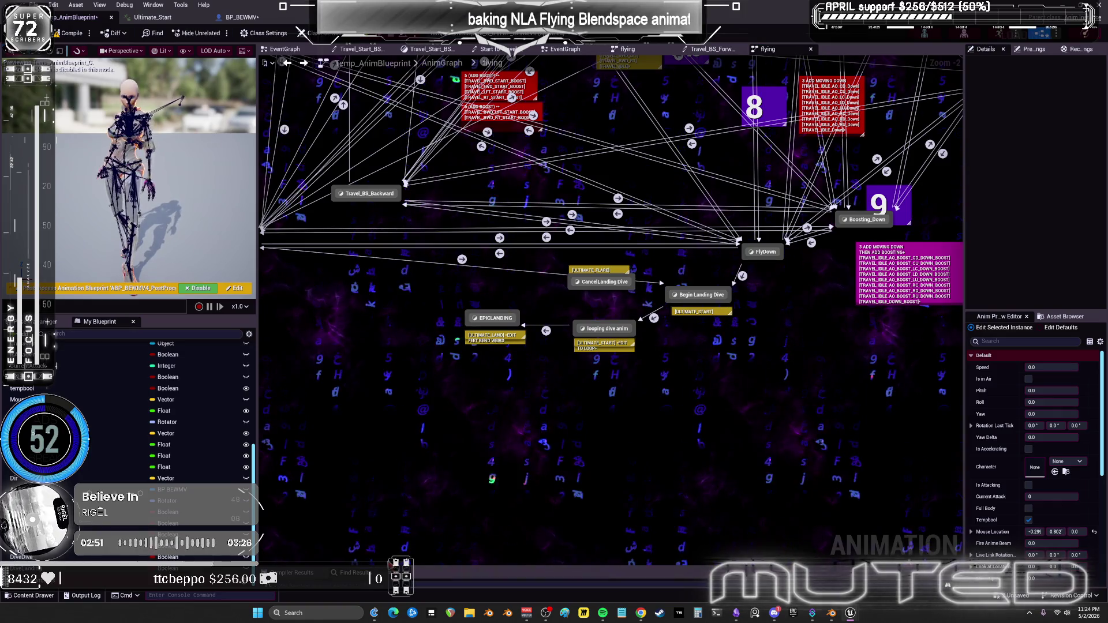
key("F7")
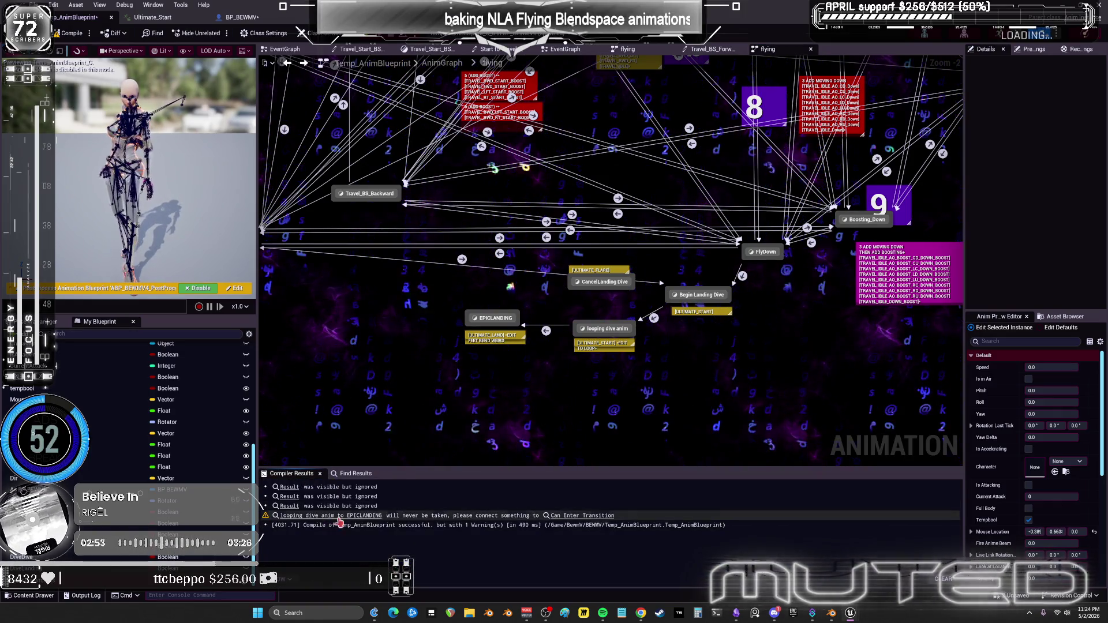
left_click(339, 516)
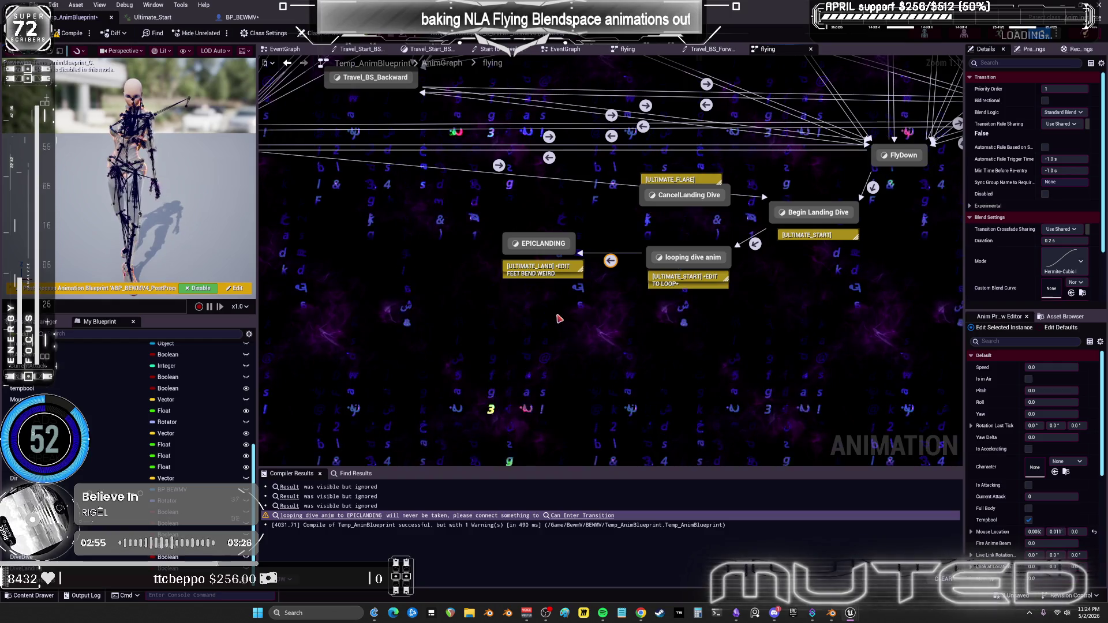
double_click(610, 261)
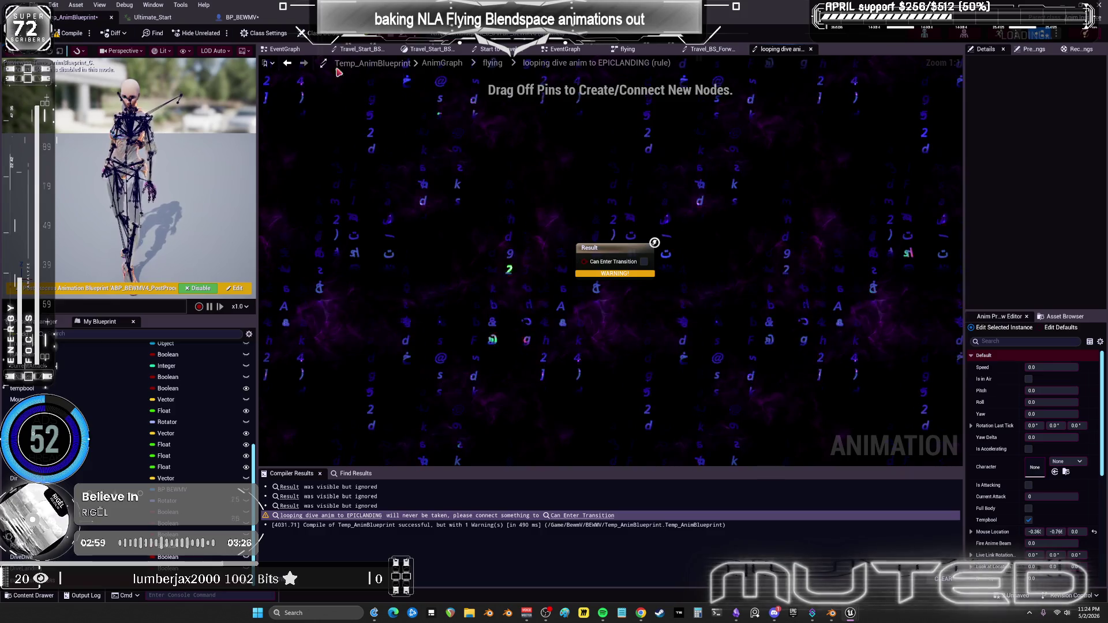
Add a Dive Landing getter wired toward Can Enter Transition in the looping dive anim to EPICLANDING rule.
left_click(285, 64)
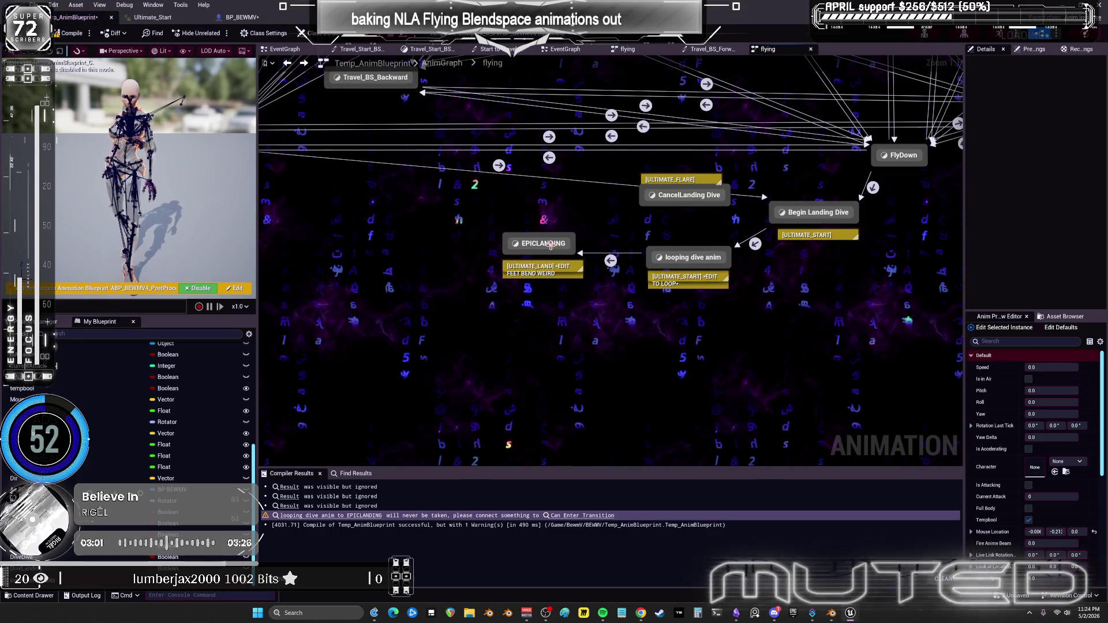
double_click(611, 262)
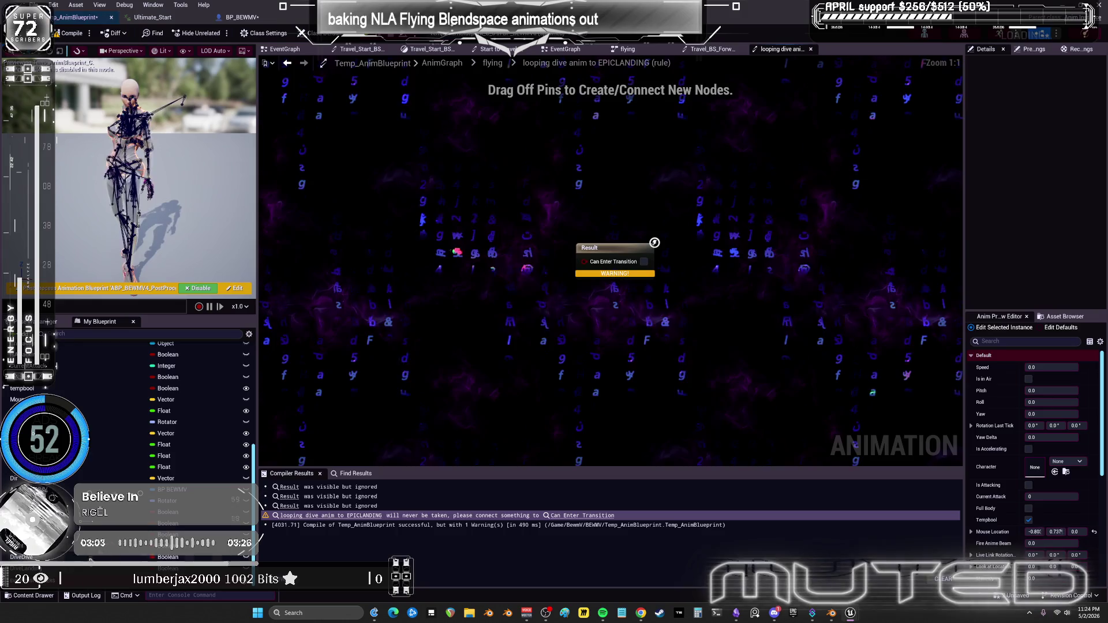
left_click_drag(35, 568, 434, 310)
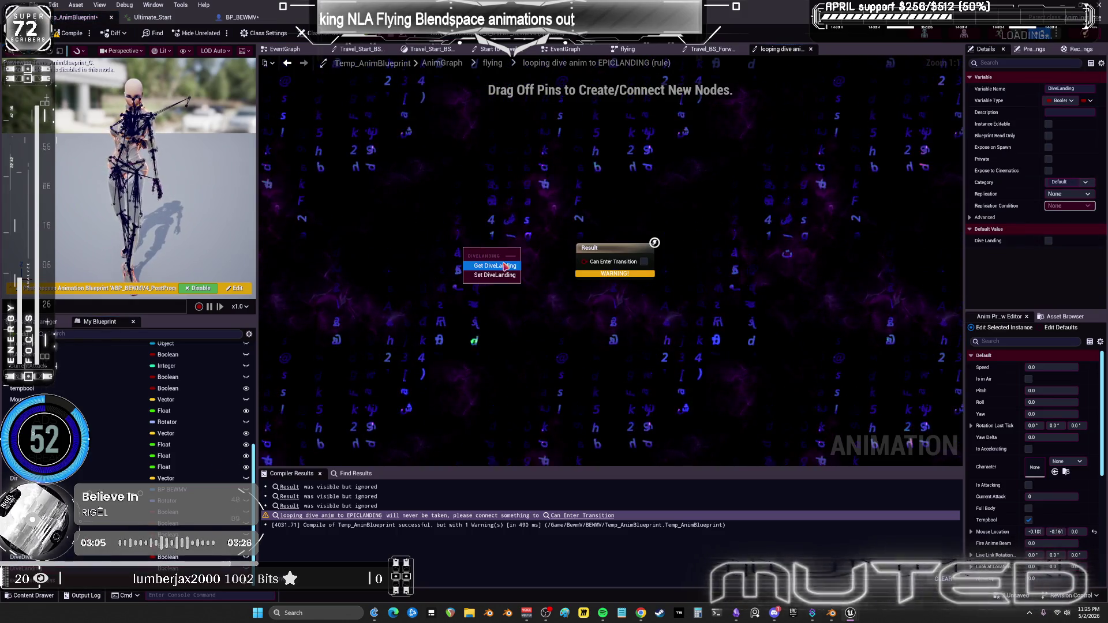
left_click(495, 265)
left_click_drag(516, 255, 569, 268)
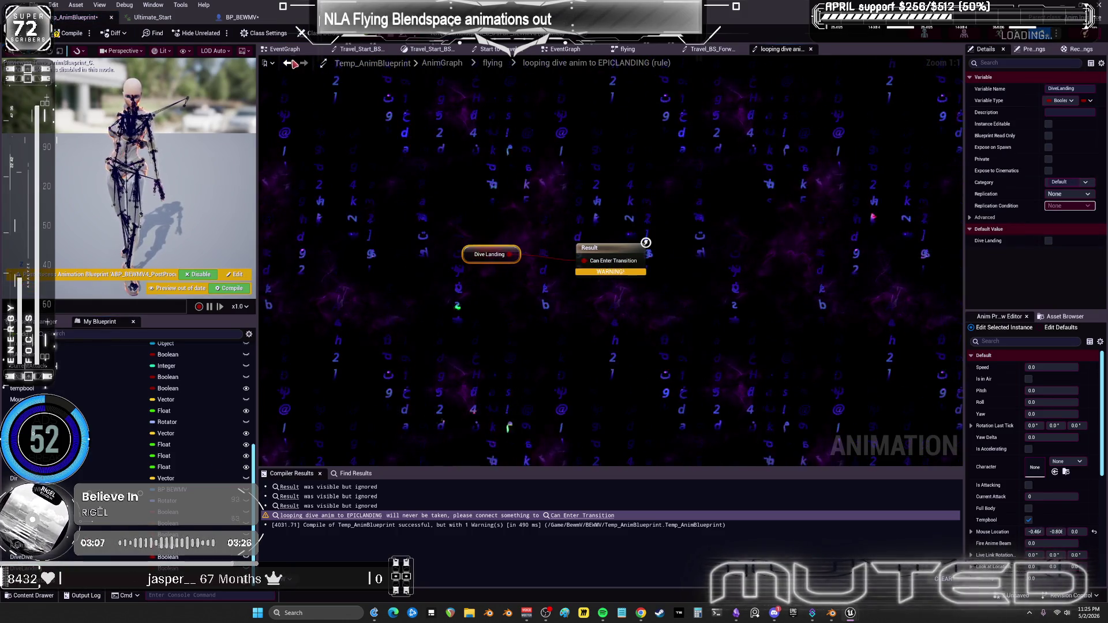
Check the EPICLANDING state graph, then select the EPICLANDING state in the flying state machine.
left_click(296, 63)
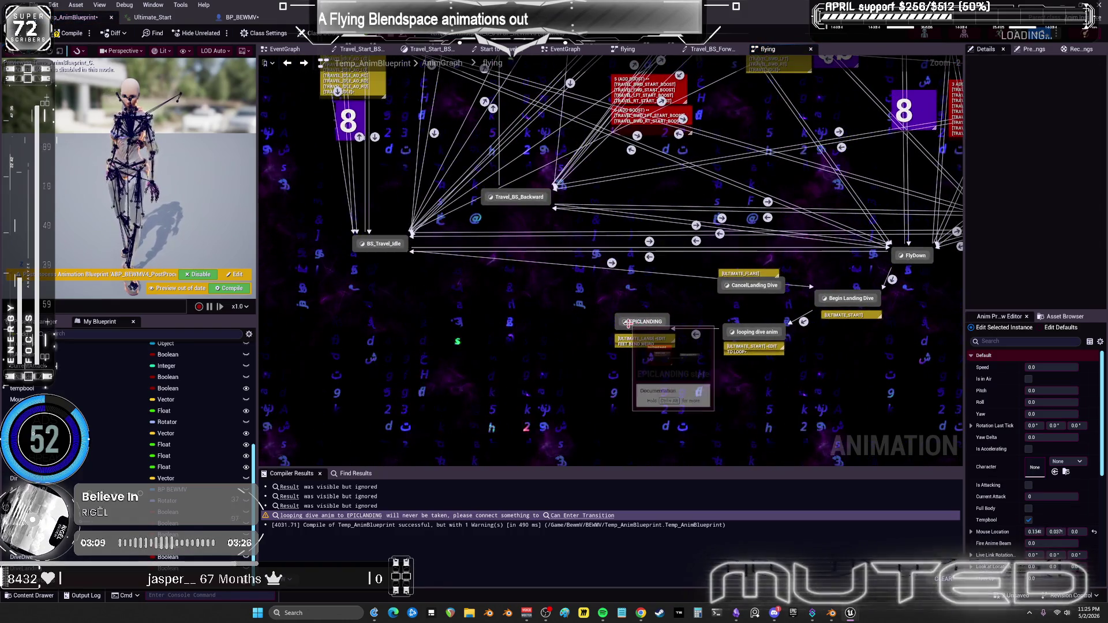
left_click(803, 322)
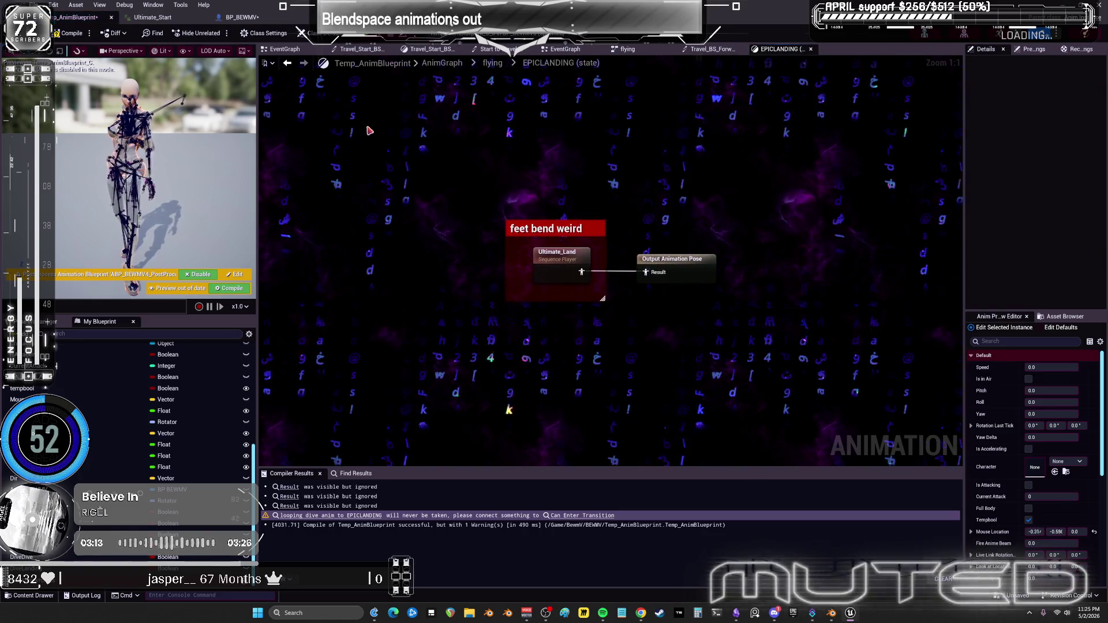
left_click(286, 64)
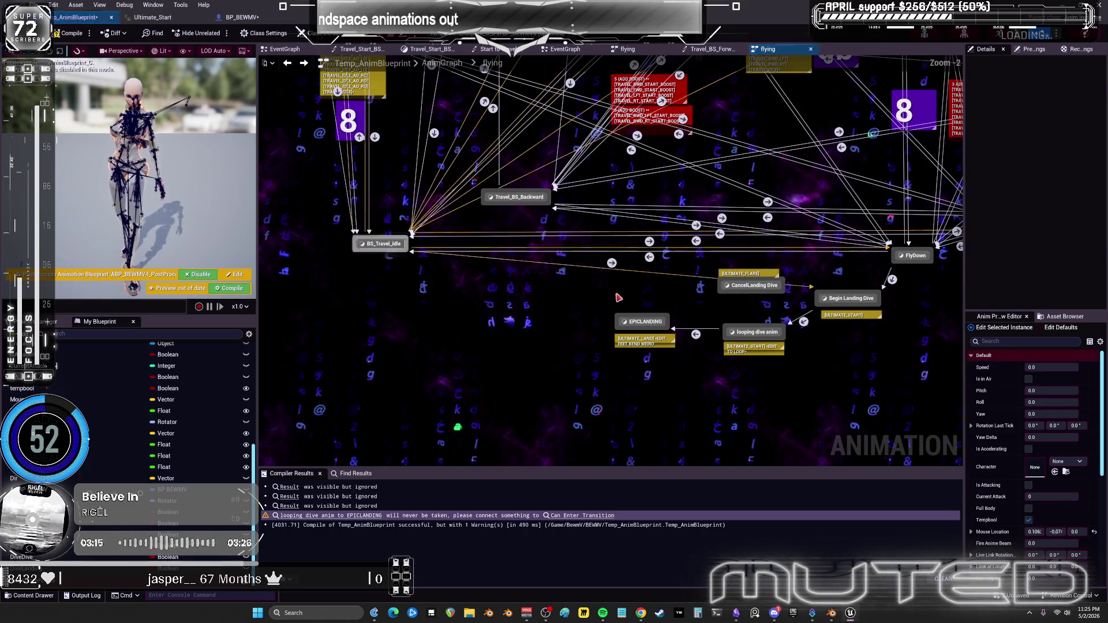
scroll(618, 322, "down", 3)
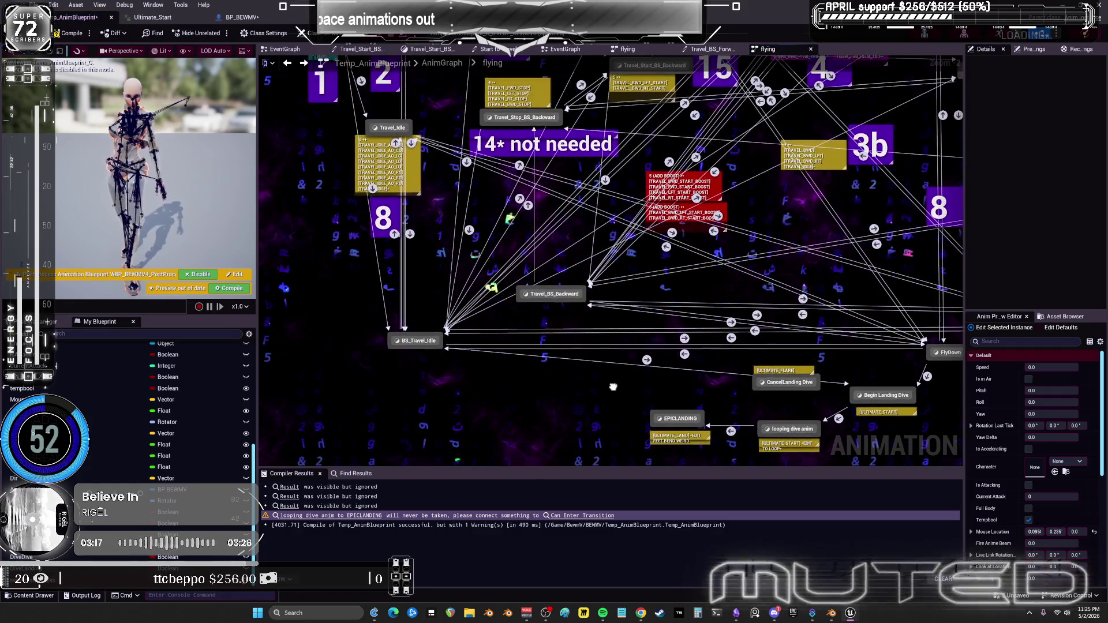
scroll(635, 321, "up", 3)
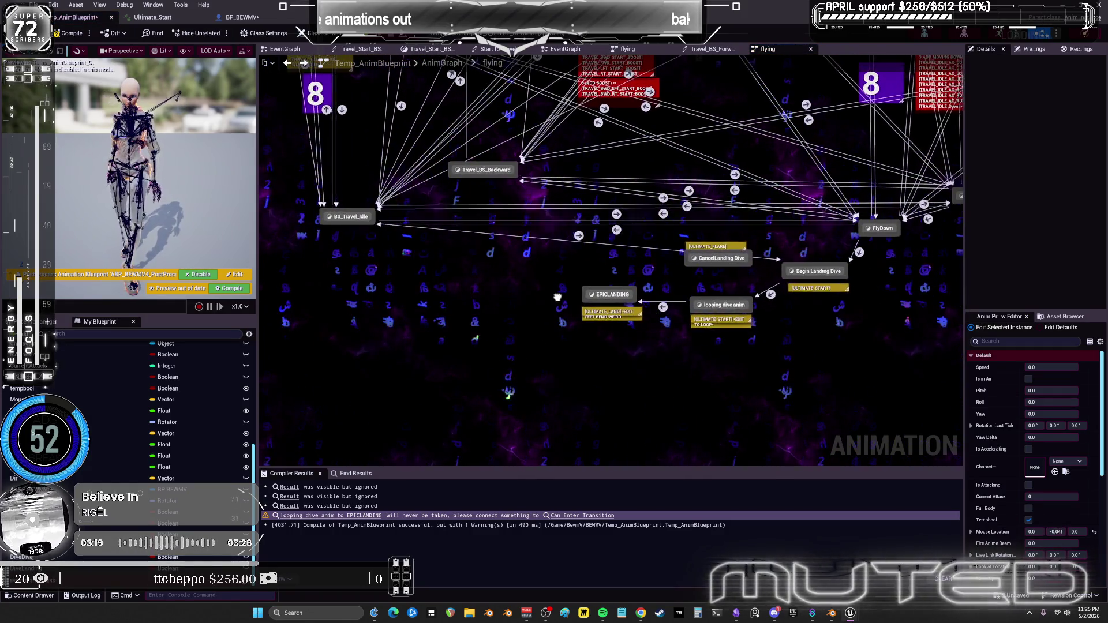
left_click(602, 292)
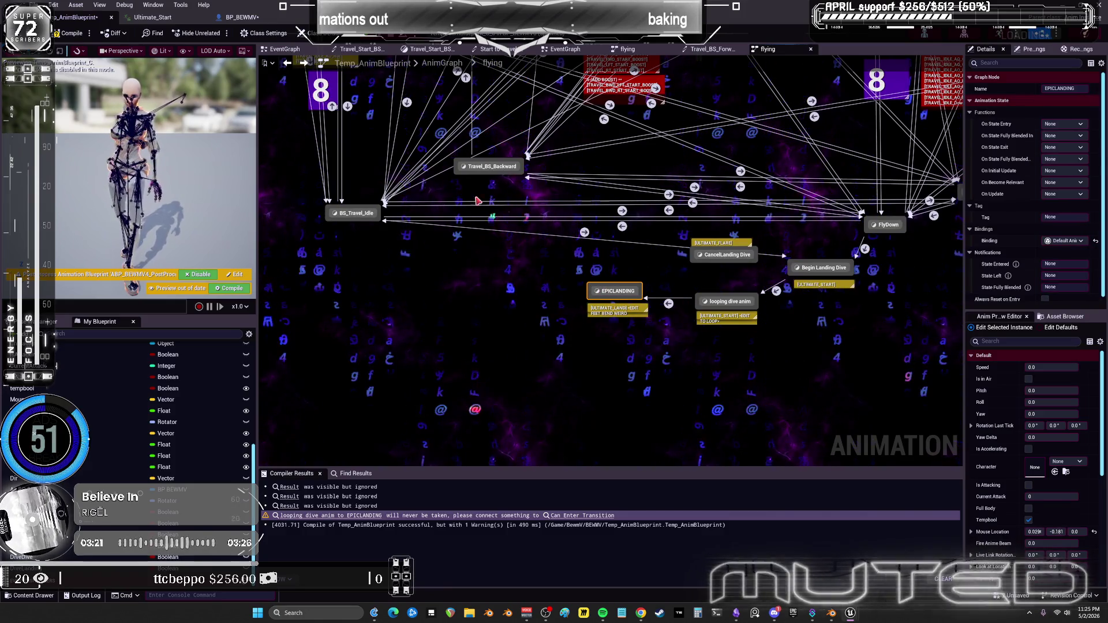
key("alt+Tab")
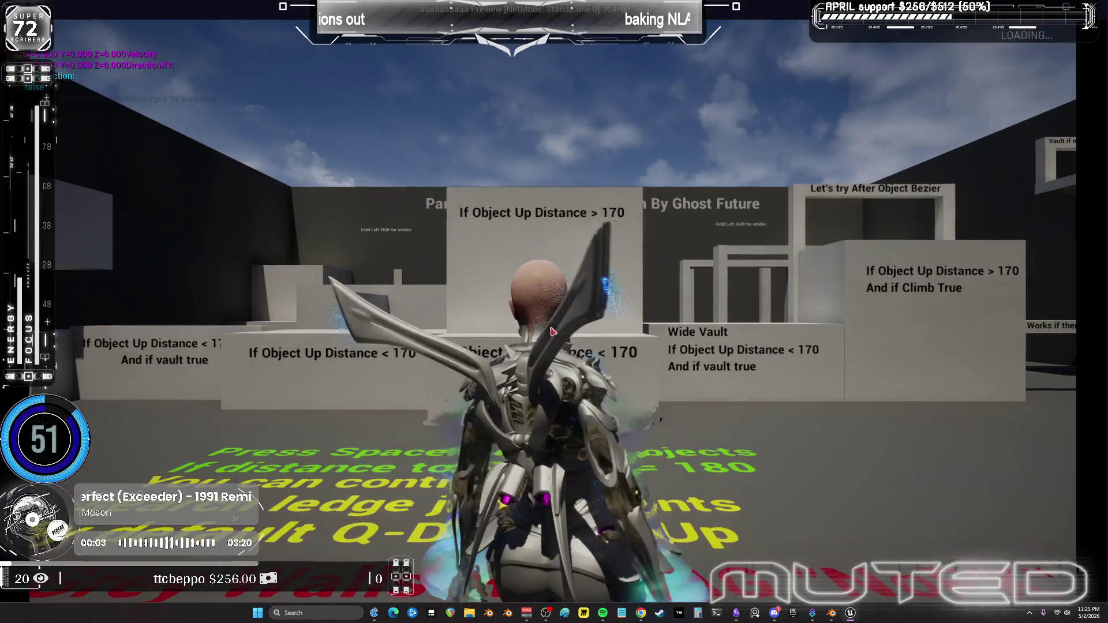
key("space")
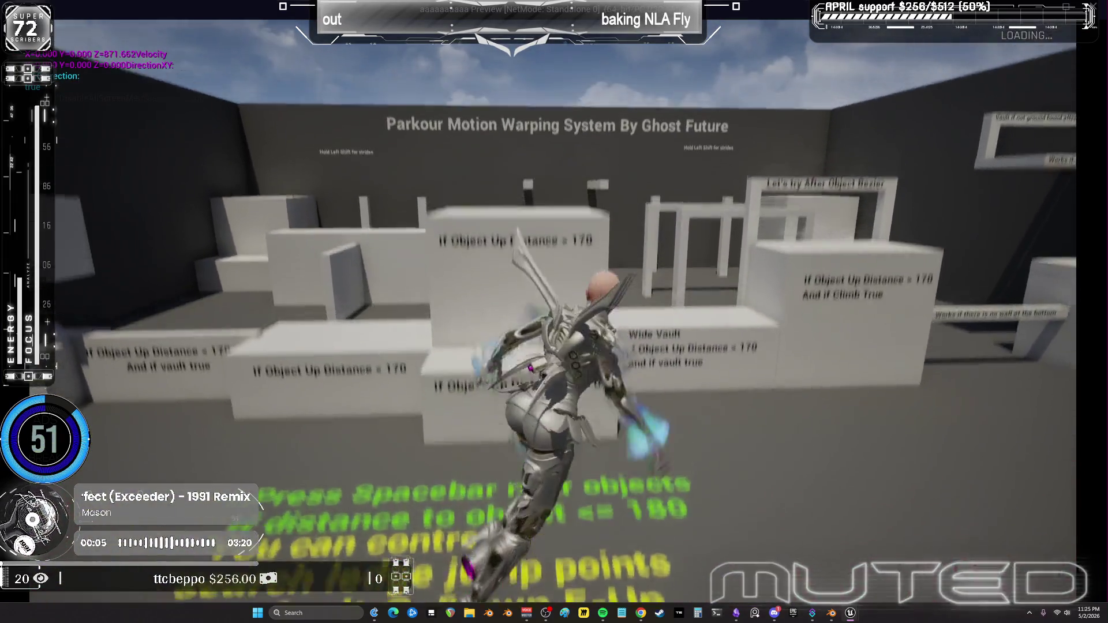
key("w")
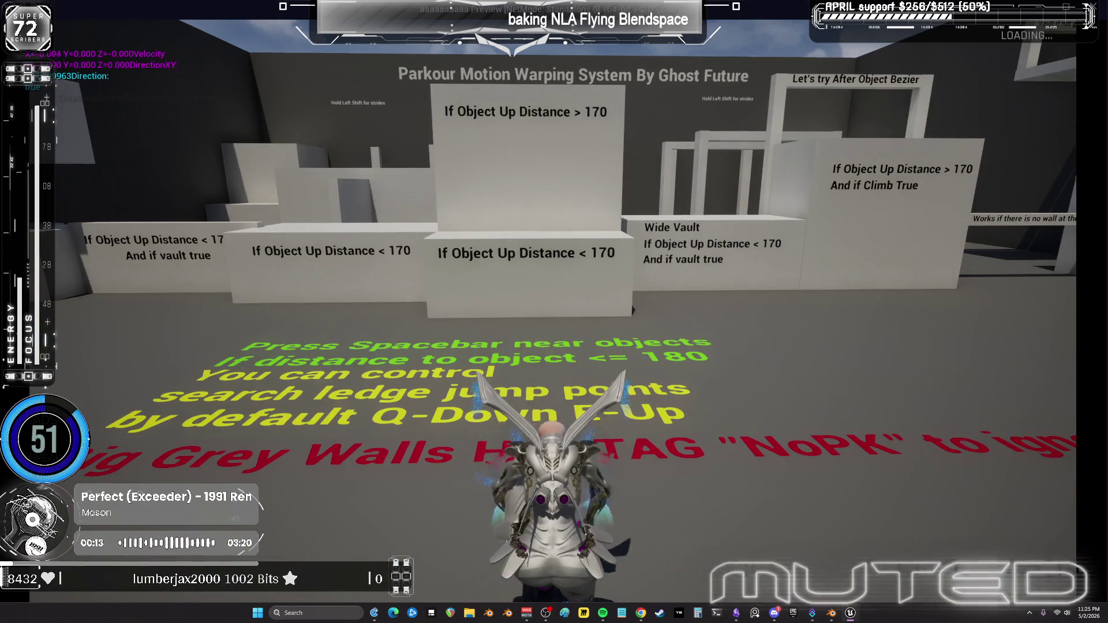
key("Escape")
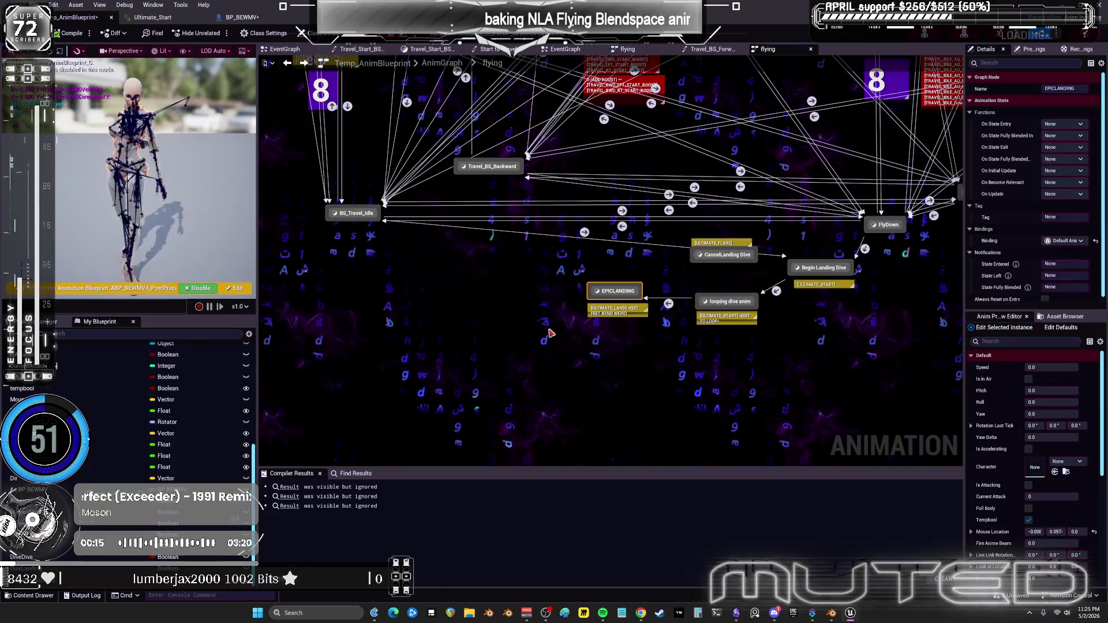
In BP_BEWMV's EventGraph, browse 'flying' actions for Character Movement without adding any, and lower that node.
left_click(233, 17)
mouse_move(569, 230)
left_mouse_down()
mouse_move(515, 203)
mouse_move(705, 168)
mouse_move(531, 158)
mouse_move(514, 172)
left_mouse_up()
left_click_drag(533, 263, 575, 360)
type("flying")
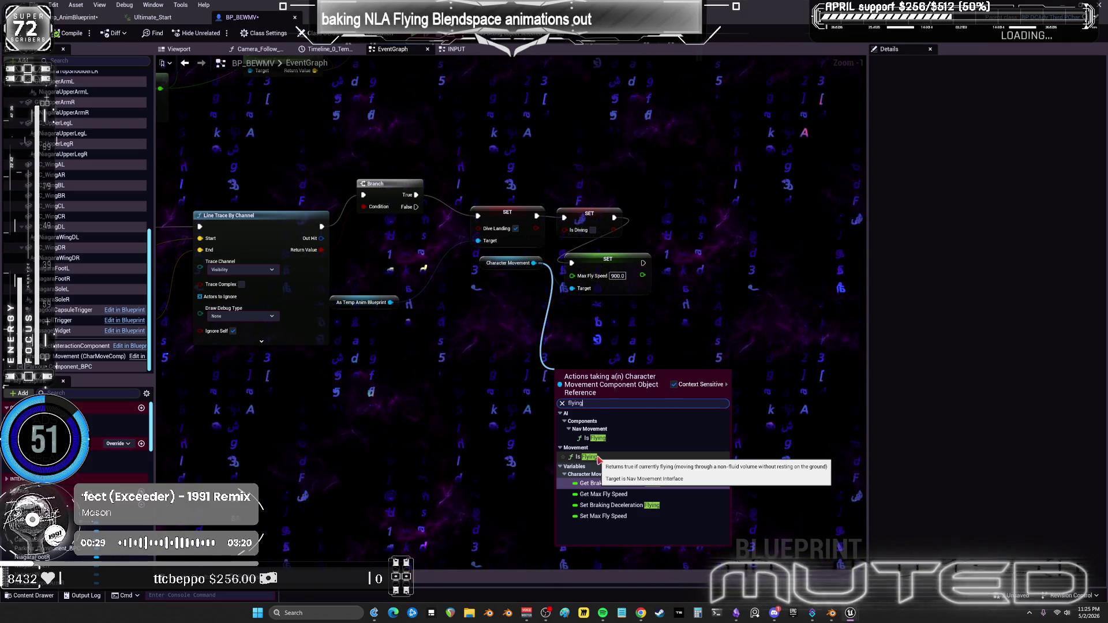
left_click(495, 422)
left_click_drag(495, 274, 487, 323)
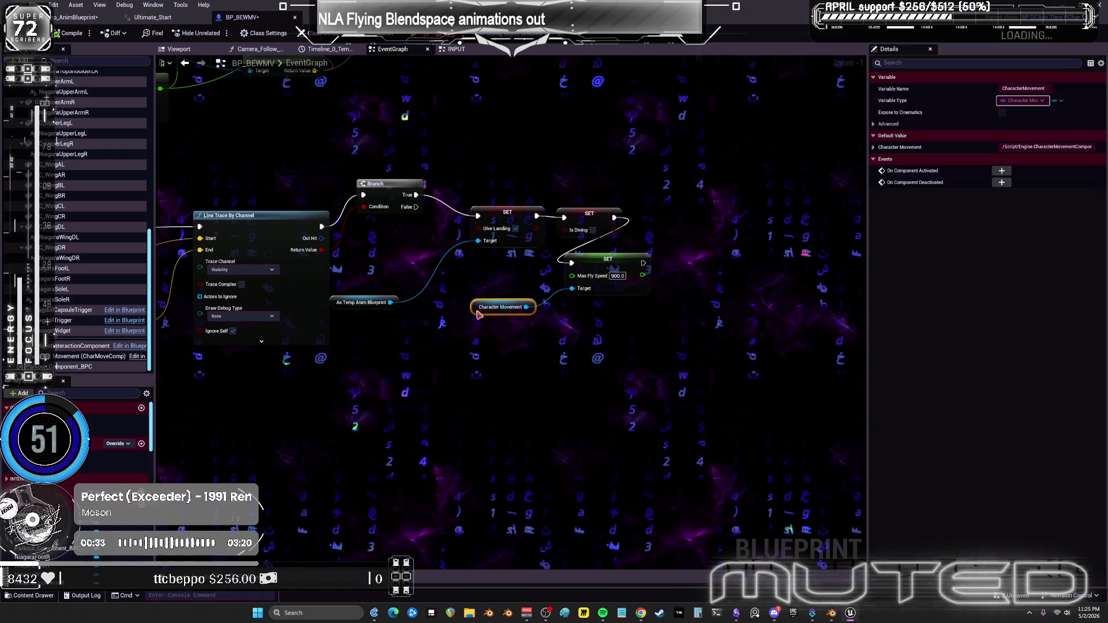
Add a red comment 'stop movement, stop flying' under the Character Movement node.
type("c")
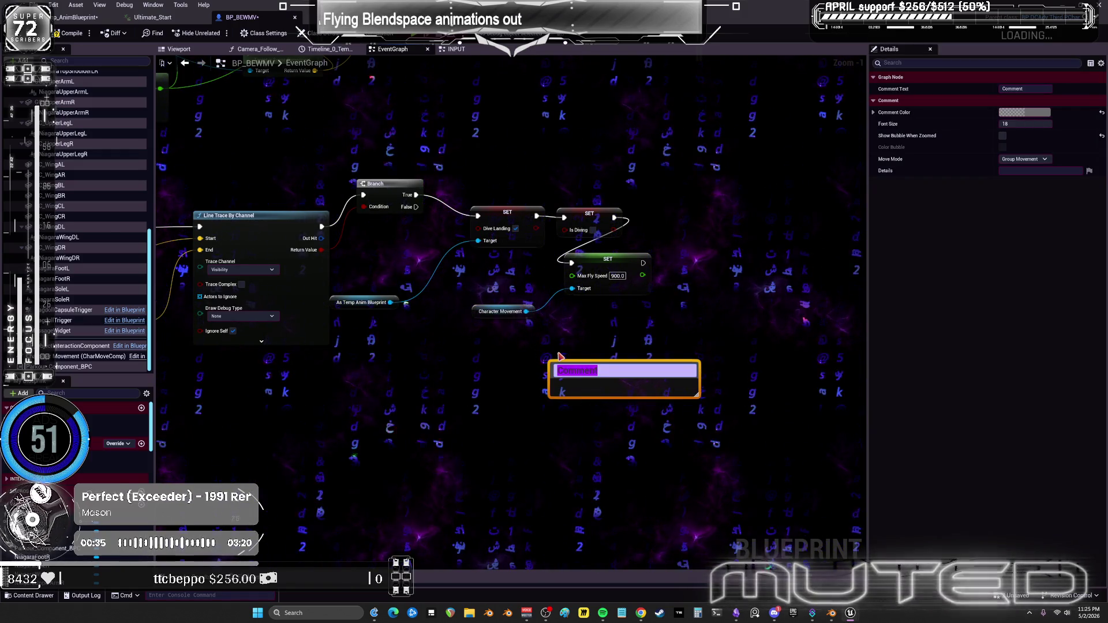
type("stop movement, stop flyi")
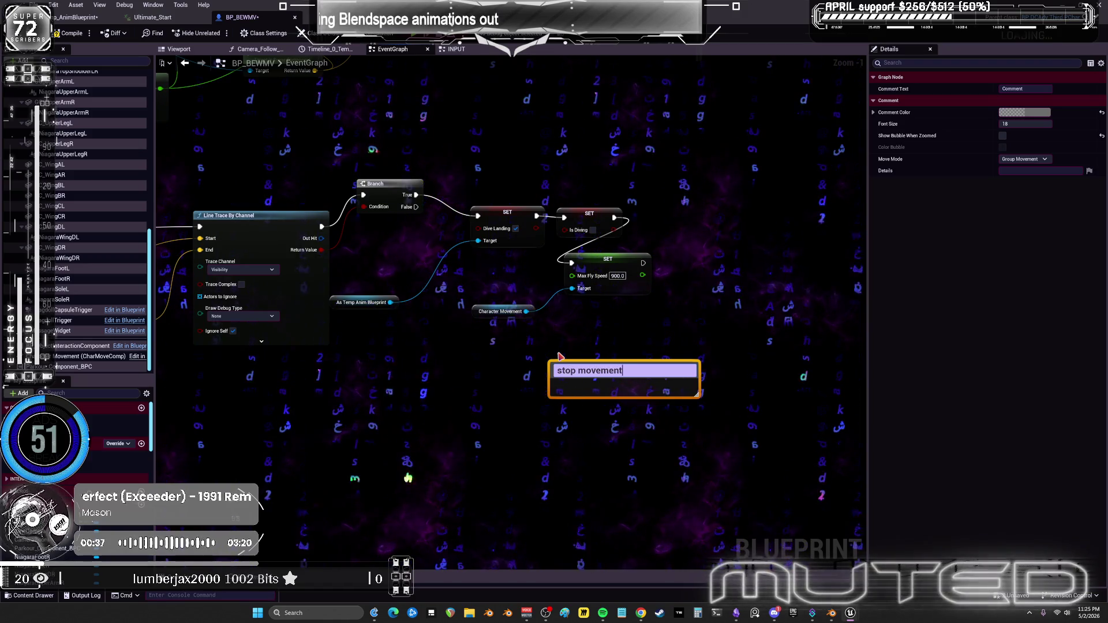
type("ng")
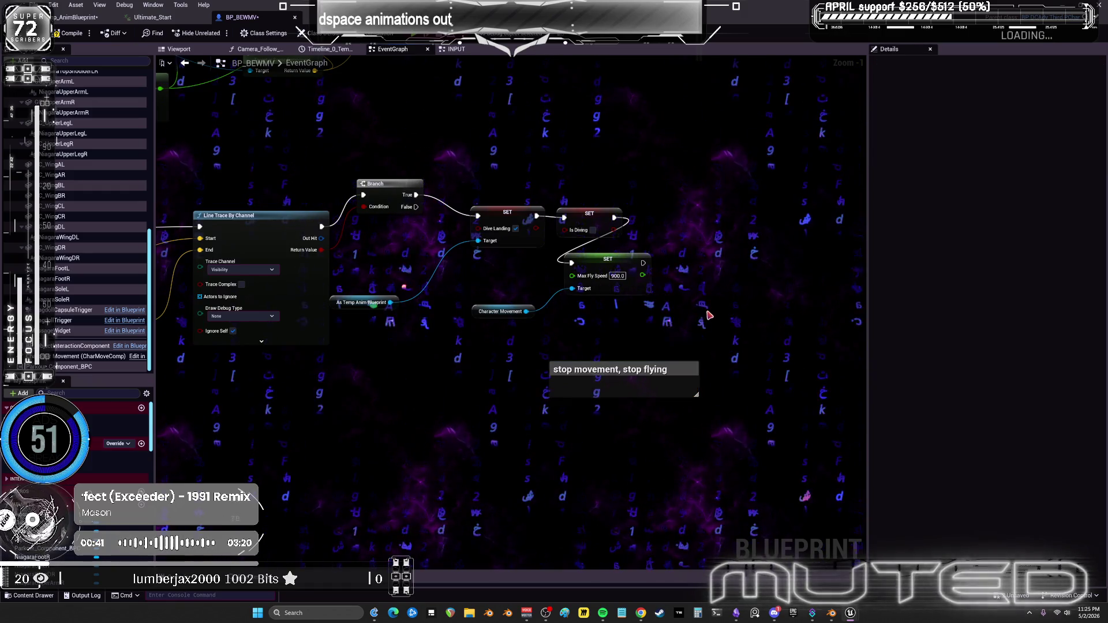
left_click_drag(650, 375, 598, 350)
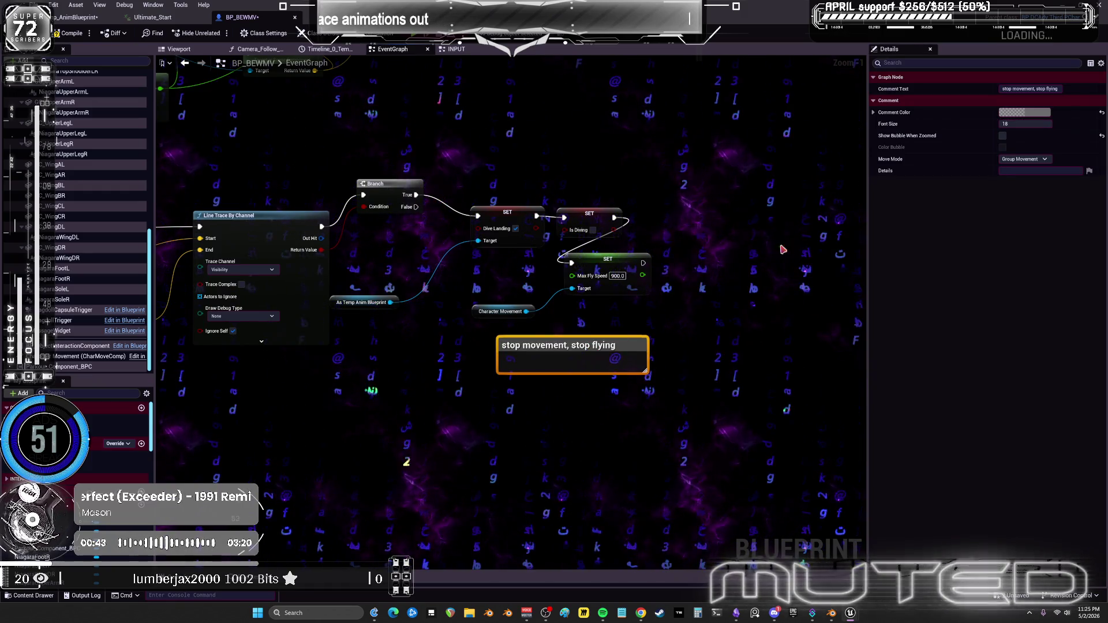
left_click(1025, 112)
left_click_drag(960, 149, 949, 136)
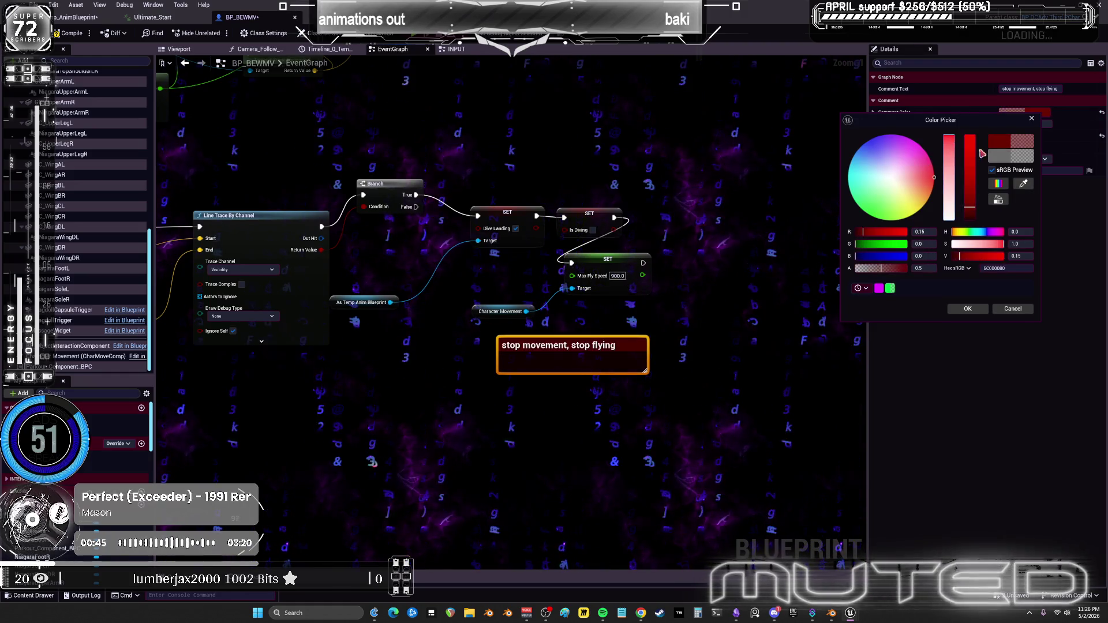
left_click_drag(970, 173, 969, 136)
left_click(967, 309)
left_click(755, 368)
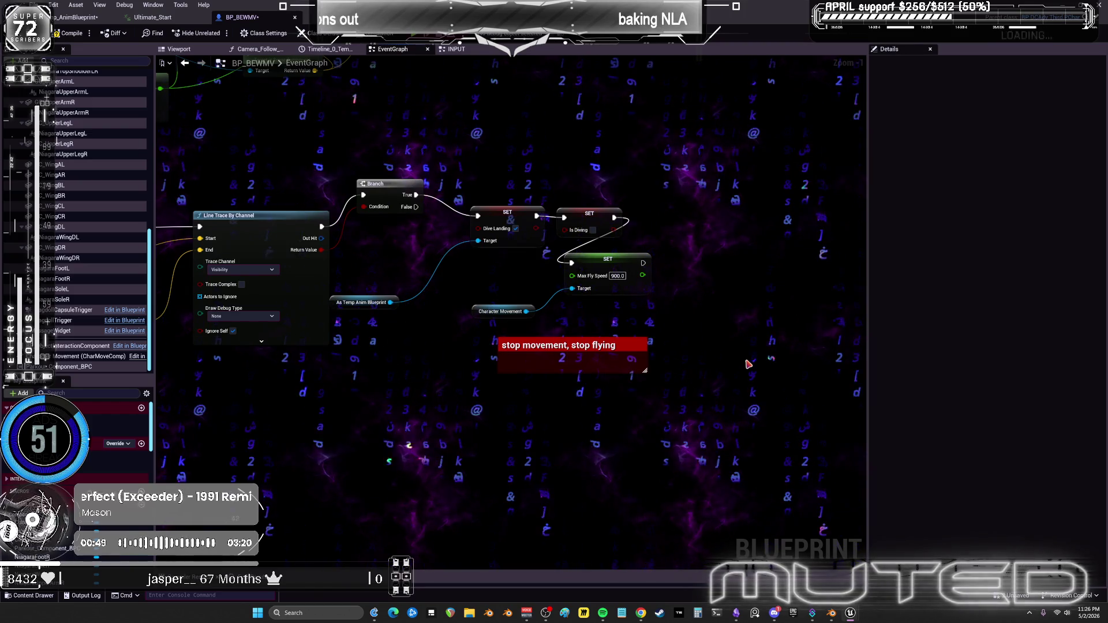
mouse_move(725, 379)
left_mouse_down()
mouse_move(552, 317)
mouse_move(495, 317)
left_mouse_up()
Add a Spawn System at Location node just below the red stop-movement comment.
right_click(495, 316)
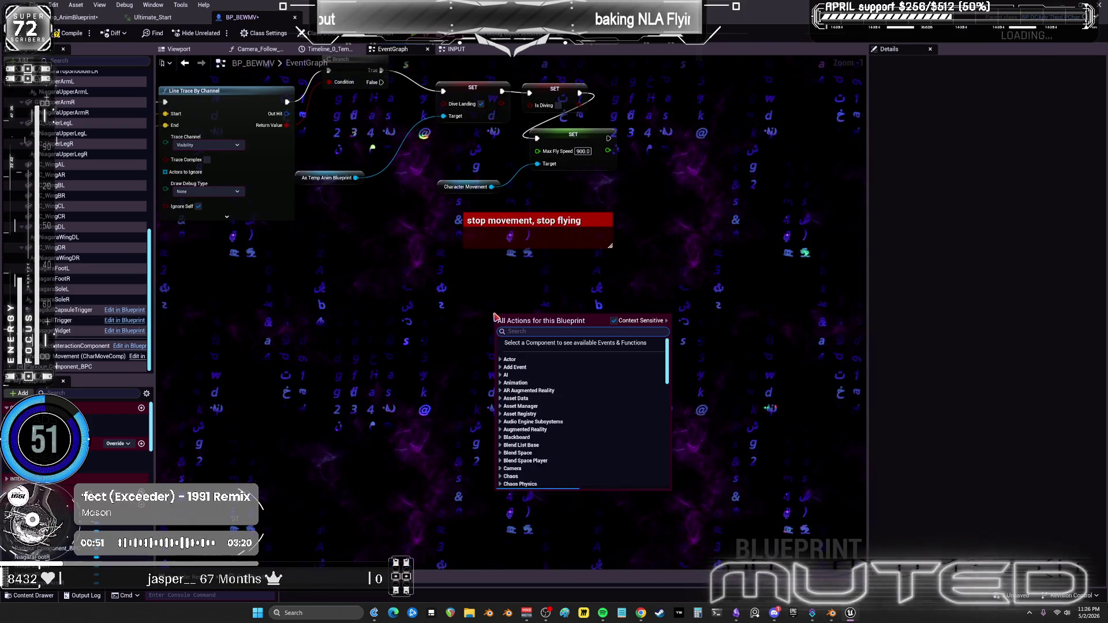
type("spawn nia")
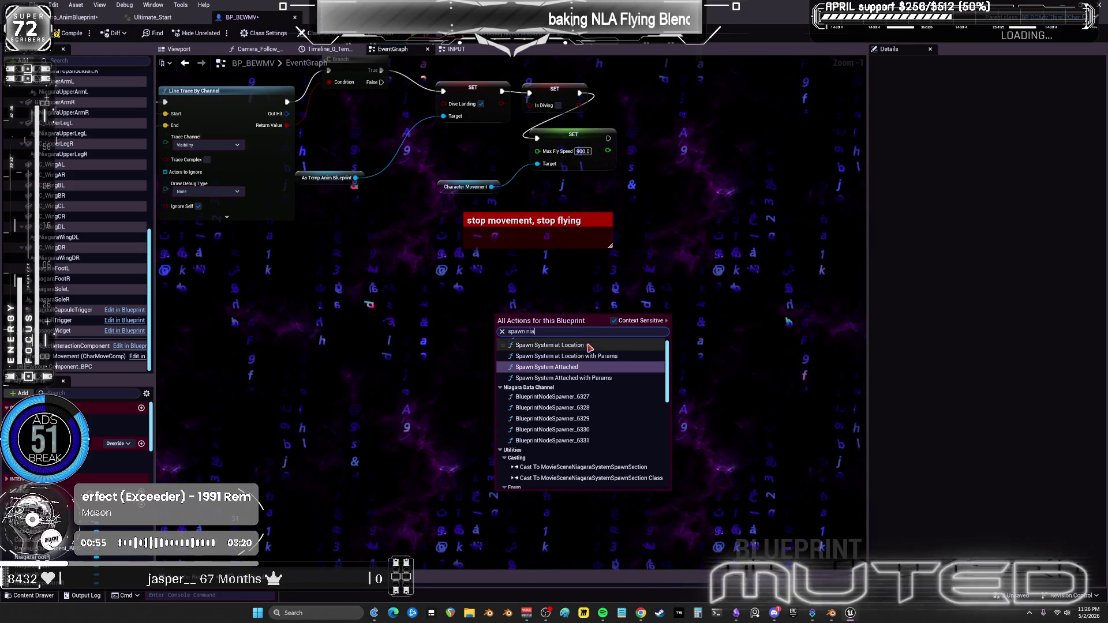
left_click(587, 344)
left_click_drag(556, 329, 533, 298)
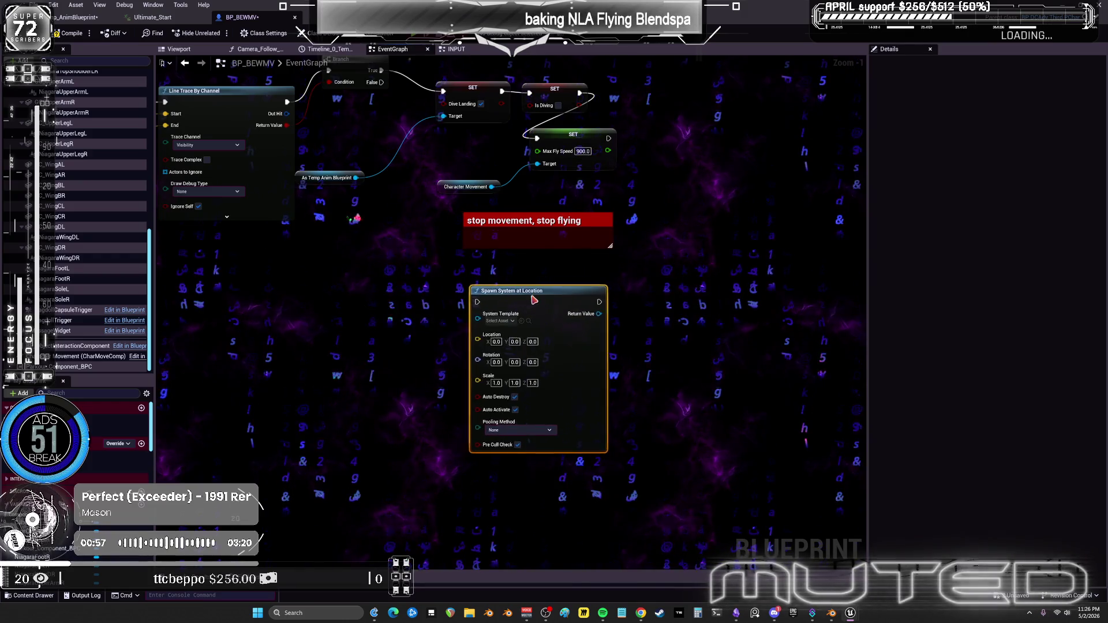
Enclose the spawn node in a comment titled 'ground crack' and colour it red.
type("cgrtoun d cra")
key("BackSpace")
key("BackSpace")
key("BackSpace")
type("crack")
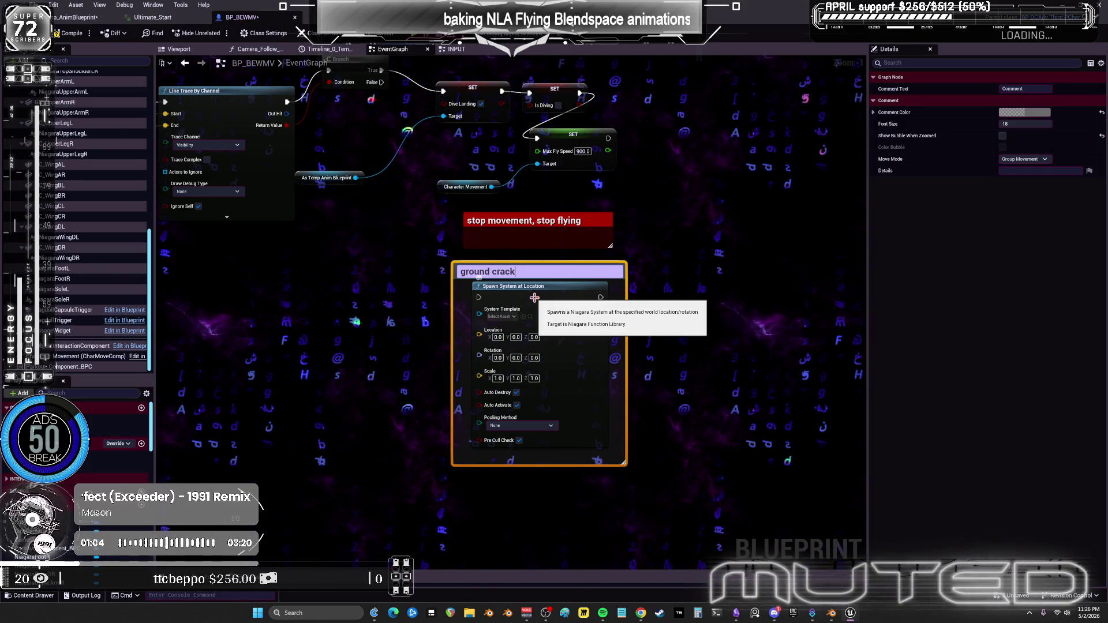
left_click(701, 306)
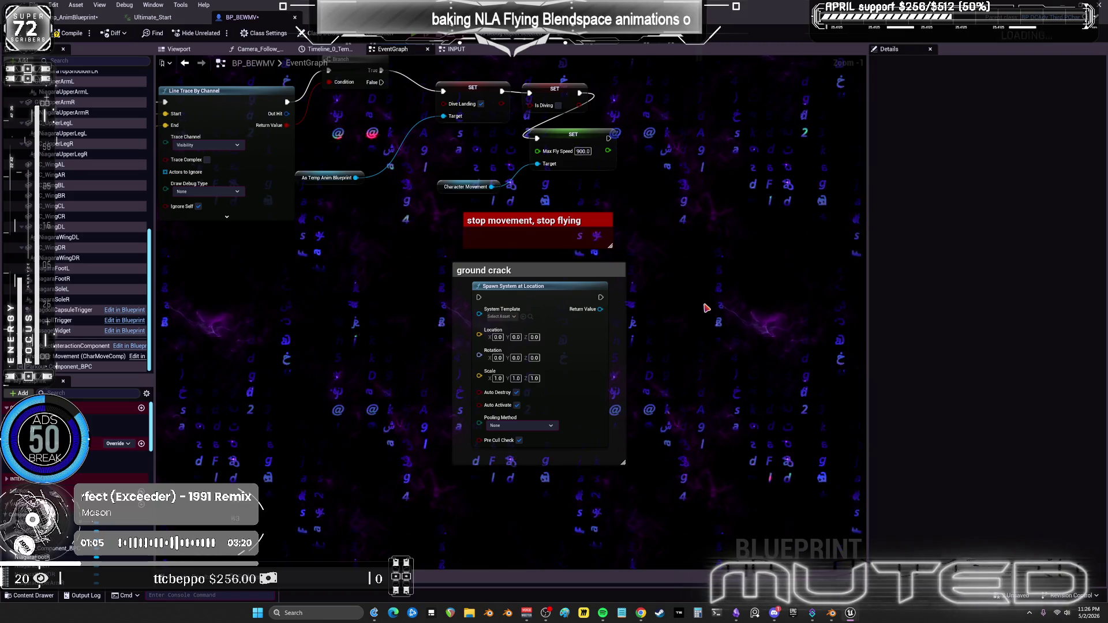
left_click(620, 300)
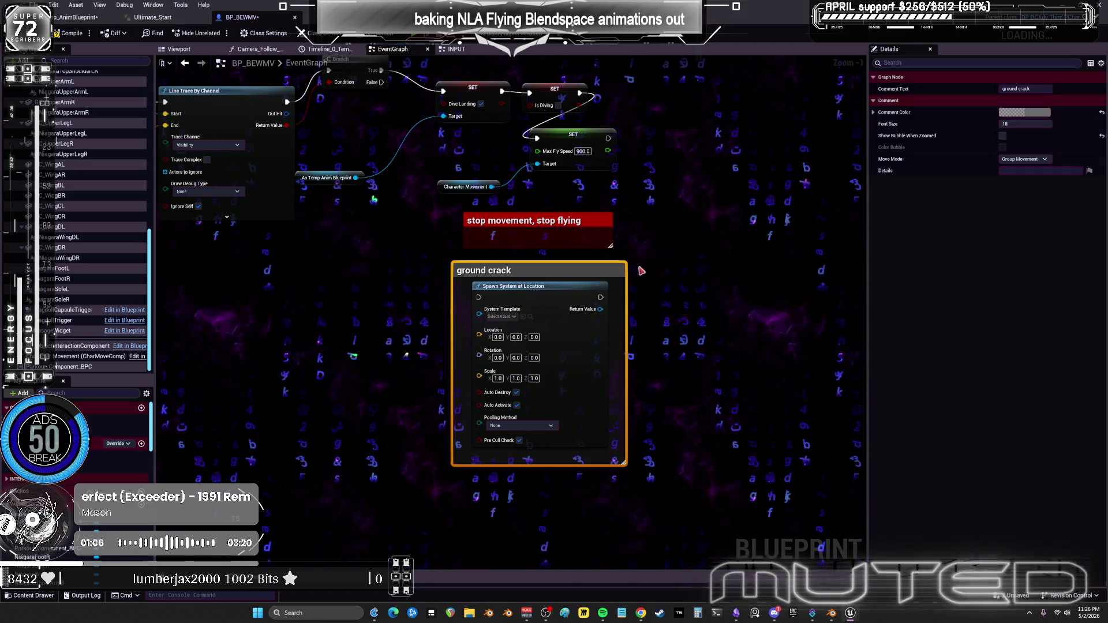
left_click(1036, 113)
left_click(949, 146)
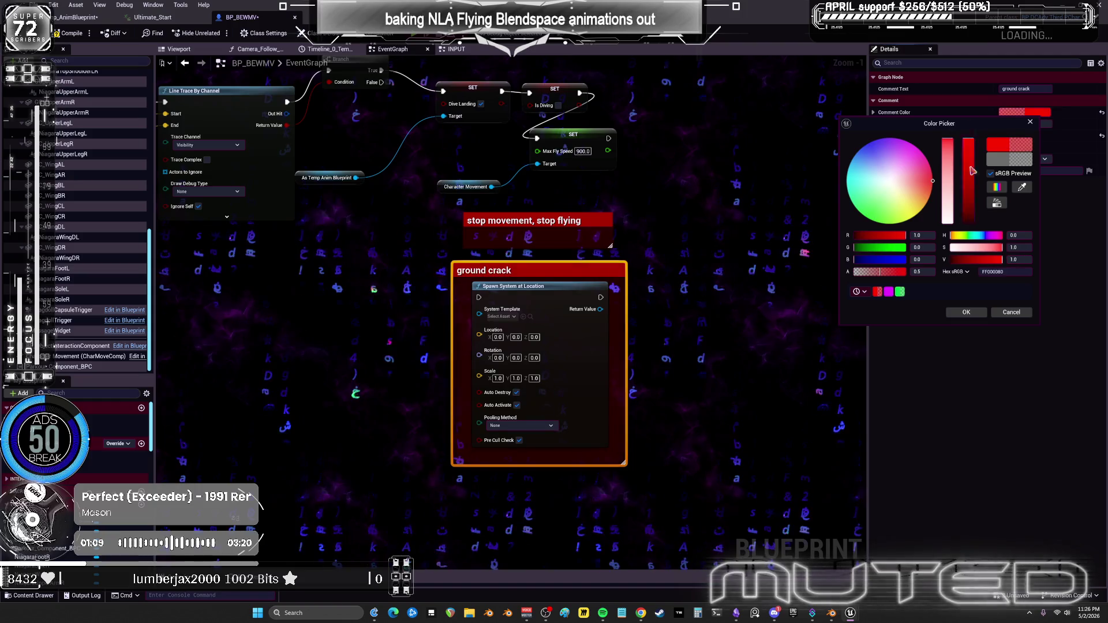
left_click(966, 312)
mouse_move(627, 413)
left_mouse_down()
mouse_move(471, 346)
mouse_move(623, 306)
mouse_move(739, 145)
mouse_move(757, 141)
left_mouse_up()
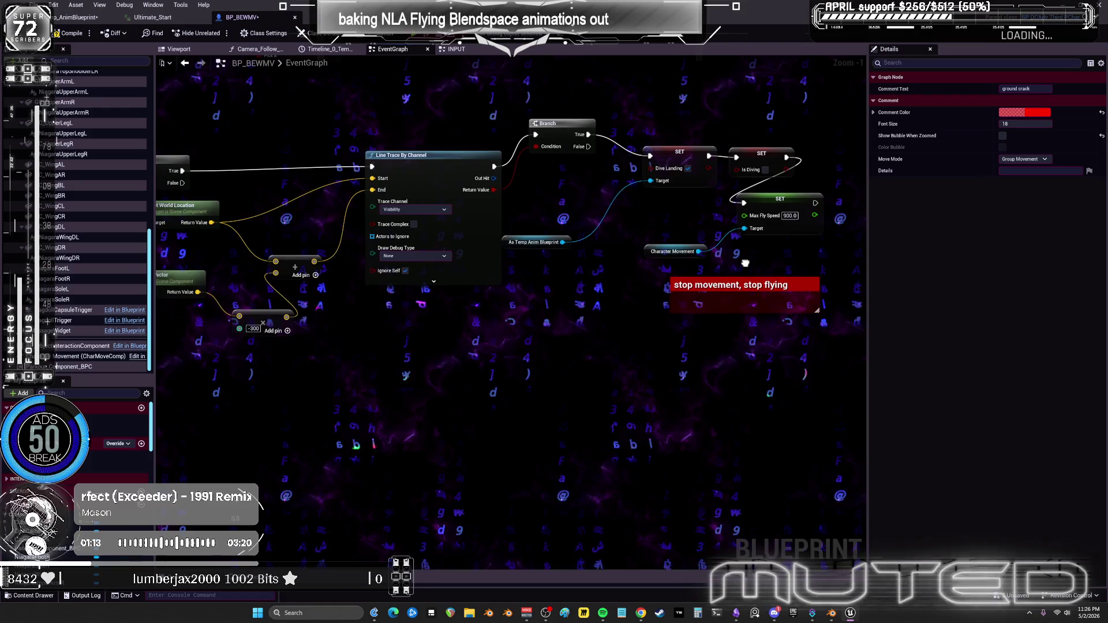
Add a Stop Movement Immediately node targeting Character Movement, found by searching 'movement'.
left_click_drag(745, 264, 403, 311)
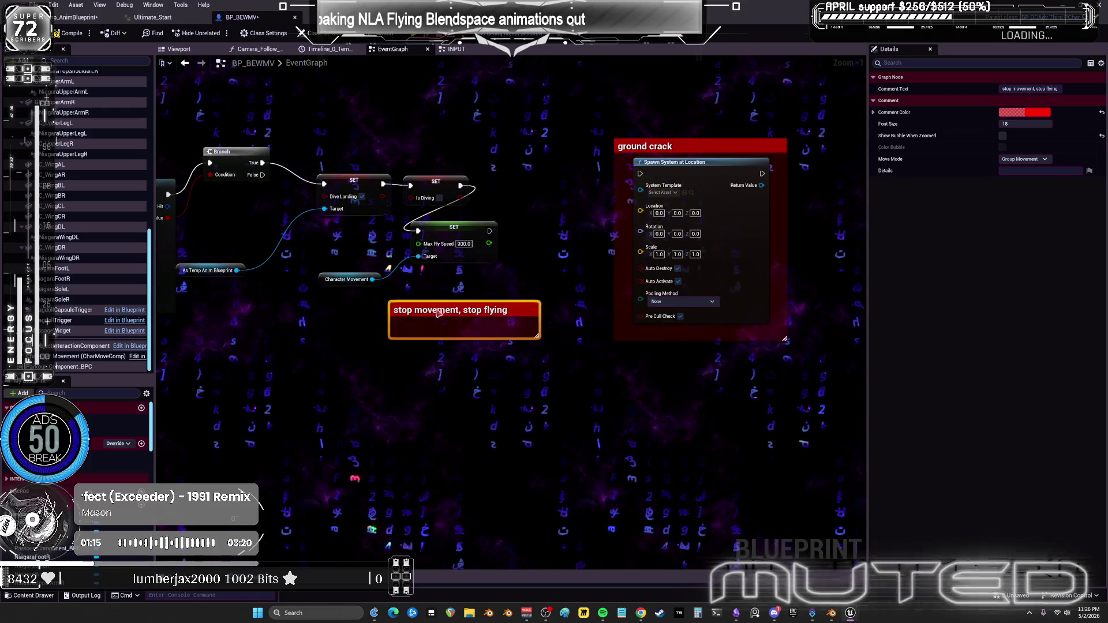
left_click(335, 280)
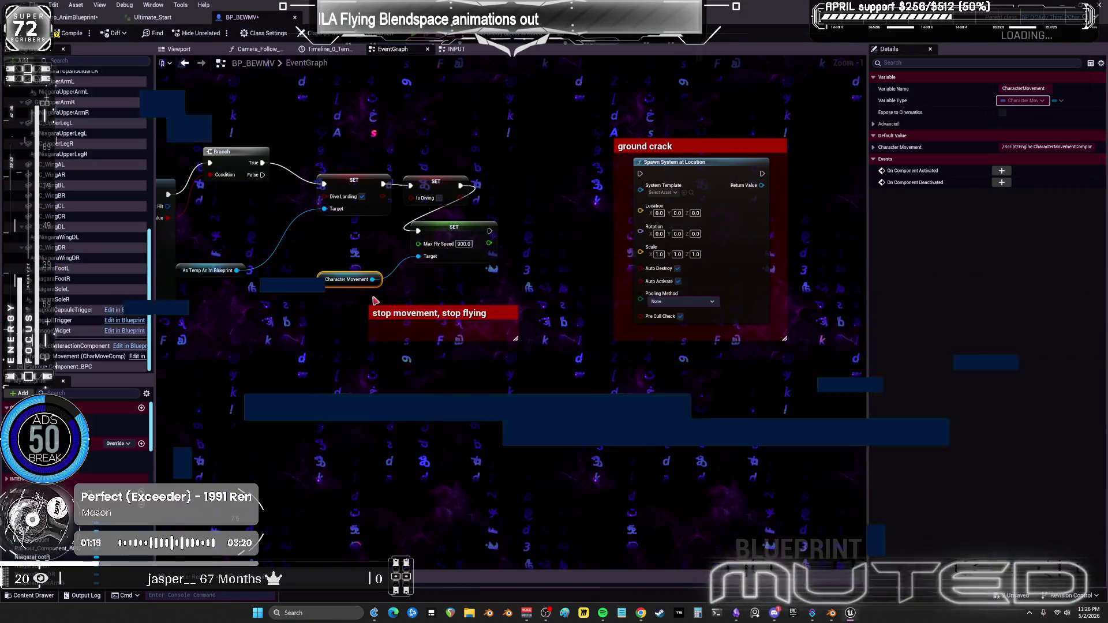
type("movement")
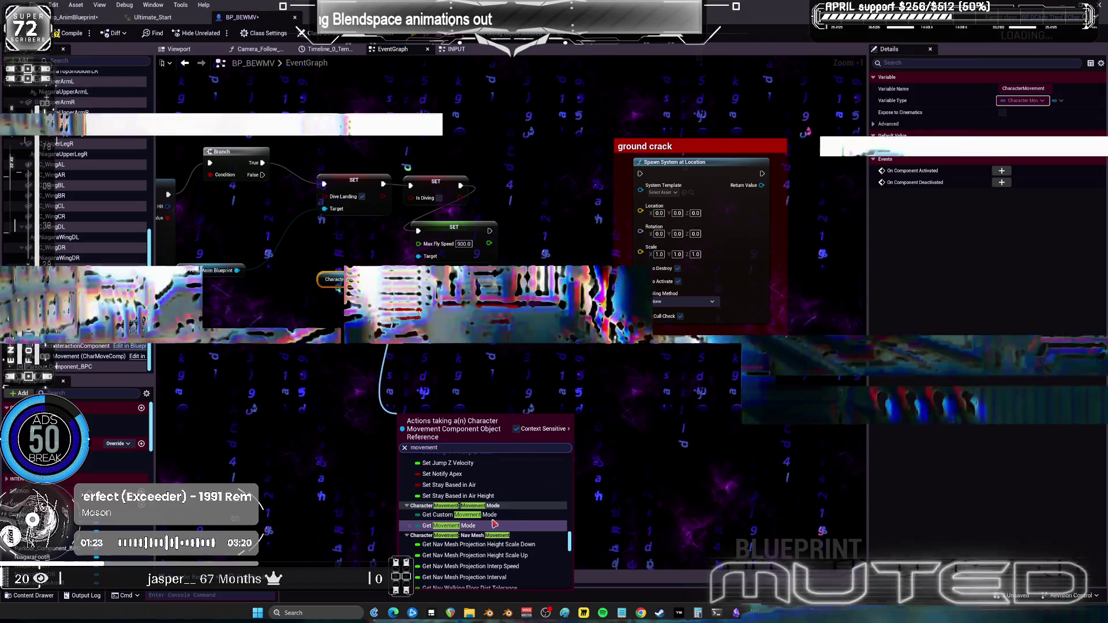
scroll(499, 525, "up", 3)
scroll(512, 516, "up", 2)
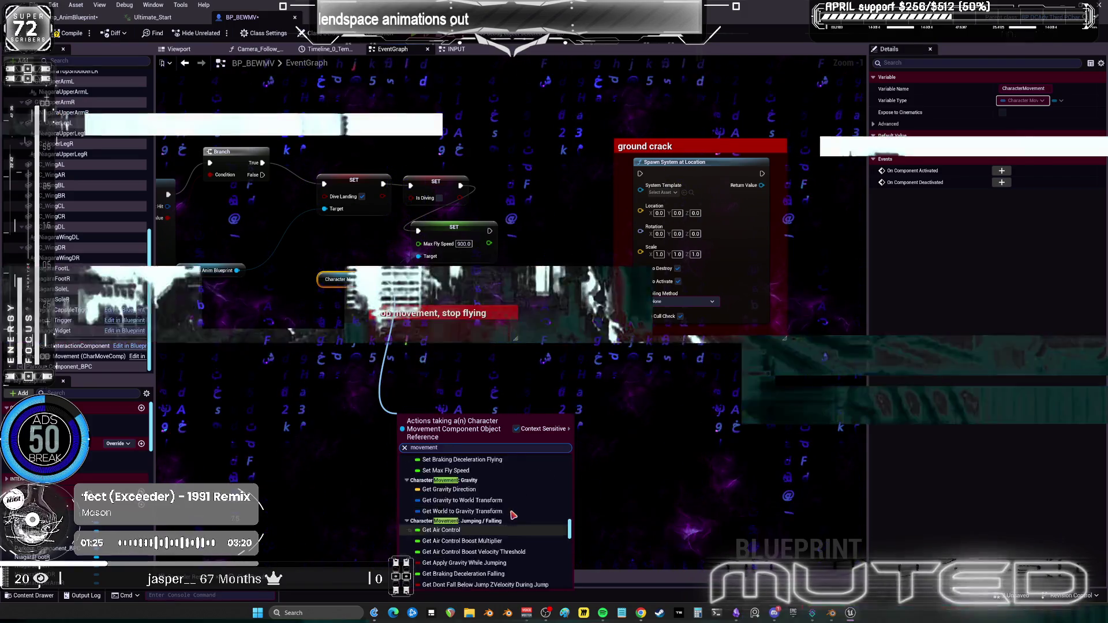
scroll(512, 515, "up", 1)
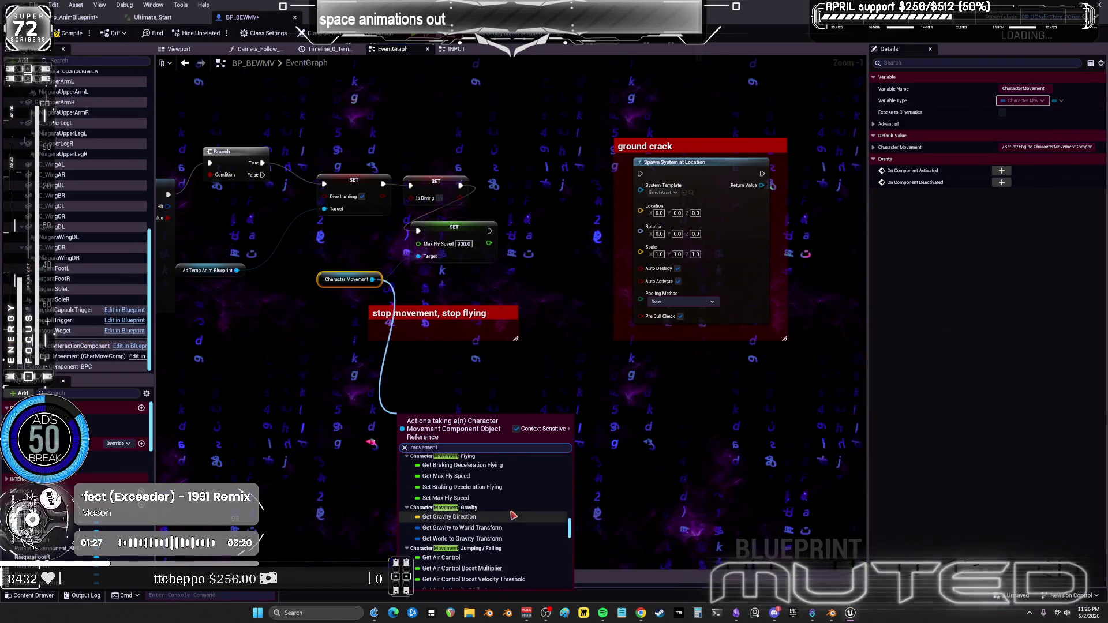
scroll(520, 496, "up", 3)
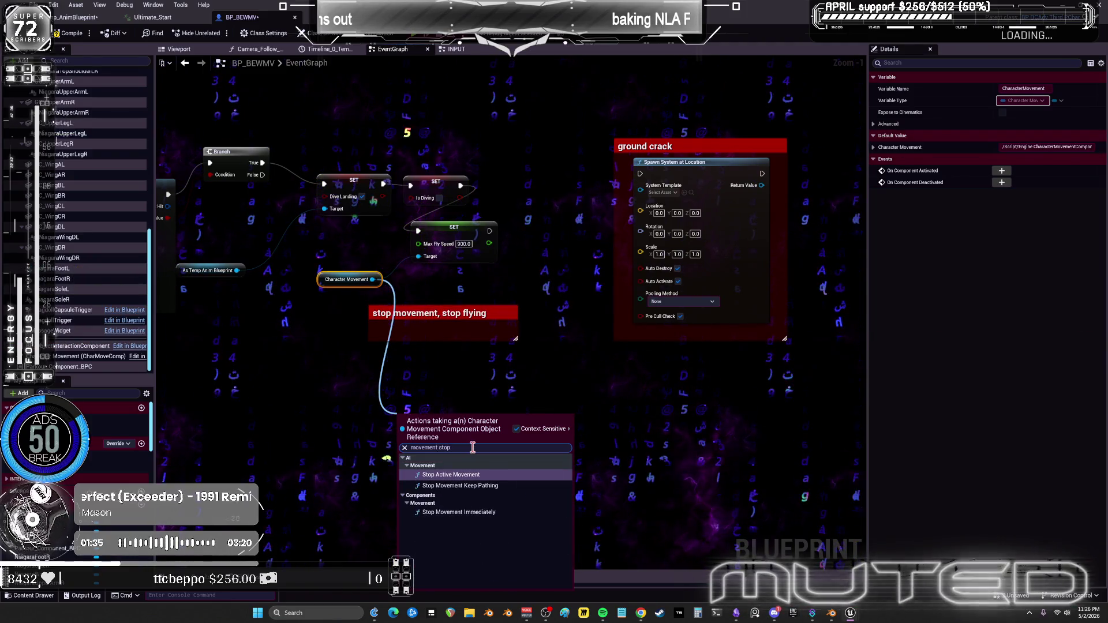
left_click(476, 513)
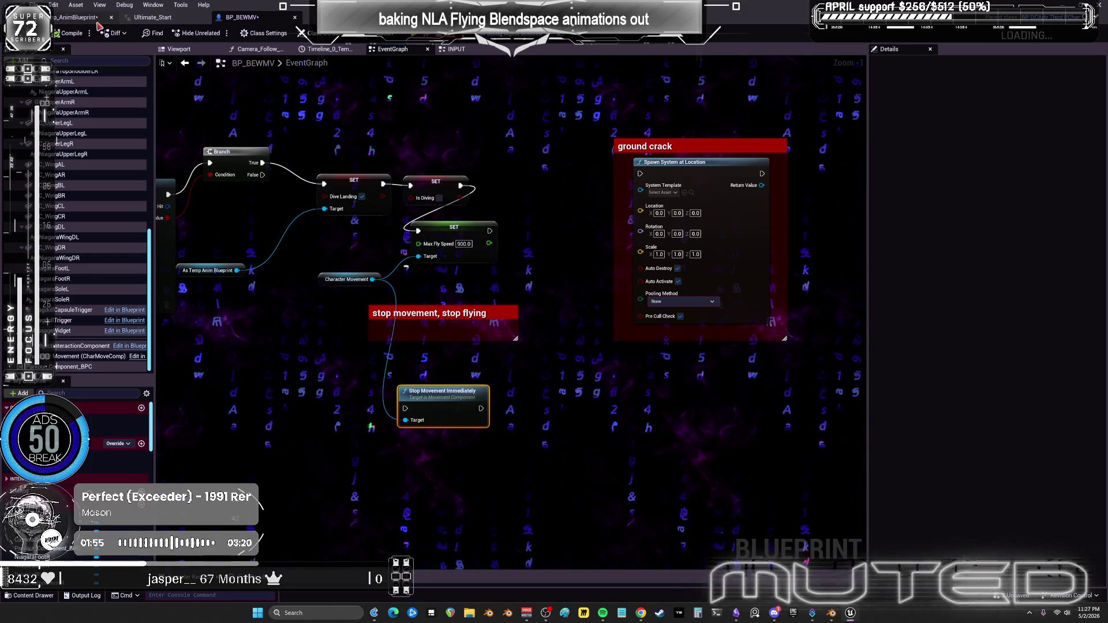
mouse_move(302, 384)
left_mouse_down()
mouse_move(458, 379)
mouse_move(334, 360)
left_mouse_up()
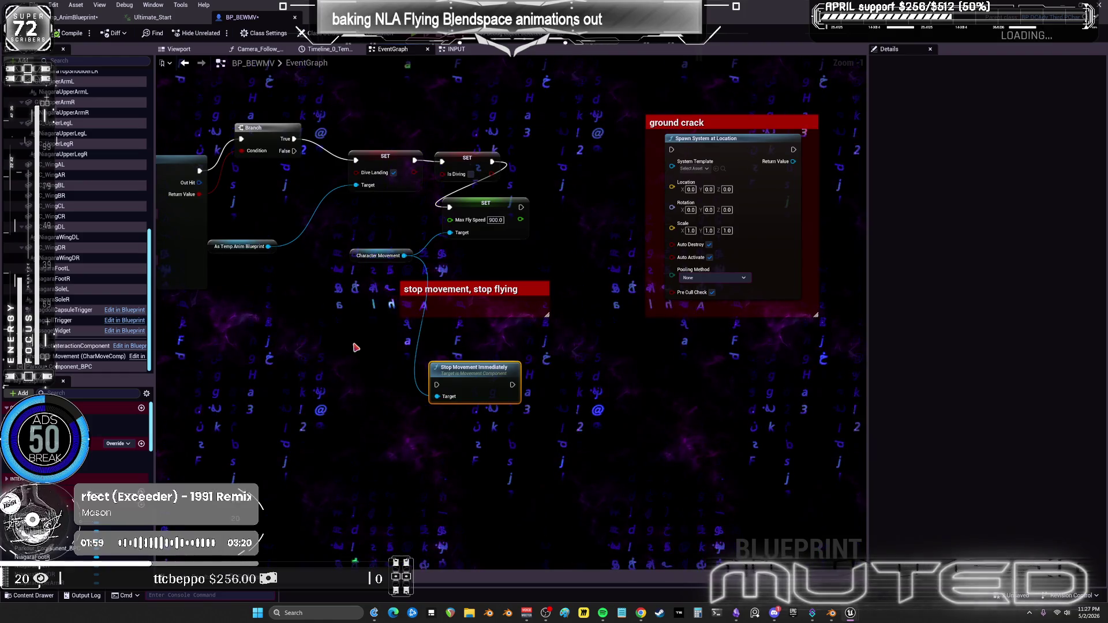
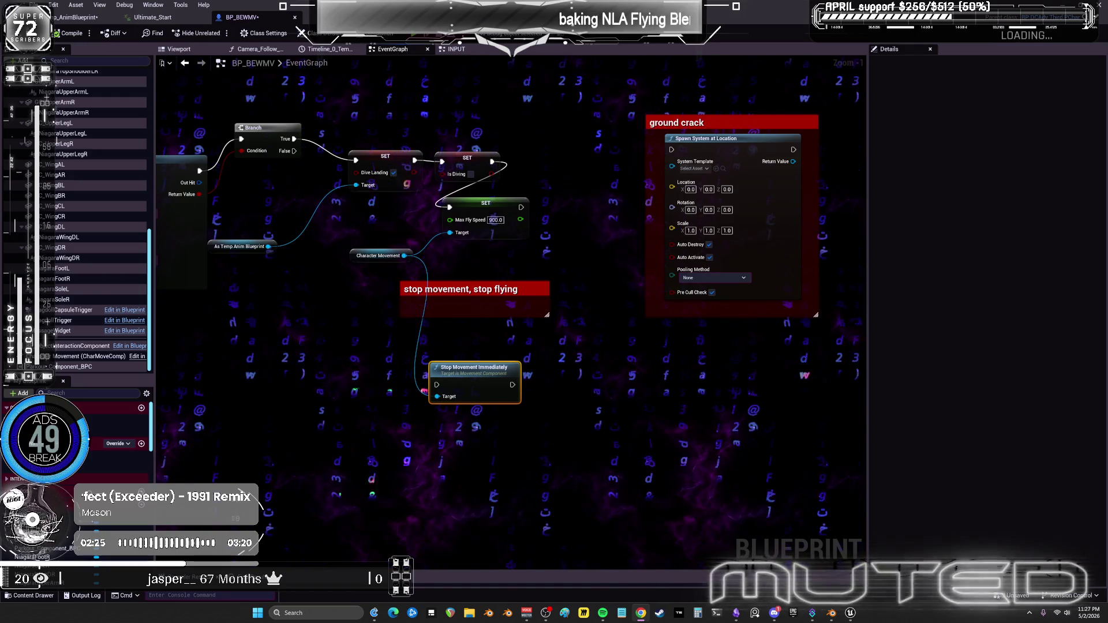
Inspect the EventGraph's line trace nodes, then move to BP_BEWMV's INPUT graph.
left_click_drag(369, 275, 684, 307)
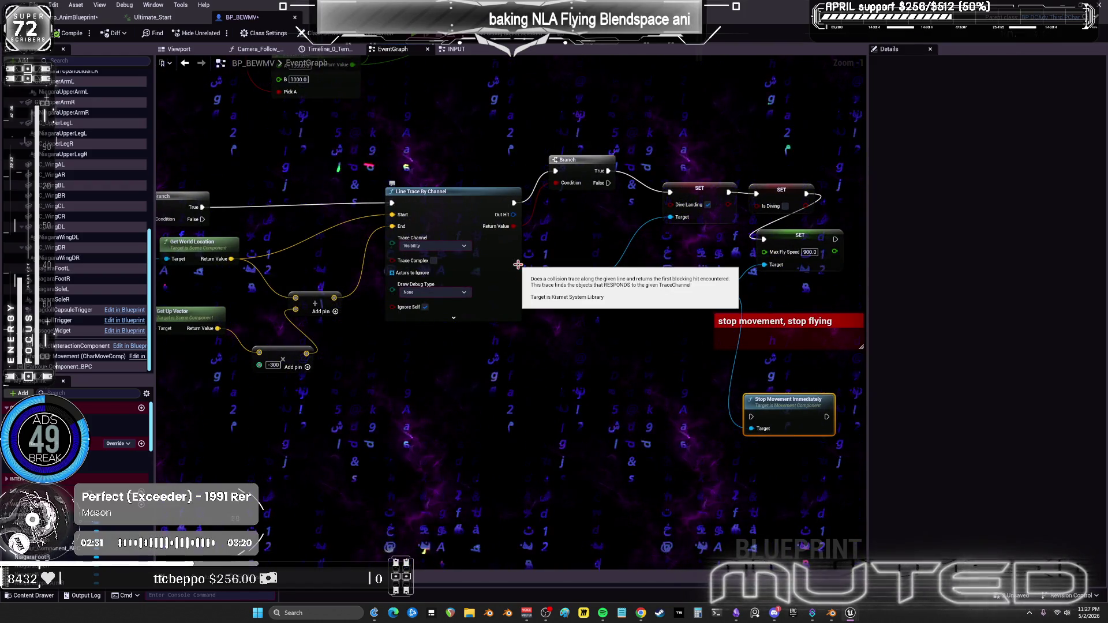
mouse_move(499, 282)
left_mouse_down()
mouse_move(738, 293)
mouse_move(792, 494)
mouse_move(785, 337)
left_mouse_up()
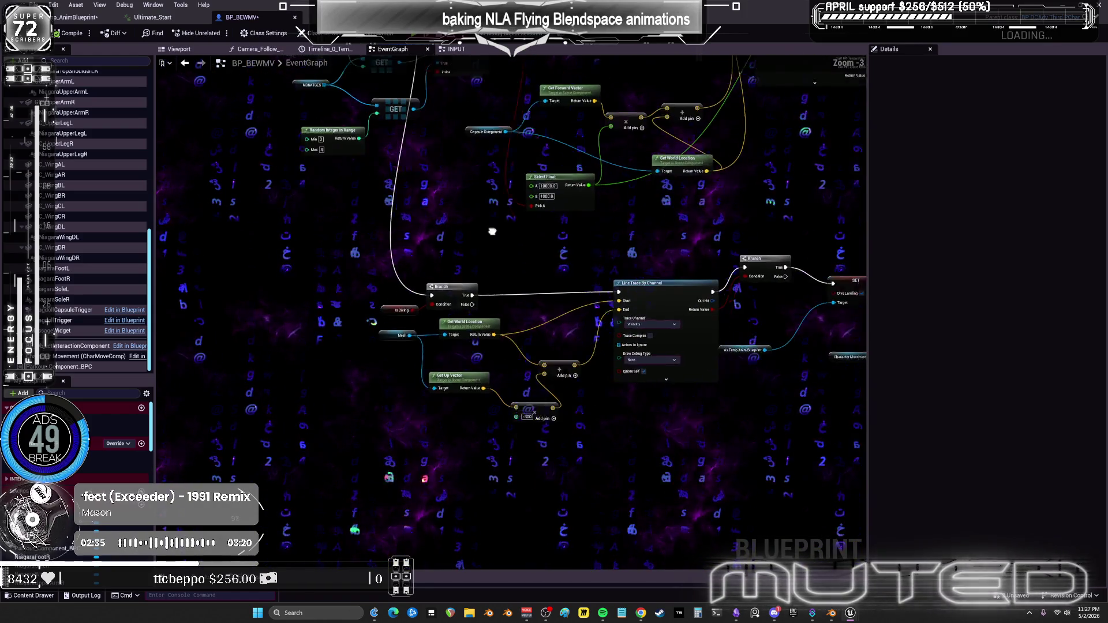
scroll(606, 312, "down", 1)
left_click_drag(657, 506, 648, 450)
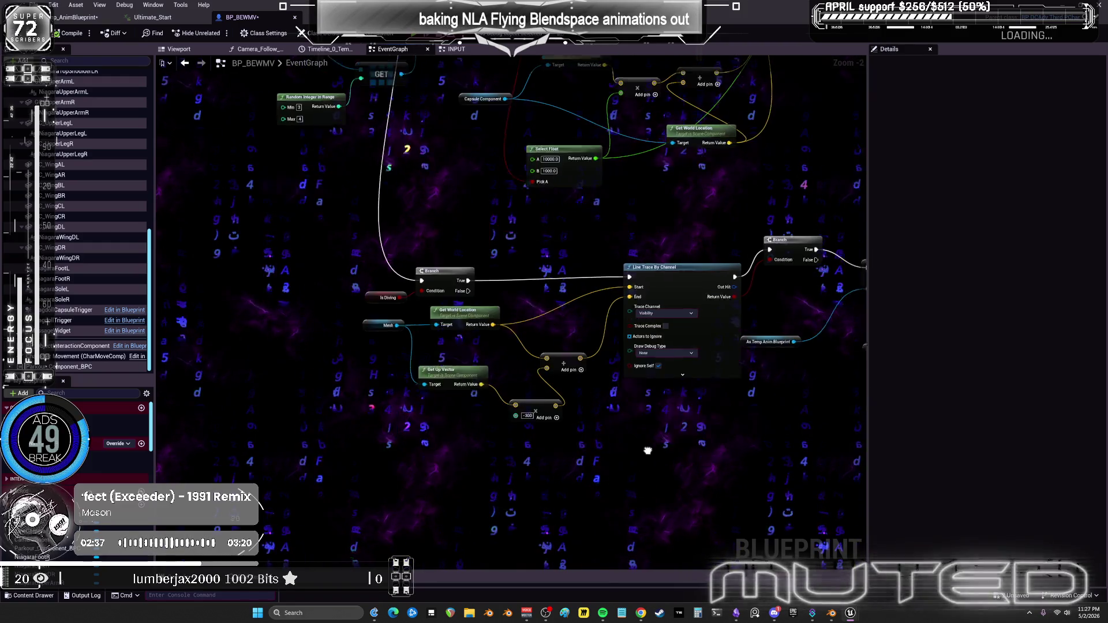
left_click_drag(316, 314, 317, 313)
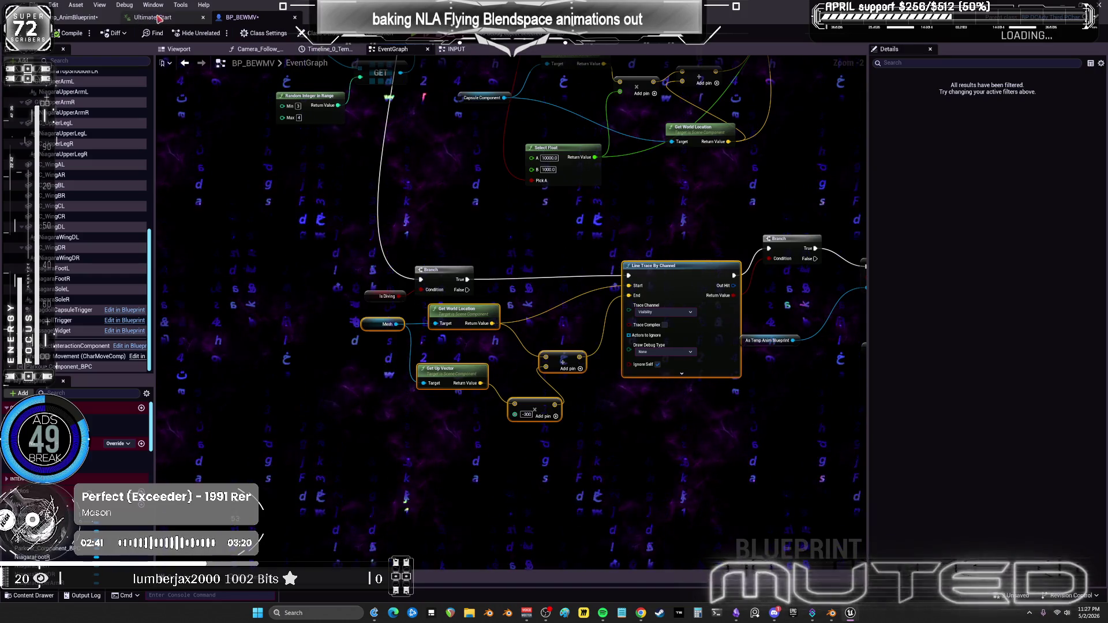
left_click(445, 50)
scroll(677, 215, "down", 4)
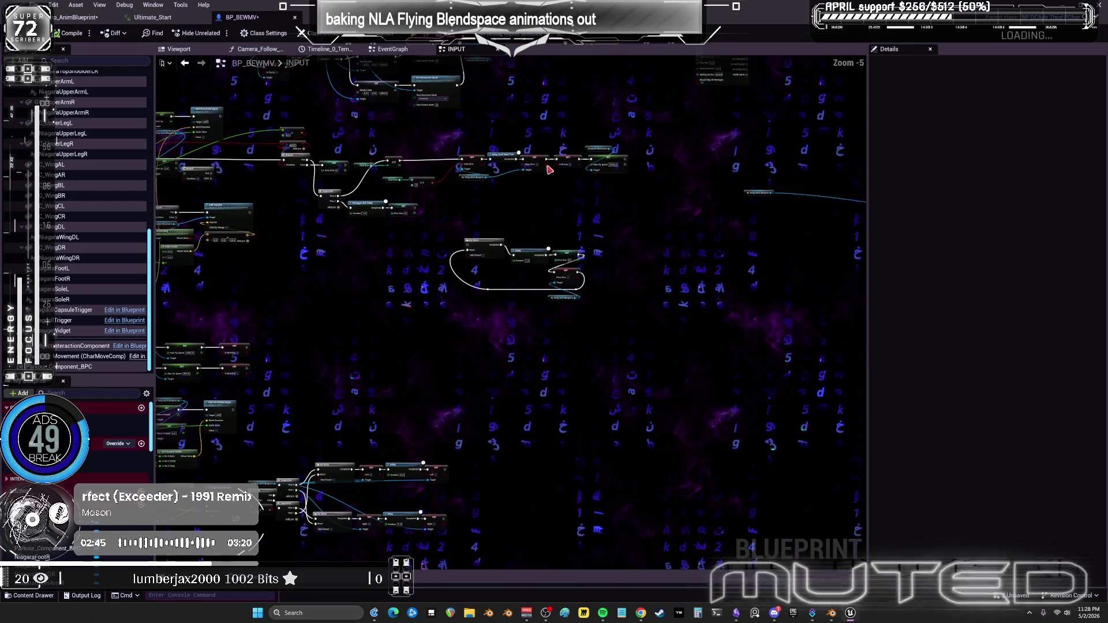
Set the line trace's downward multiply value to -3500.
left_click_drag(562, 286, 480, 241)
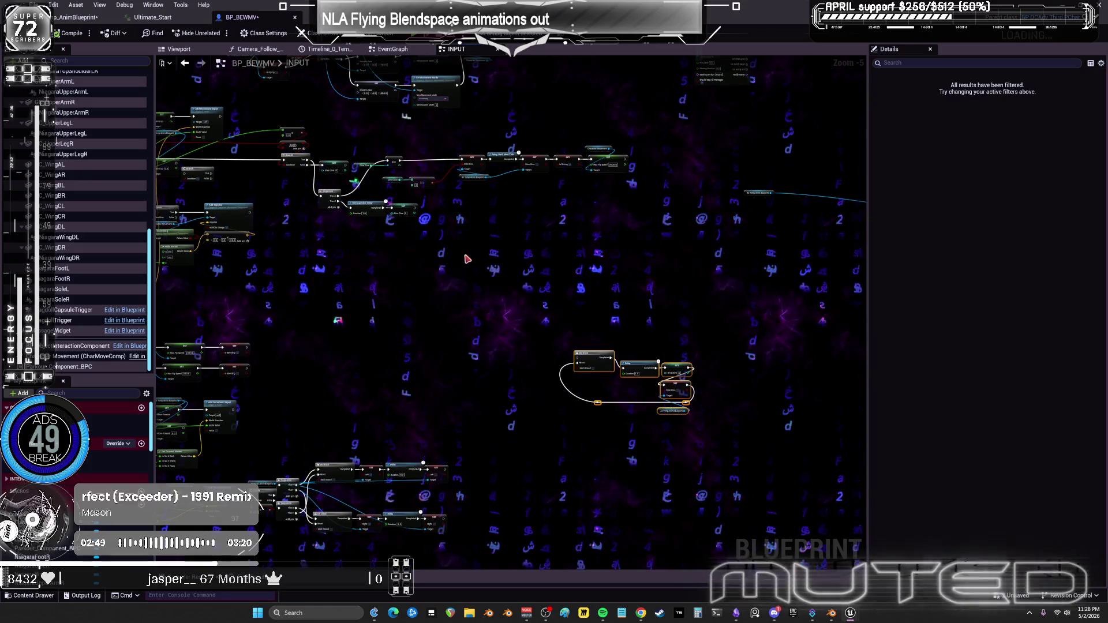
left_click(465, 256)
scroll(472, 252, "up", 4)
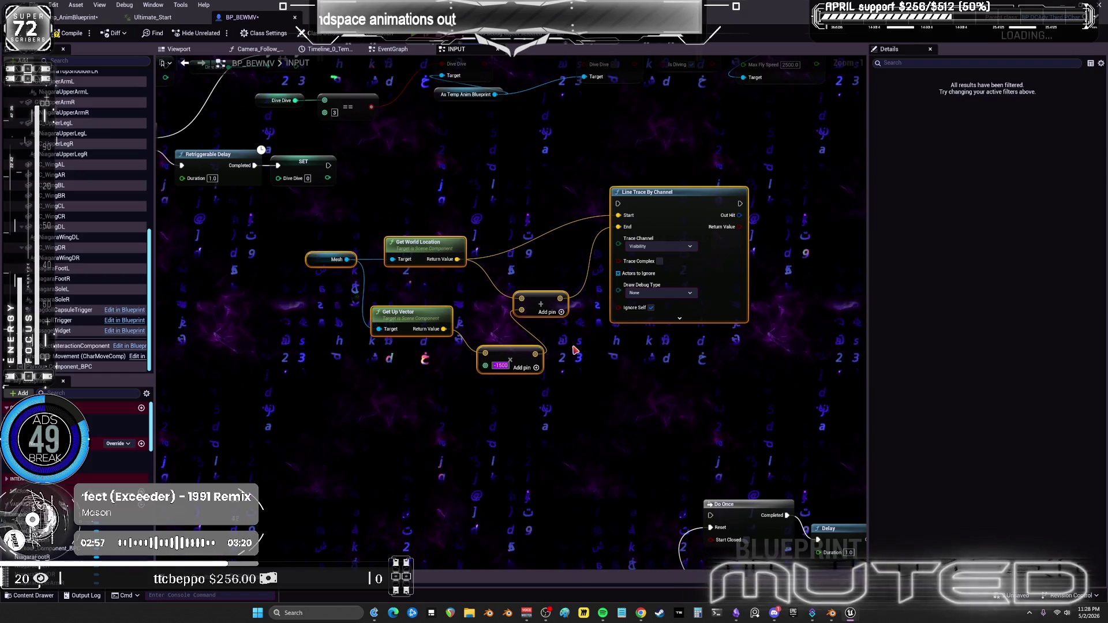
type("-3500")
left_click(580, 436)
scroll(581, 437, "down", 1)
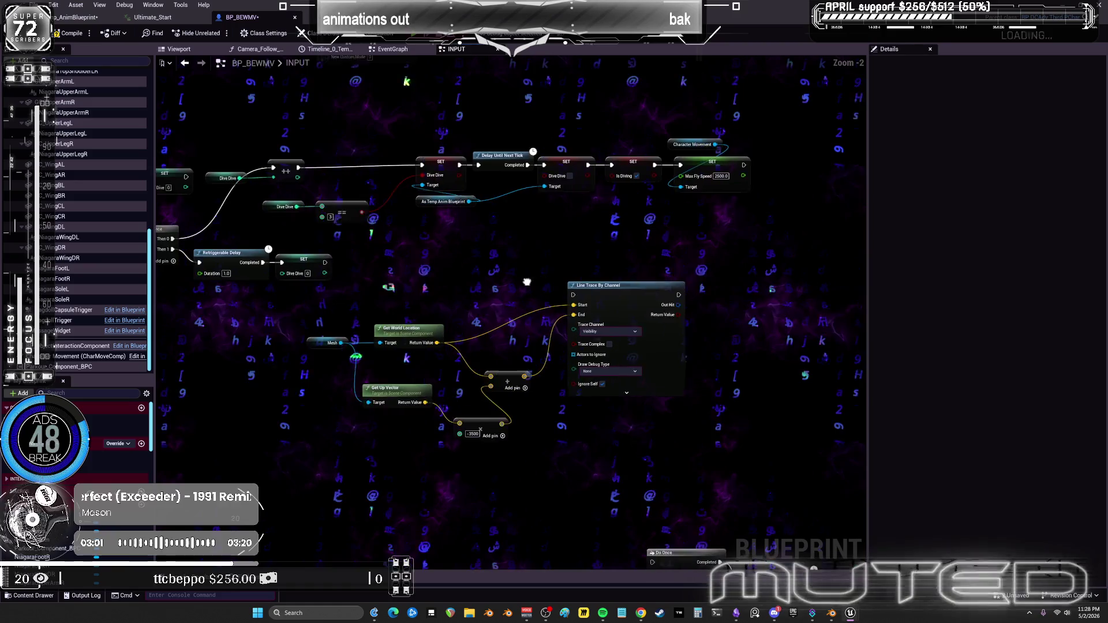
Add a Branch after Line Trace By Channel, wiring Return Value into its Condition.
left_click(725, 289)
scroll(584, 275, "up", 2)
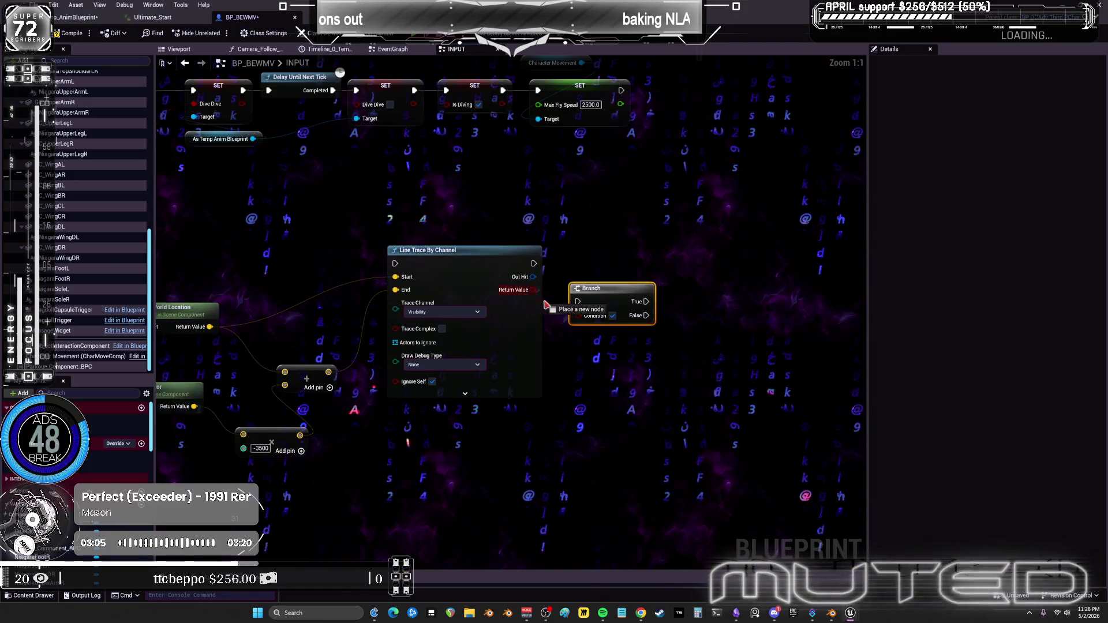
left_click_drag(581, 320, 581, 320)
left_click_drag(610, 293, 608, 268)
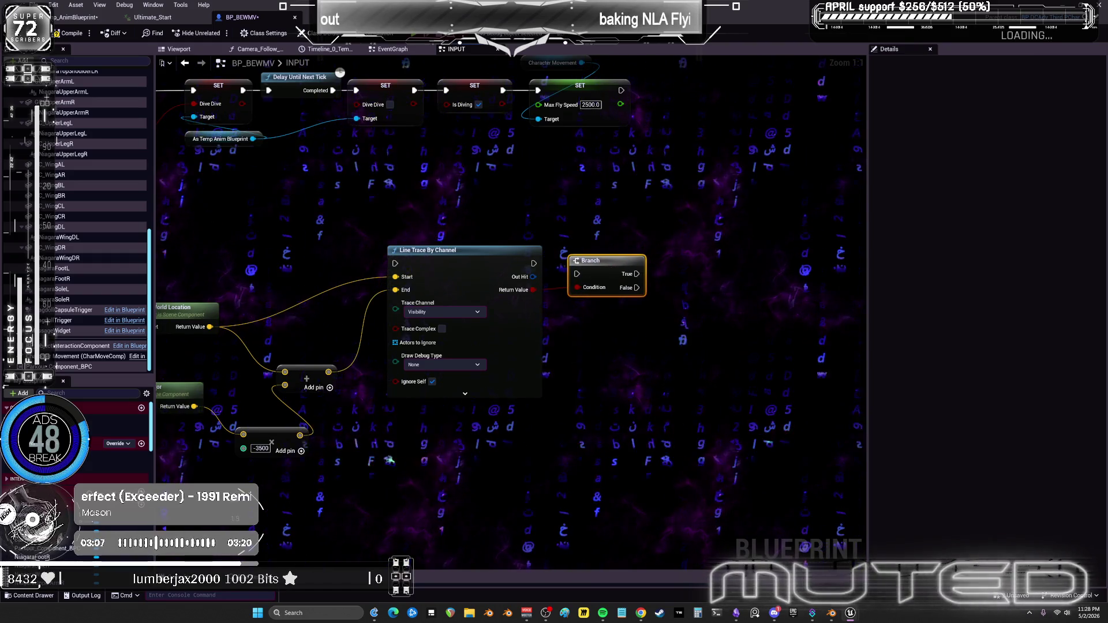
scroll(724, 213, "down", 2)
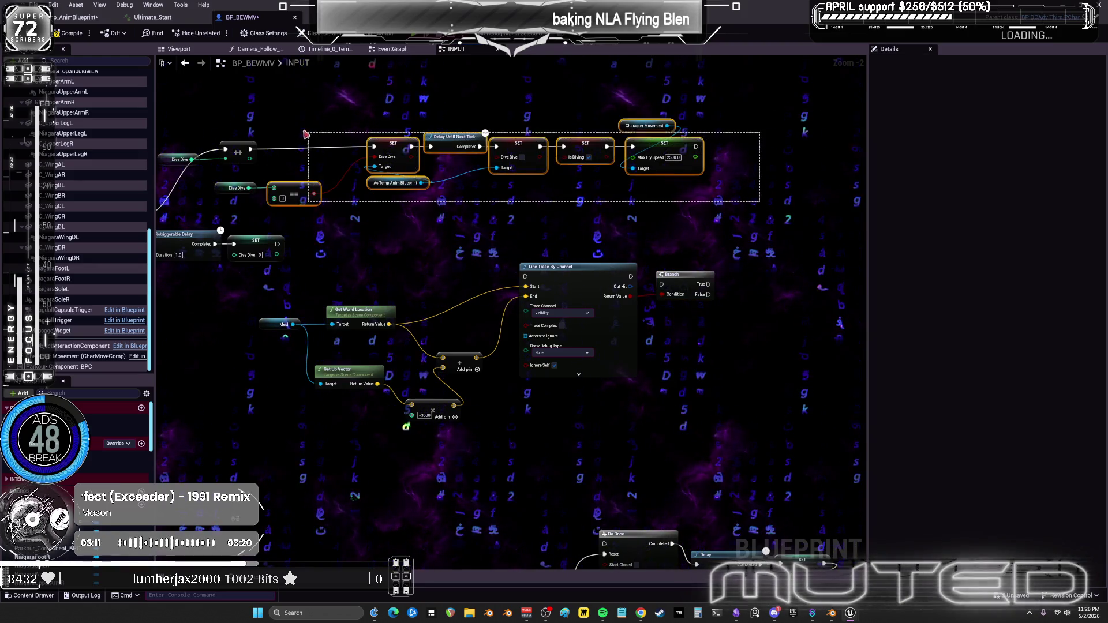
Shift the row of dive-setting nodes to the right.
left_click_drag(305, 134, 306, 134)
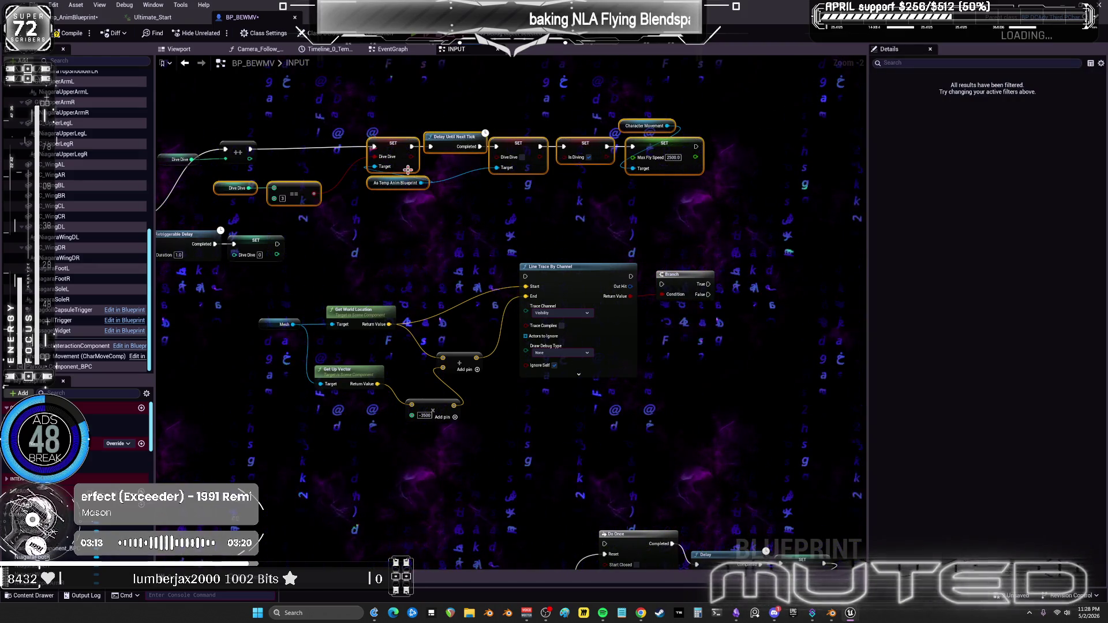
left_click_drag(470, 199, 484, 203)
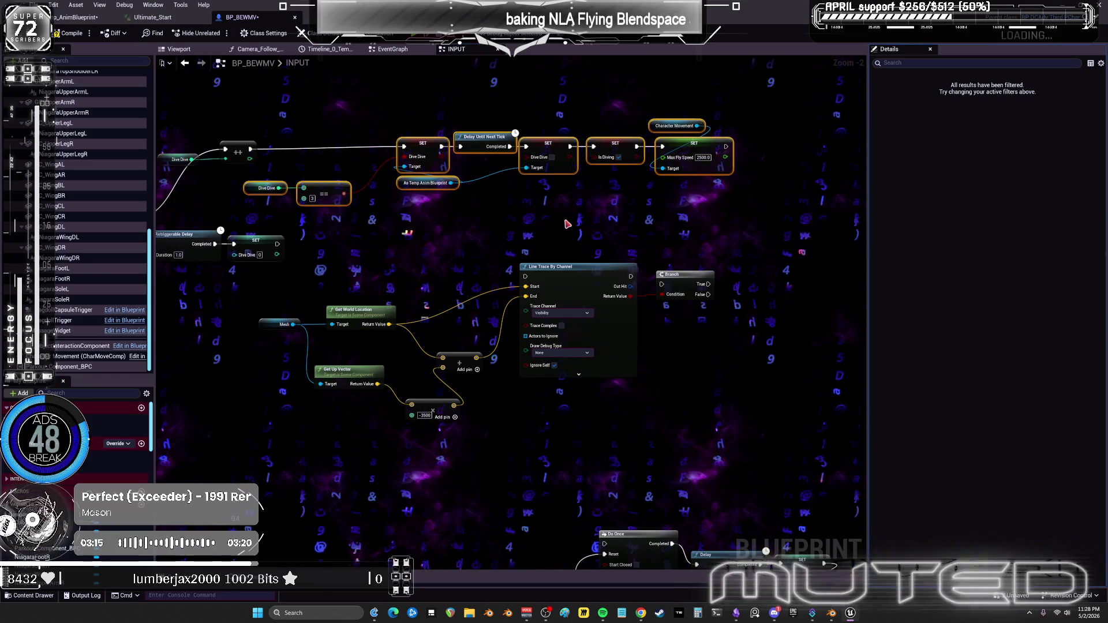
scroll(576, 229, "down", 3)
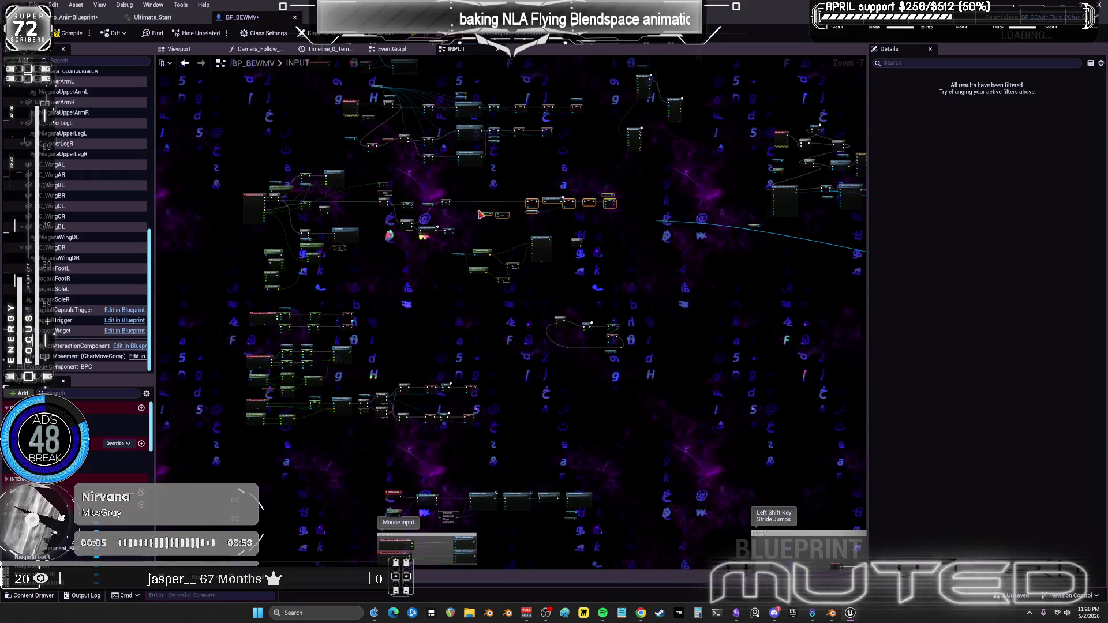
Add a Branch between the ++ node and the line trace.
scroll(481, 215, "up", 6)
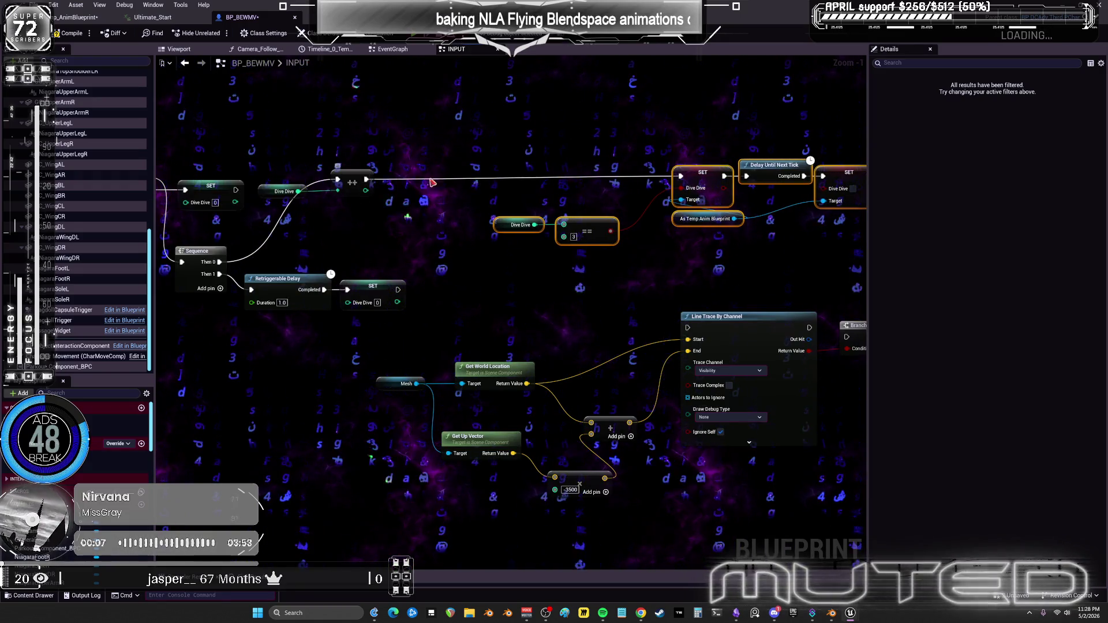
left_click(593, 189)
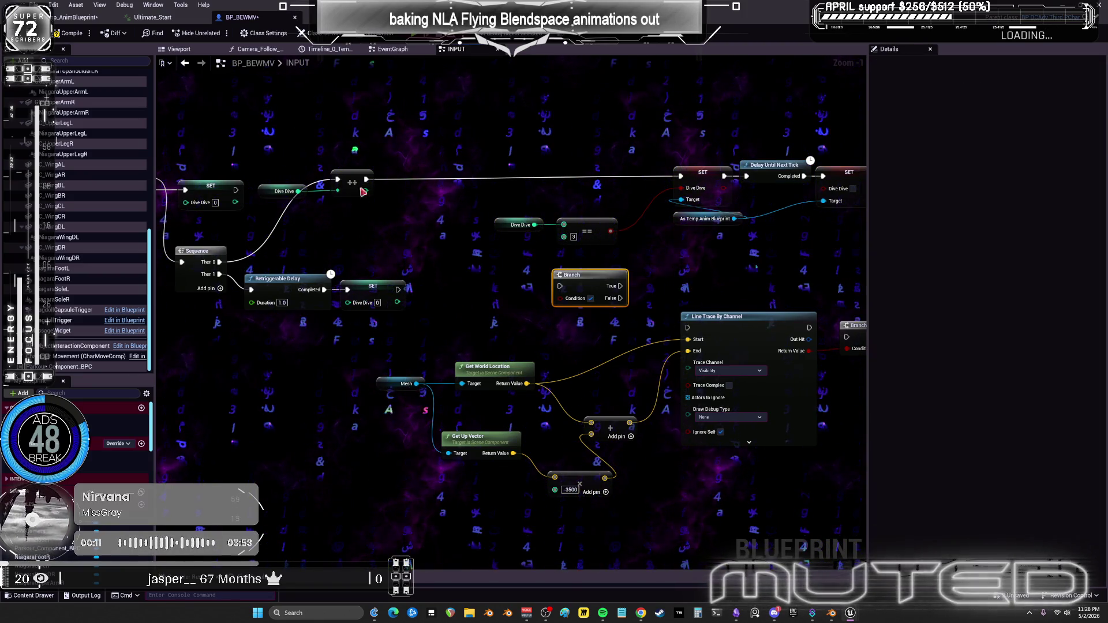
left_click_drag(365, 180, 410, 217)
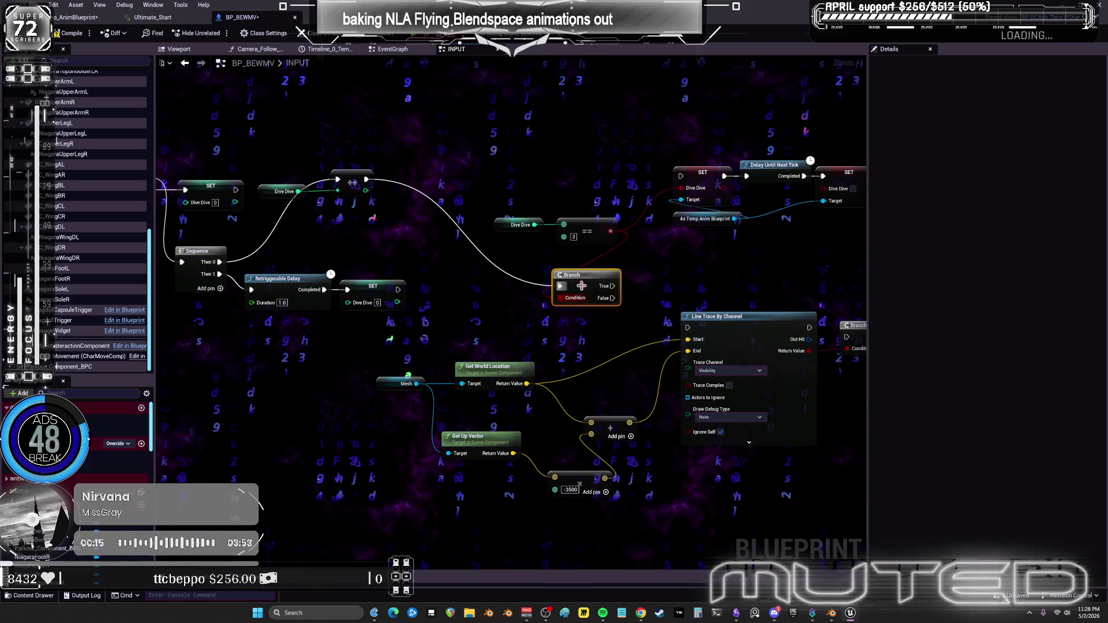
Drive the dive SET chain from the trace Branch's False output.
left_click_drag(633, 267, 496, 276)
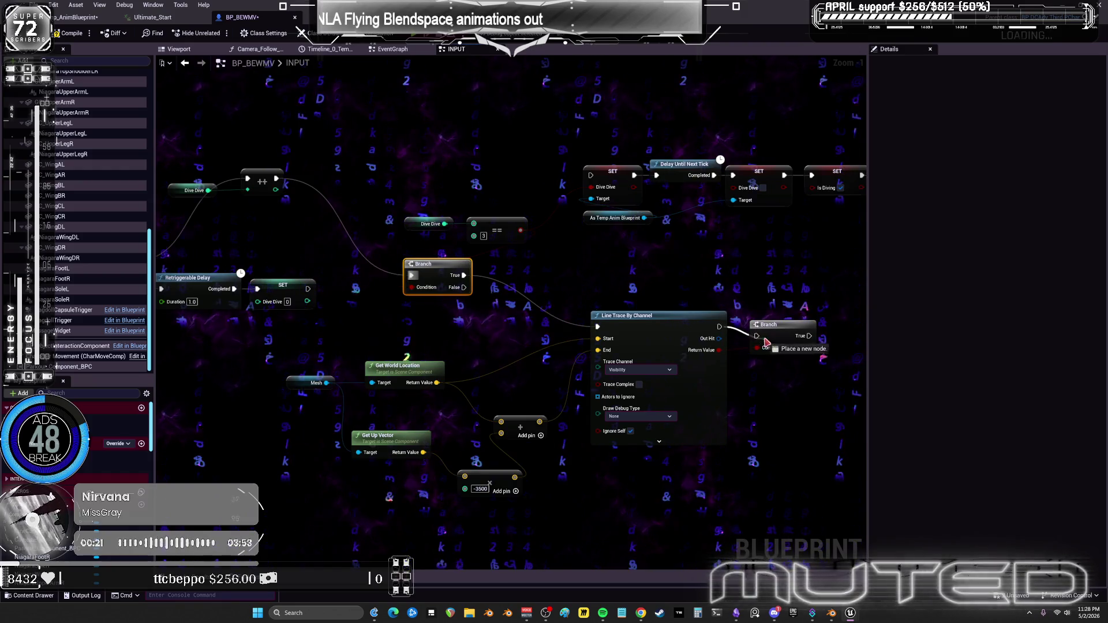
left_click_drag(772, 300, 325, 236)
left_click(398, 238)
left_click_drag(658, 248, 711, 249)
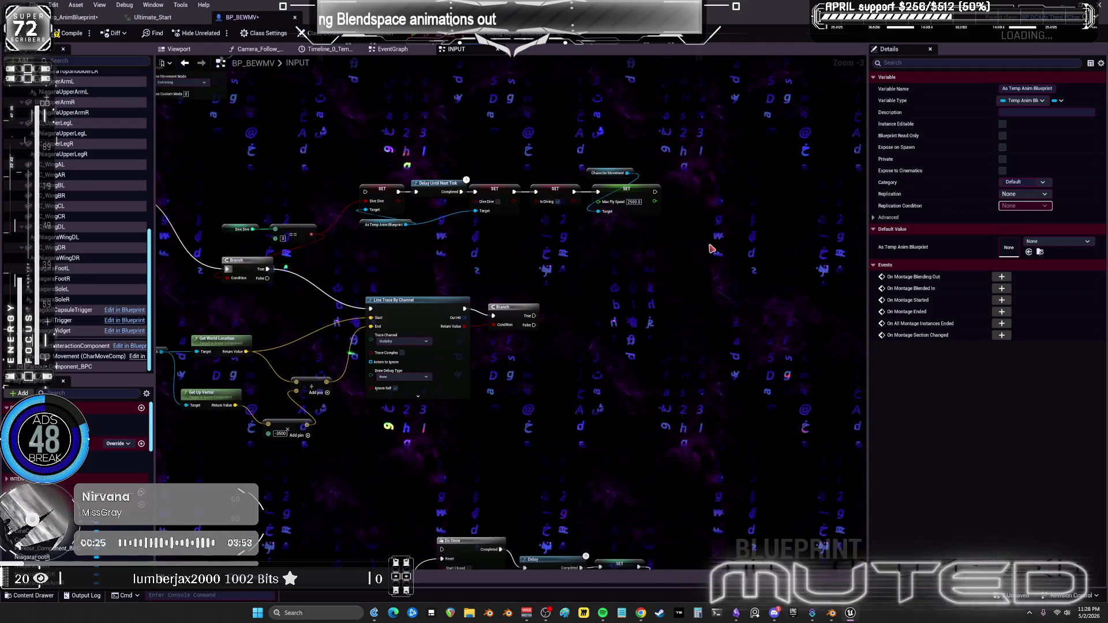
mouse_move(444, 202)
left_mouse_down()
mouse_move(519, 226)
mouse_move(515, 211)
left_mouse_up()
left_click(456, 283)
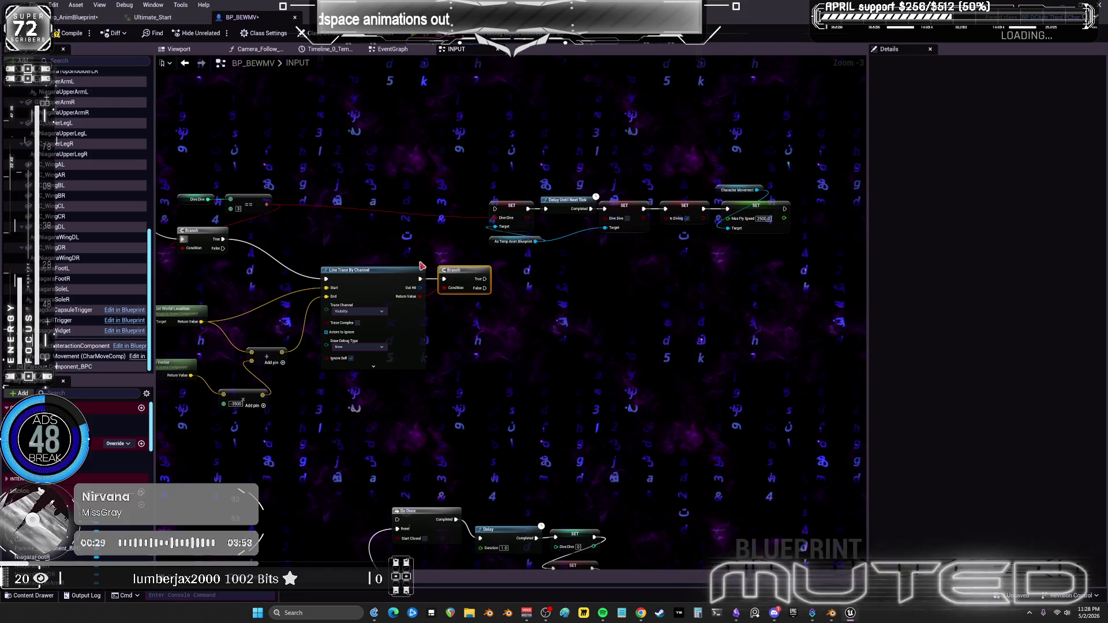
left_click_drag(422, 265, 469, 265)
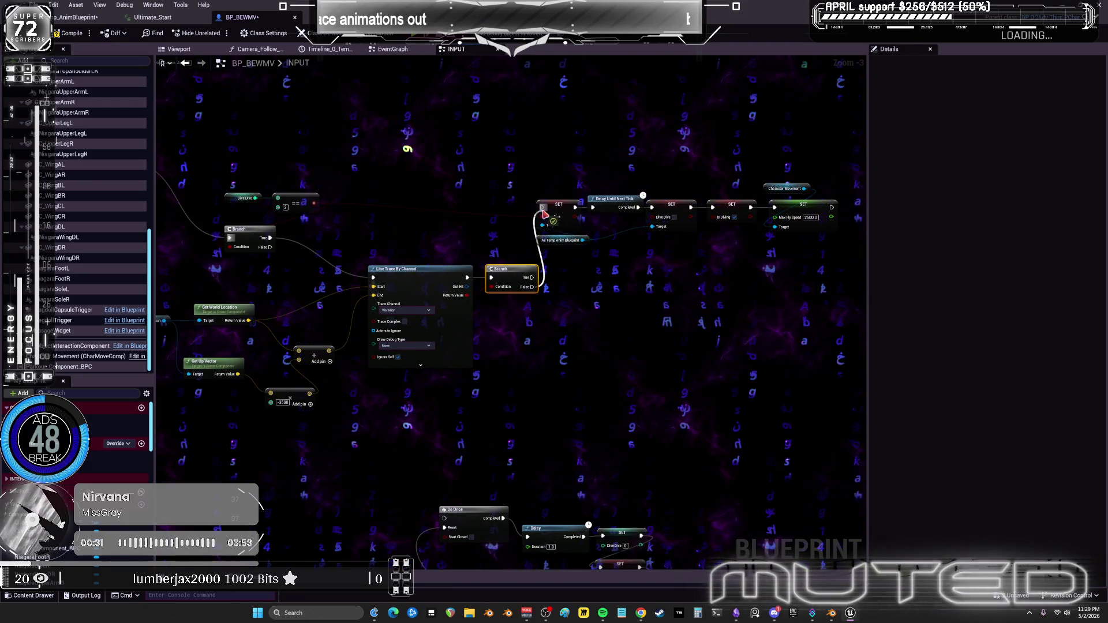
Move the dive chain below the trace Branch and wrap it in a 'LongstanceDive' comment.
mouse_move(783, 266)
left_mouse_down()
mouse_move(531, 185)
mouse_move(577, 242)
mouse_move(590, 373)
left_mouse_up()
mouse_move(794, 408)
left_mouse_down()
mouse_move(510, 295)
mouse_move(490, 297)
left_mouse_up()
type("c")
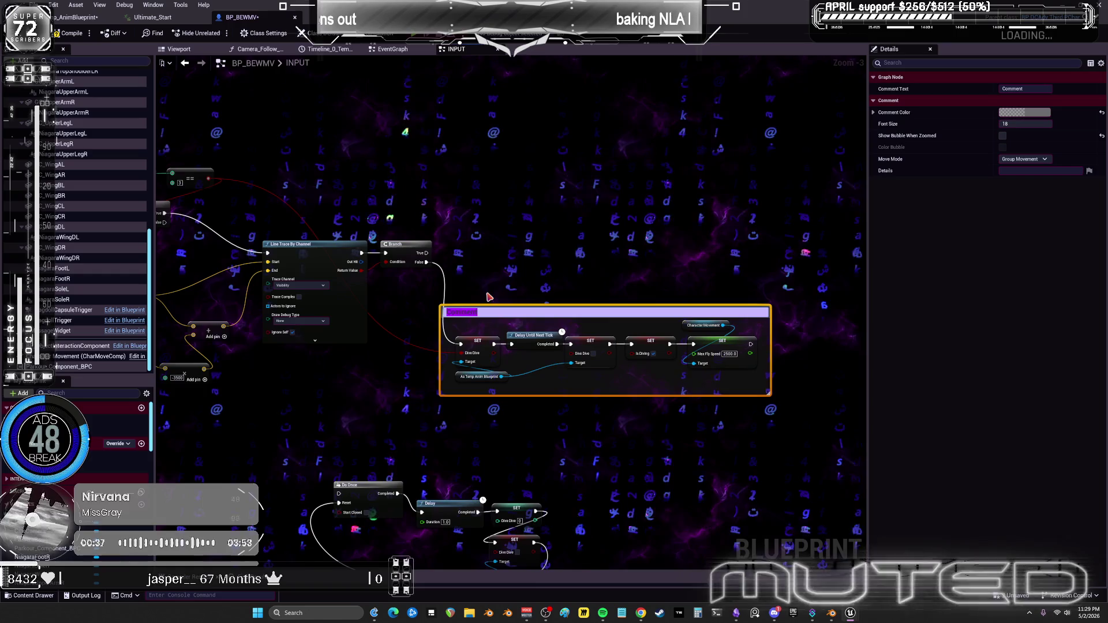
type("Long Distance")
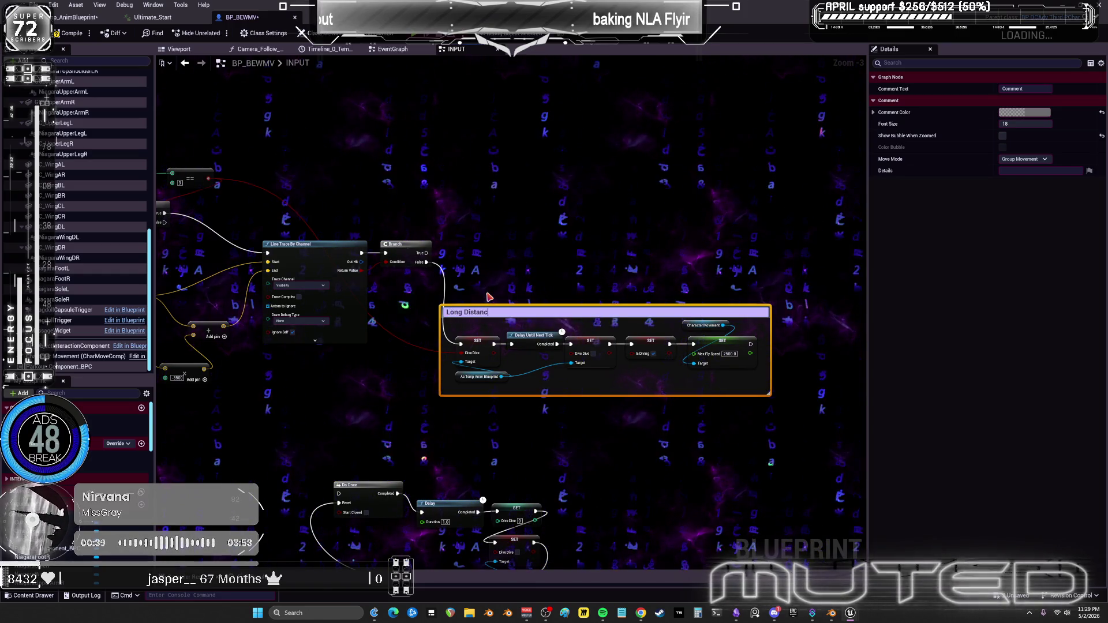
type("Dive")
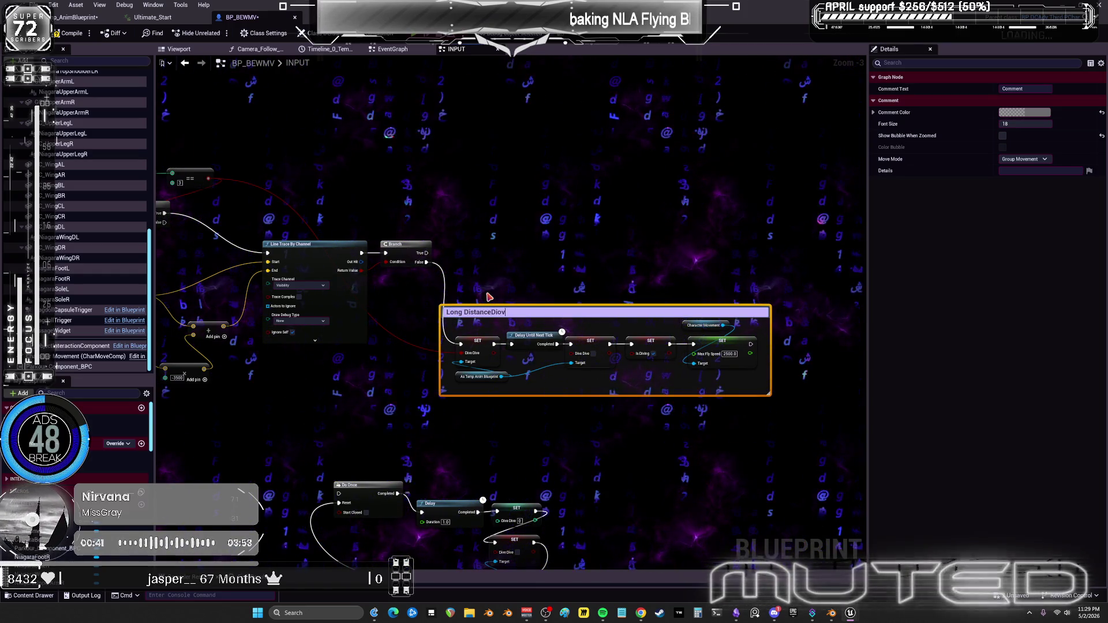
key("Return")
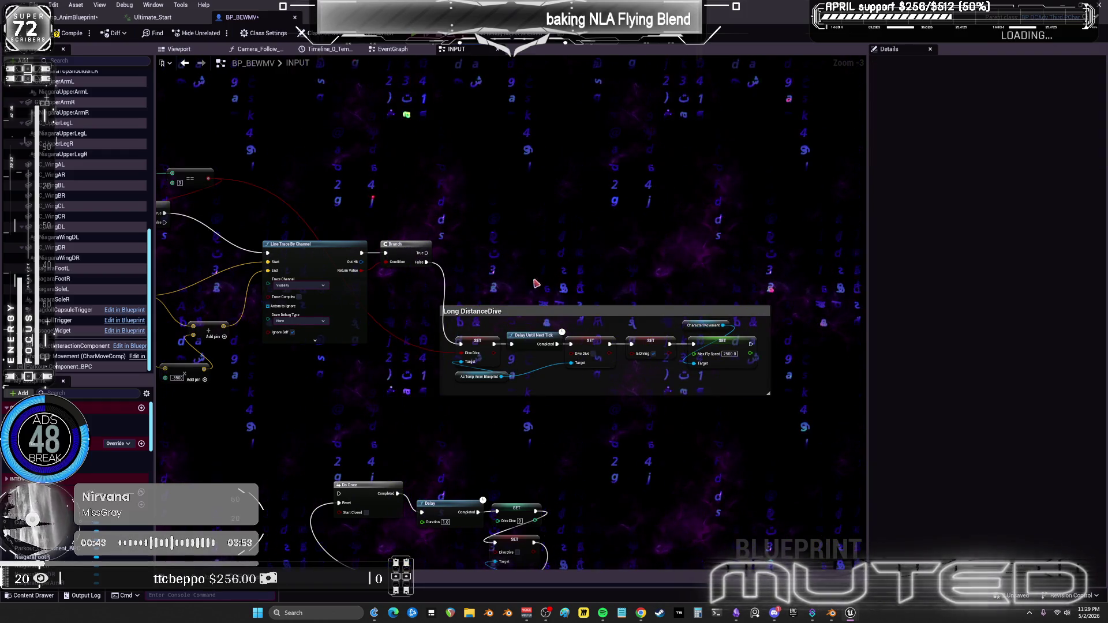
left_click(540, 184)
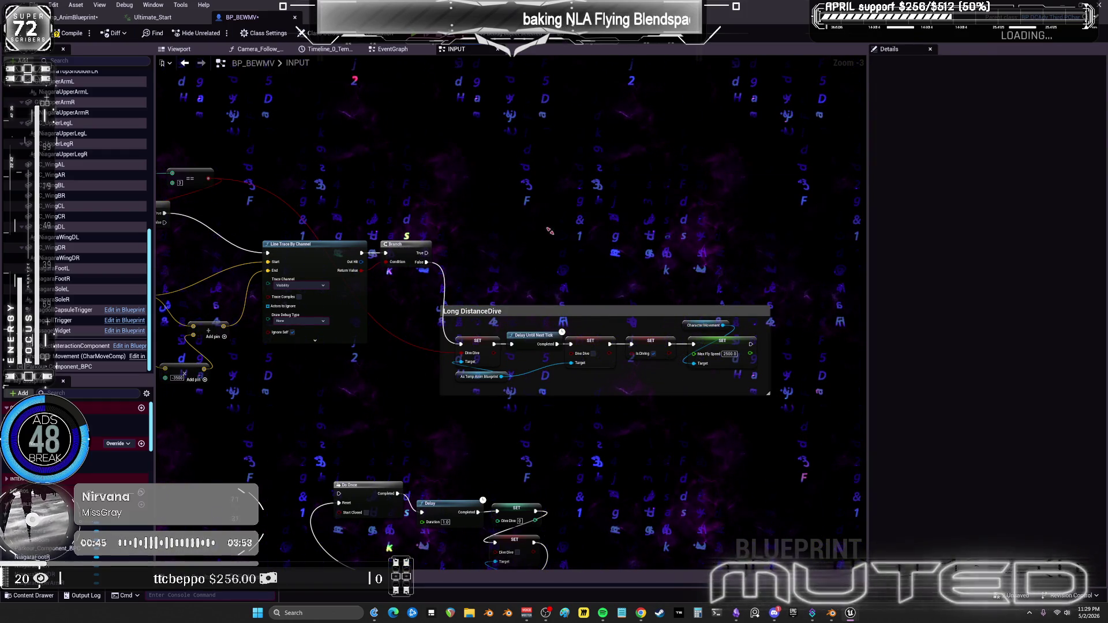
key("ctrl+v")
left_click_drag(580, 185, 482, 210)
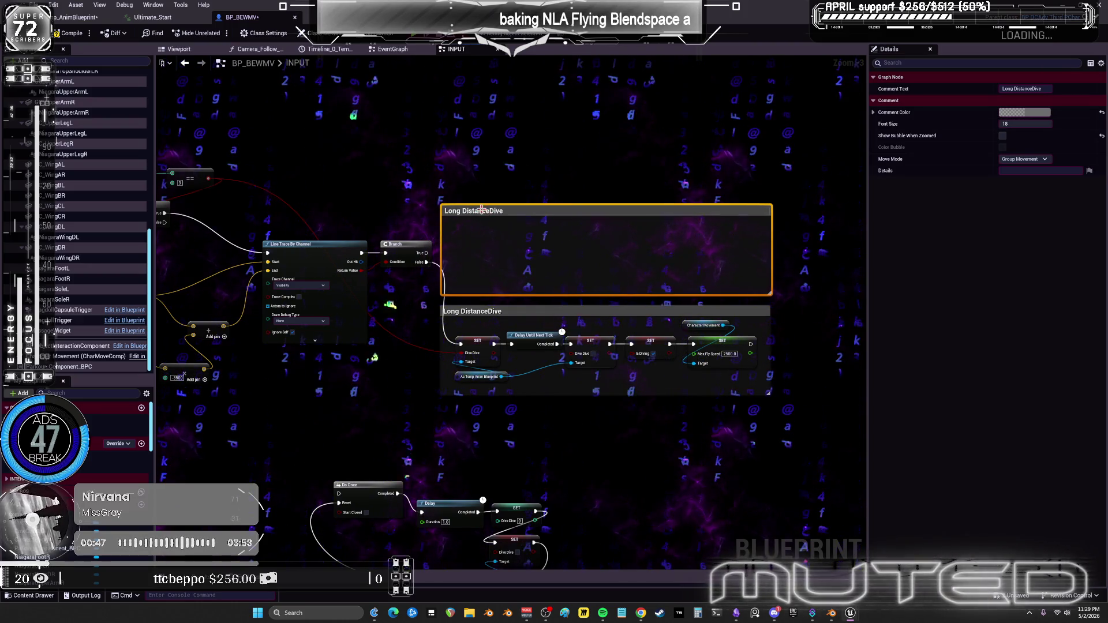
double_click(482, 211)
type("Shor")
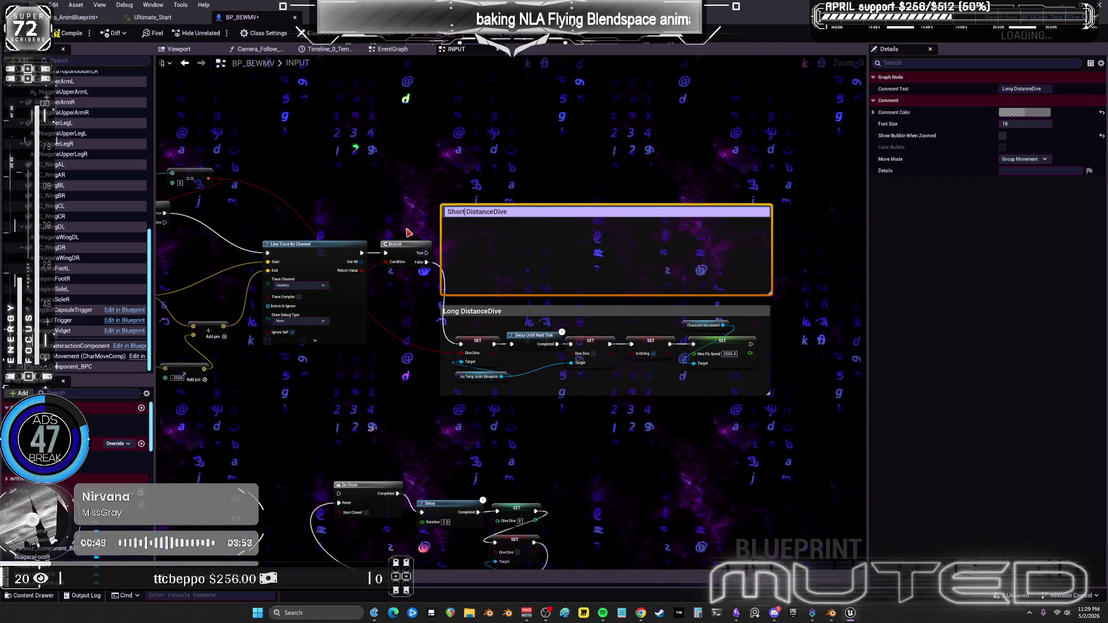
type("t")
left_click(408, 232)
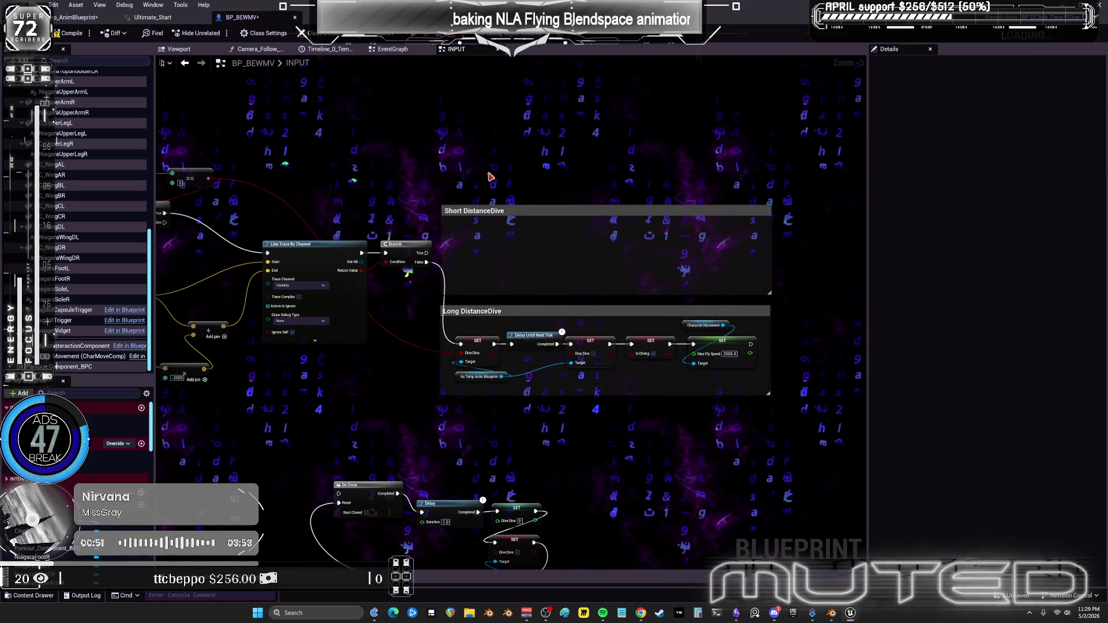
left_click_drag(490, 176, 517, 179)
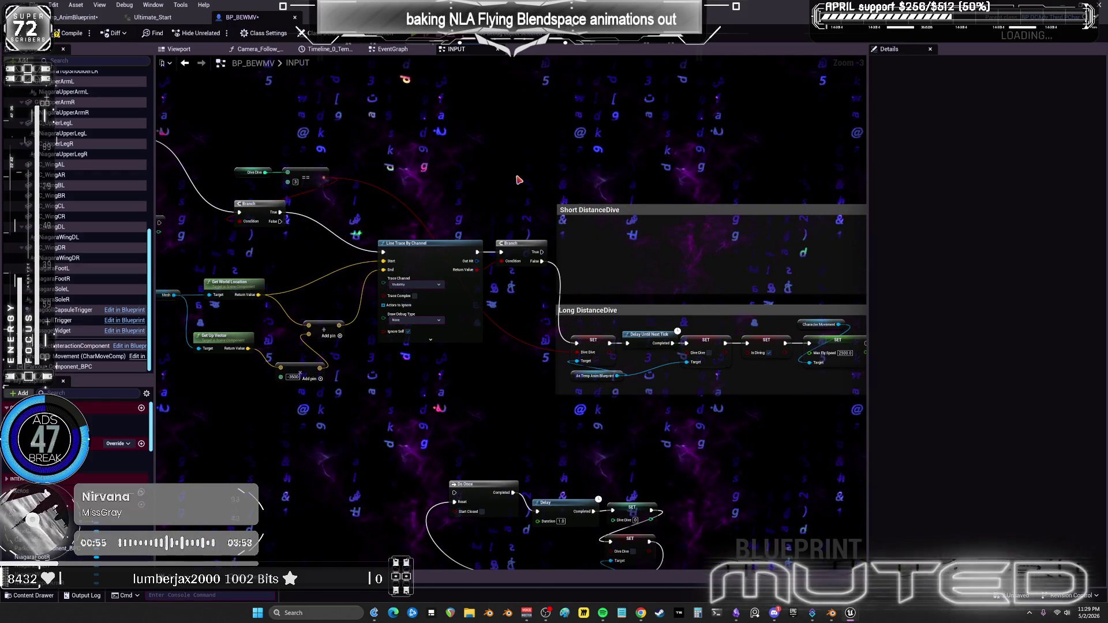
right_click(442, 169)
key("Escape")
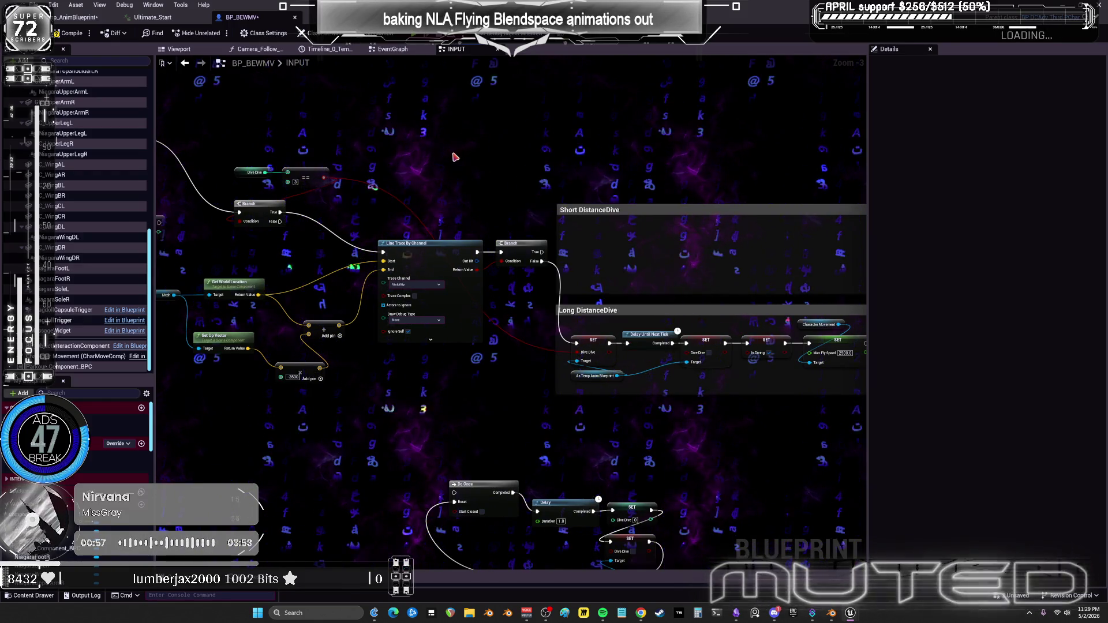
left_click_drag(455, 156, 589, 228)
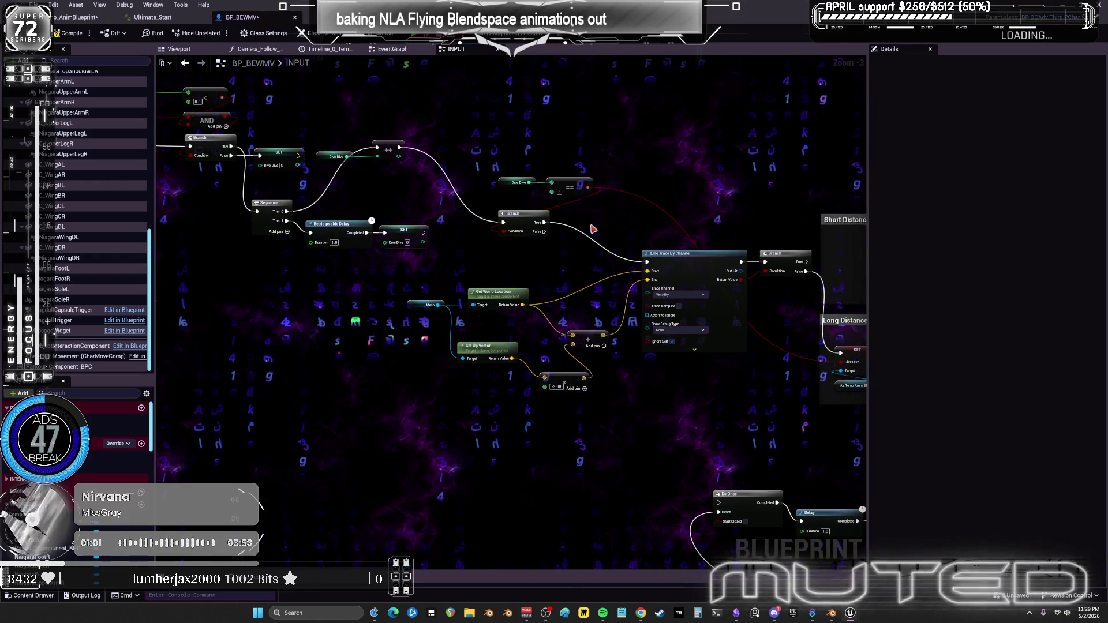
Chain a Character Movement Set Velocity after the Max Fly Speed SET, compile, and start Play.
left_click_drag(593, 229, 381, 181)
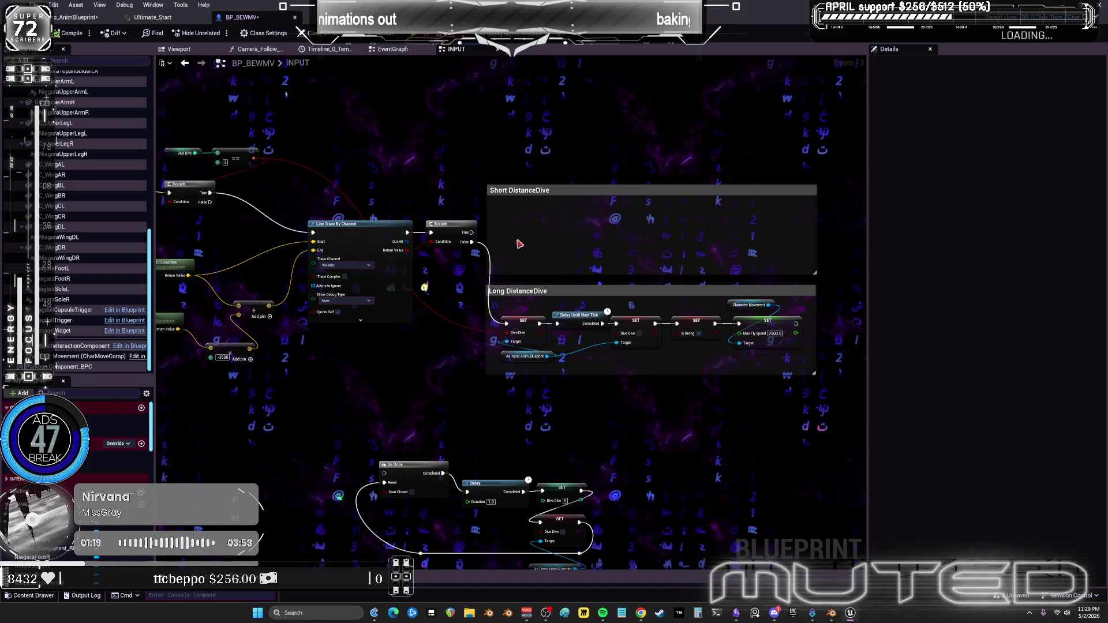
mouse_move(778, 333)
left_mouse_down()
mouse_move(667, 260)
mouse_move(556, 261)
mouse_move(533, 365)
left_mouse_up()
type("set")
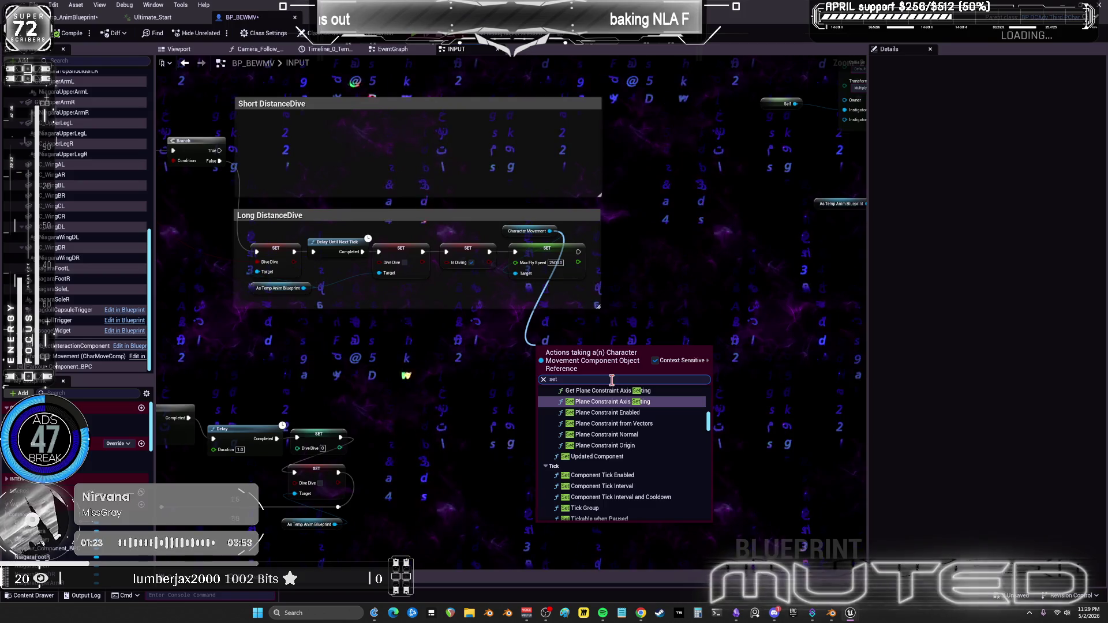
scroll(682, 462, "down", 10)
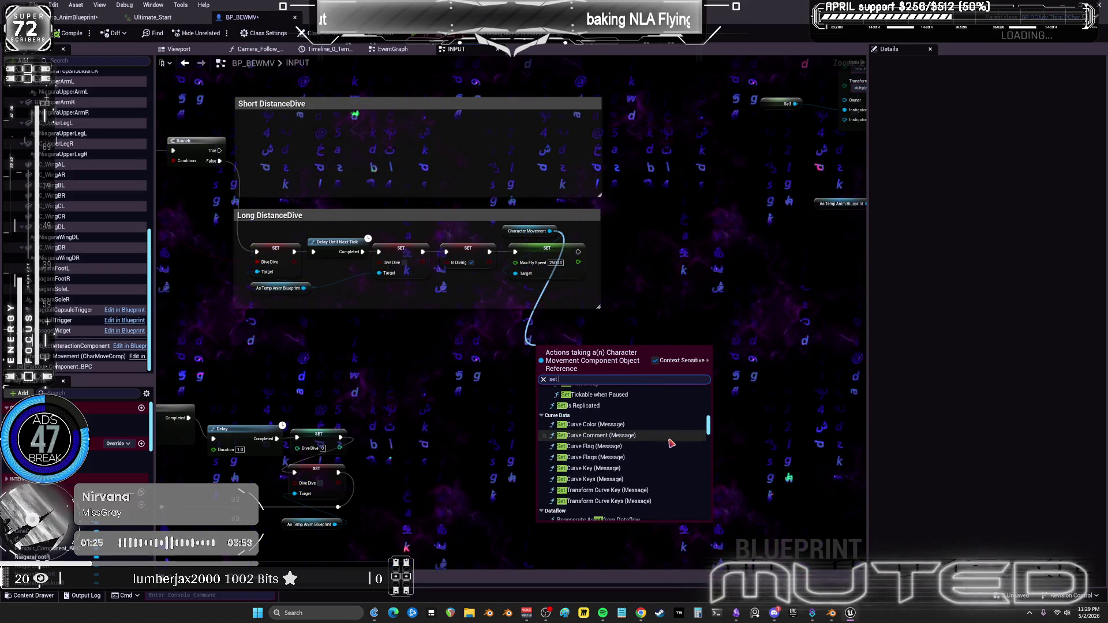
scroll(670, 442, "down", 10)
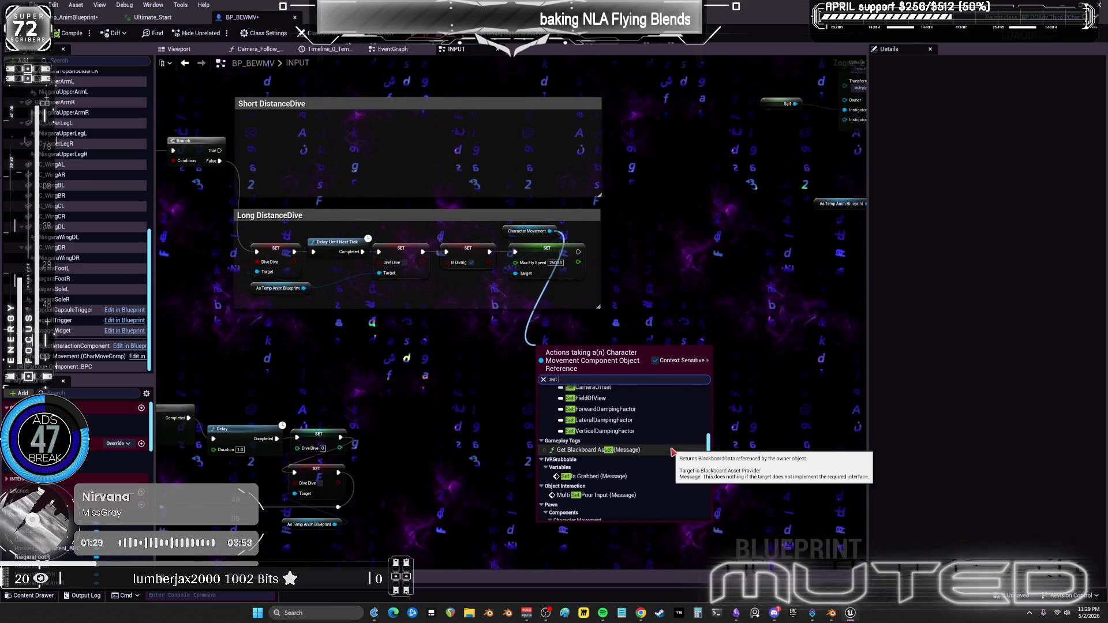
type("velo")
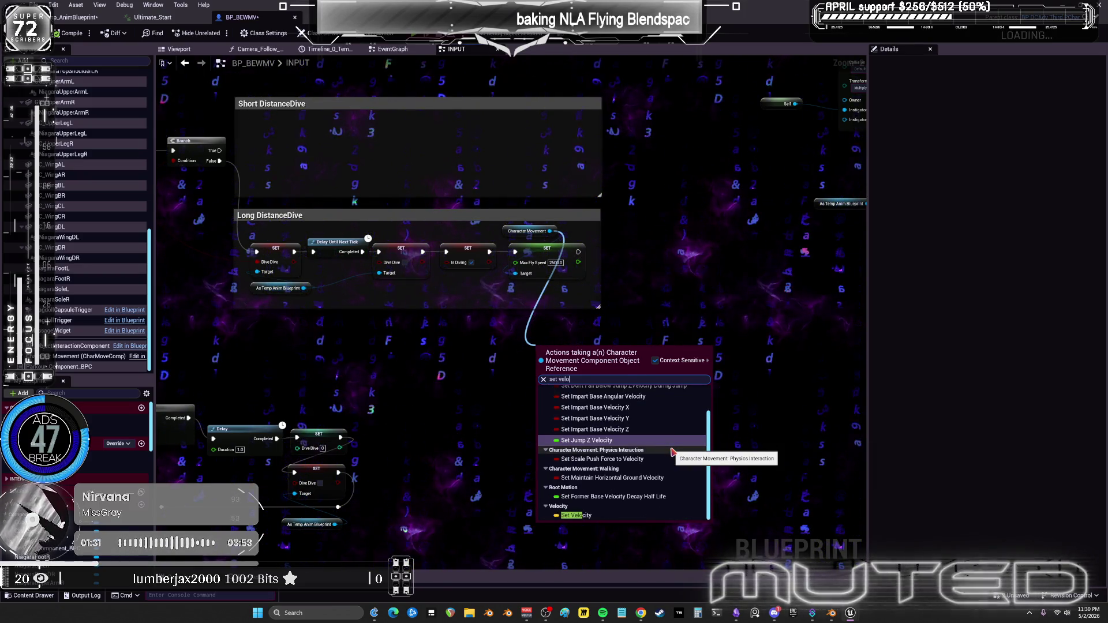
left_click(576, 516)
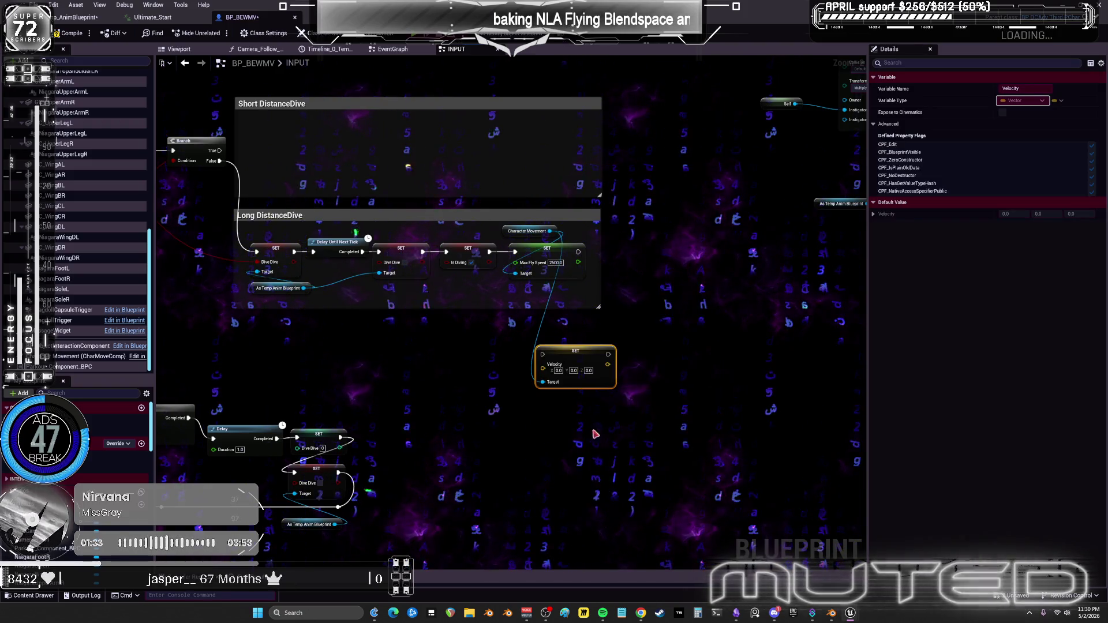
left_click_drag(572, 352, 650, 245)
left_click_drag(579, 252, 667, 256)
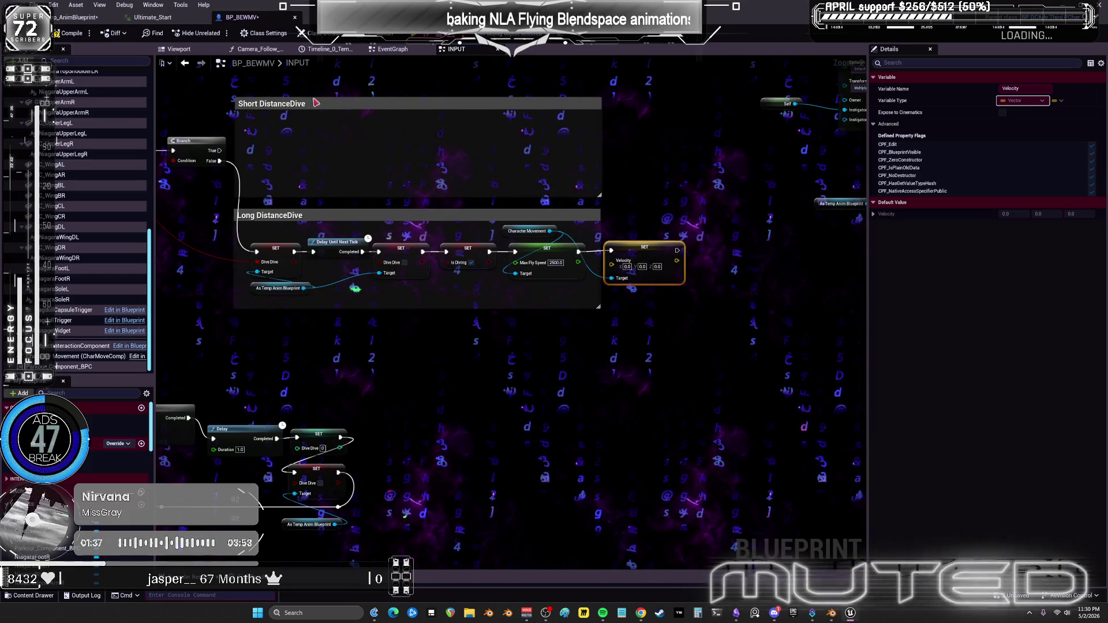
left_click(85, 36)
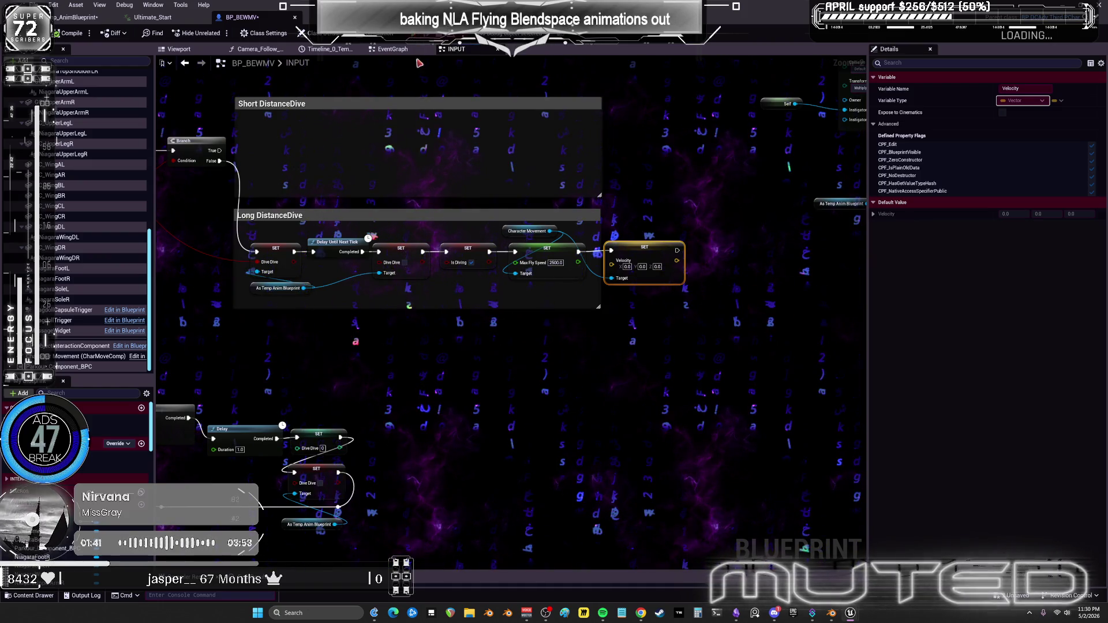
left_click(420, 34)
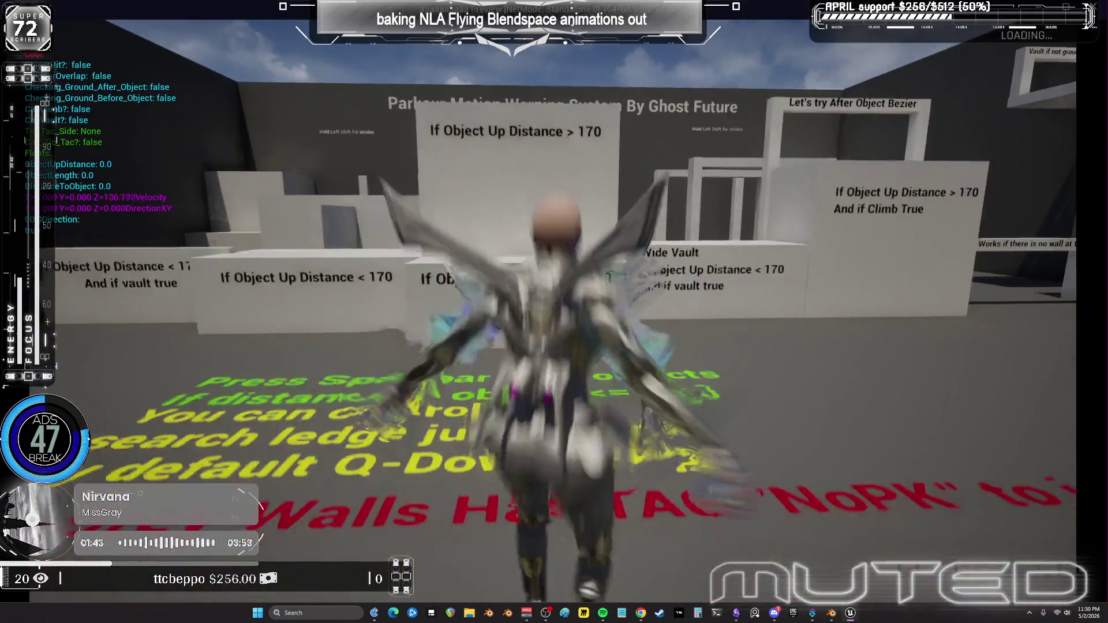
Take off and fly forward toward the long platform several times in the running game.
key("space")
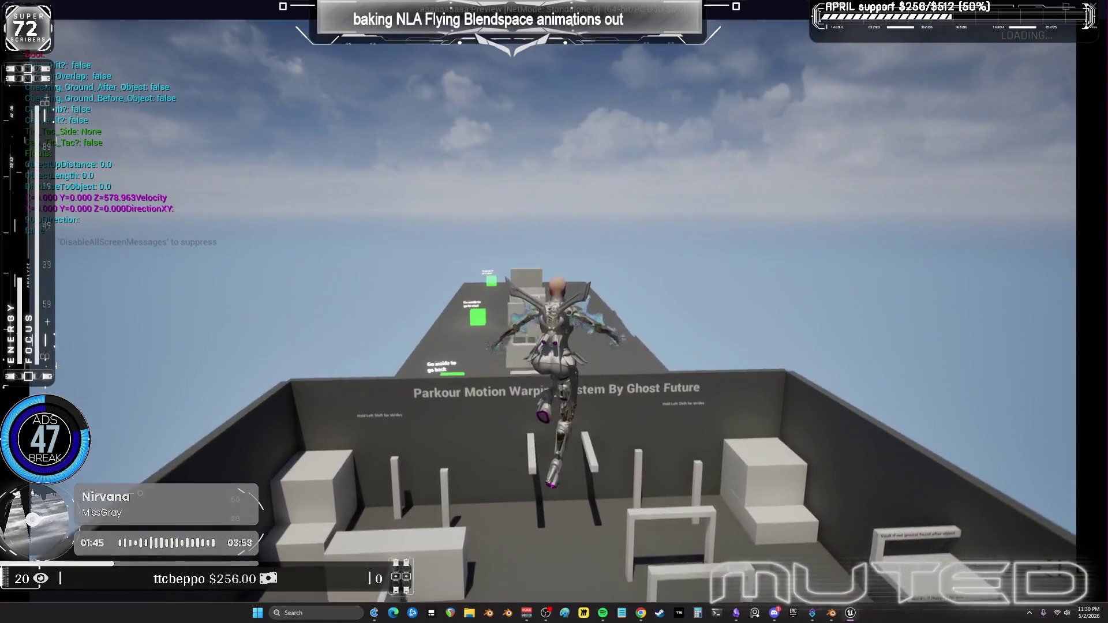
key("w")
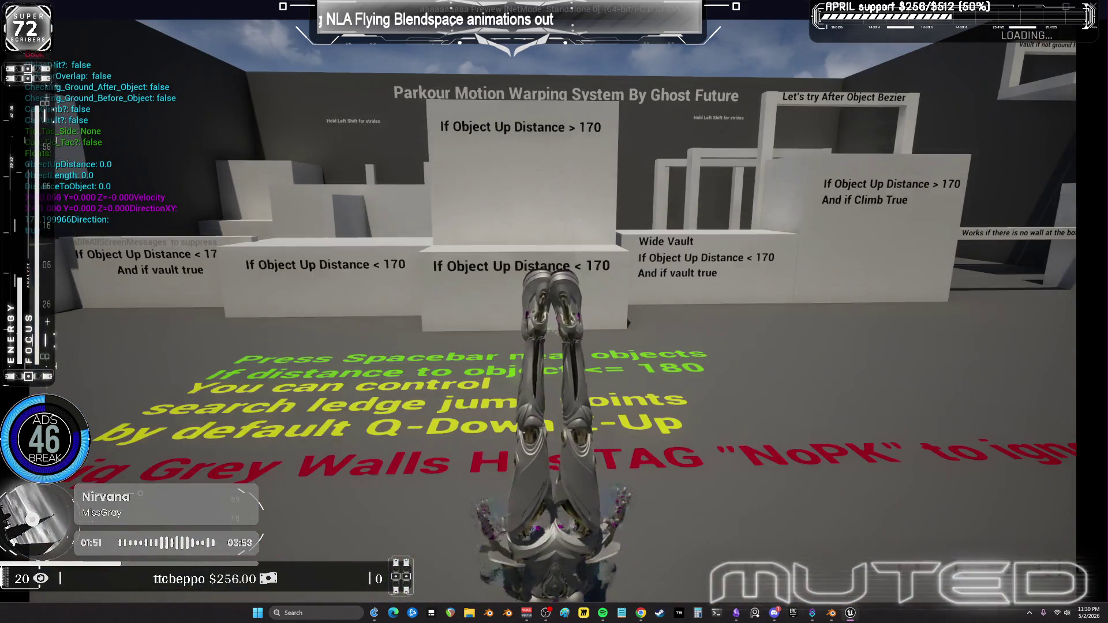
key("space")
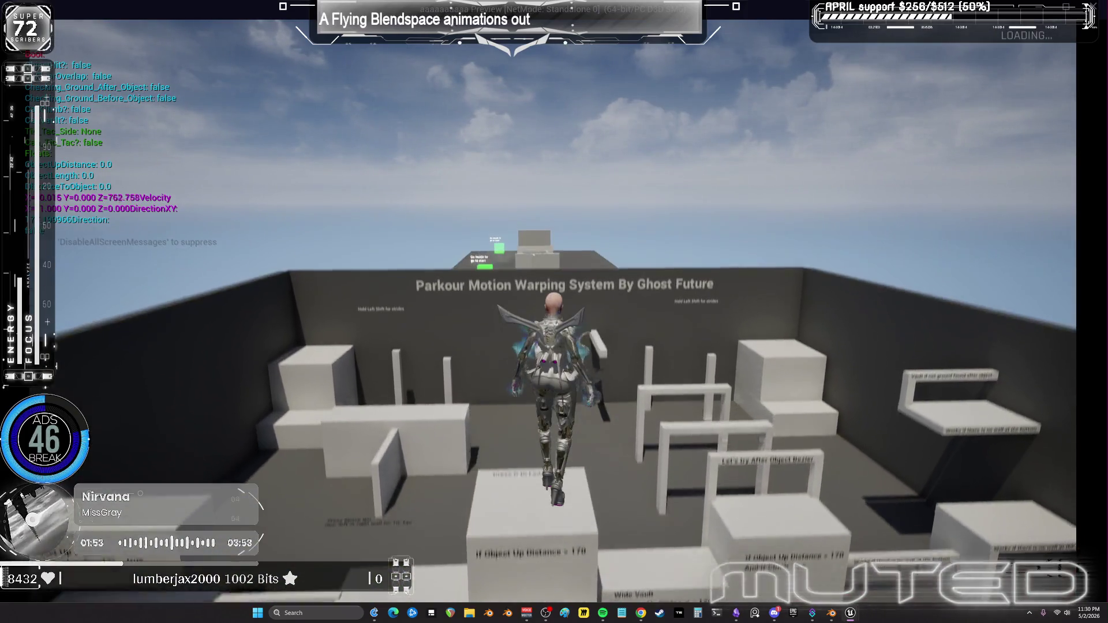
key("w")
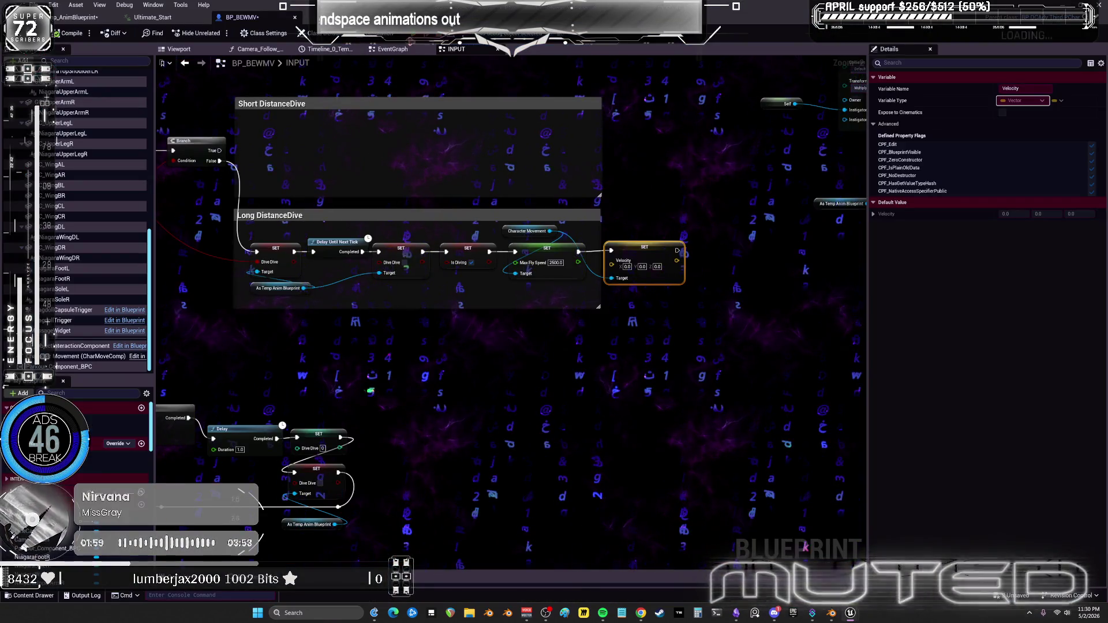
key("space")
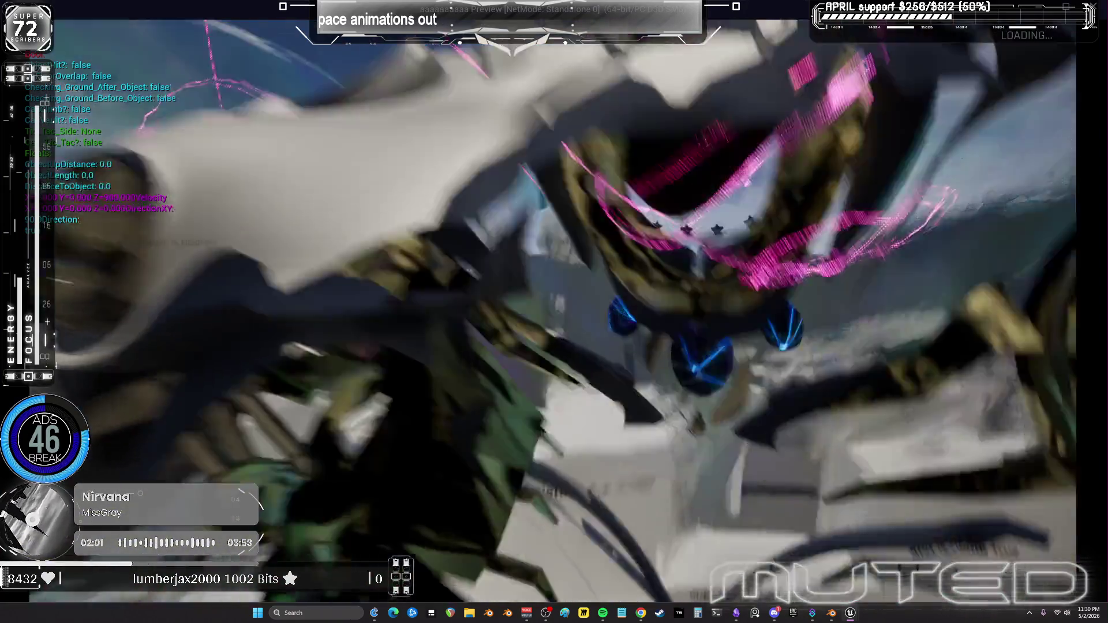
key("w")
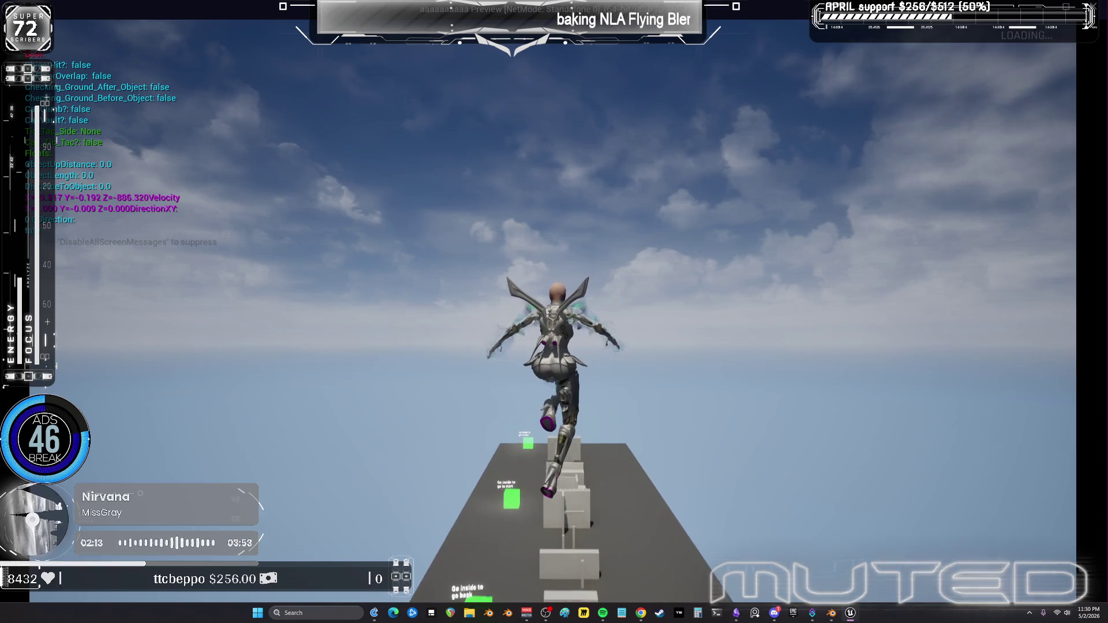
Fly upward once more, end the session, and bring up the anim blueprint's flying state machine.
key("Escape")
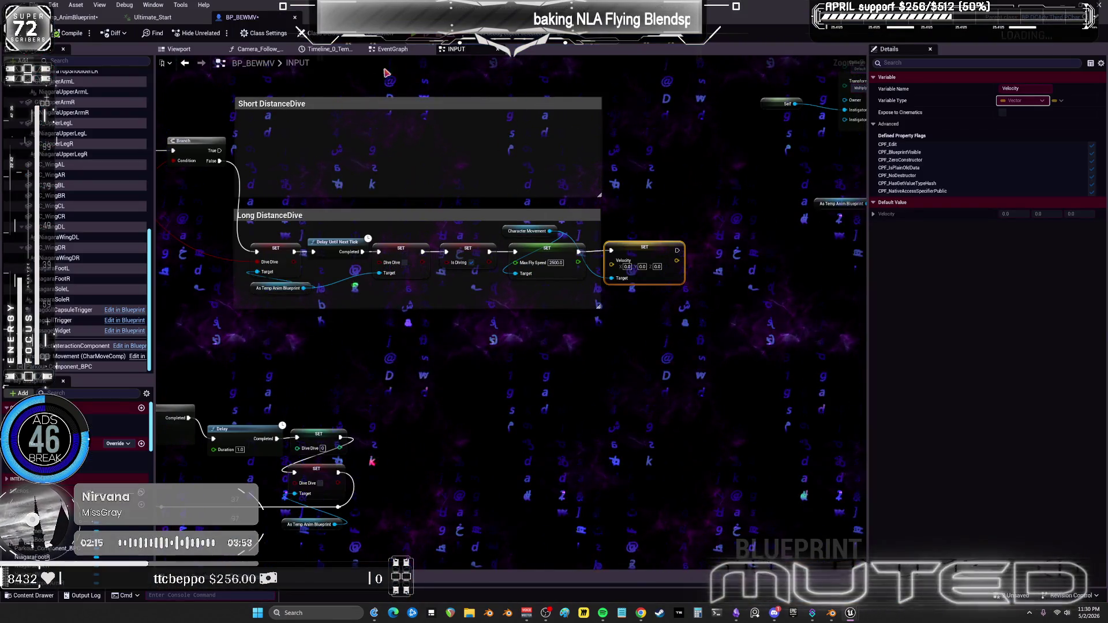
key("alt+p")
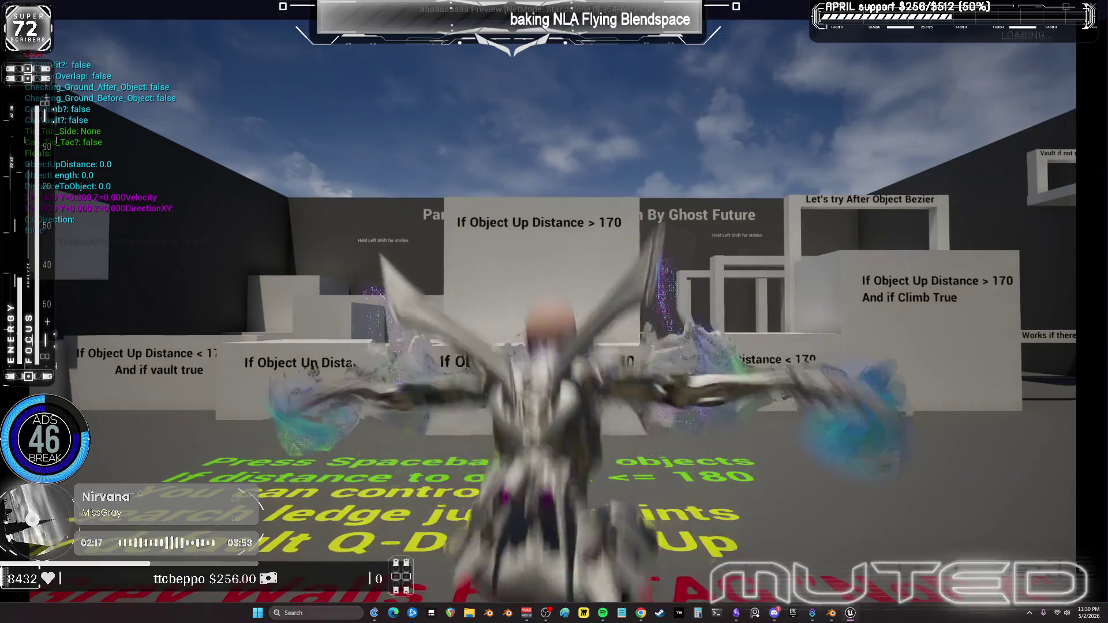
key("w")
key("space")
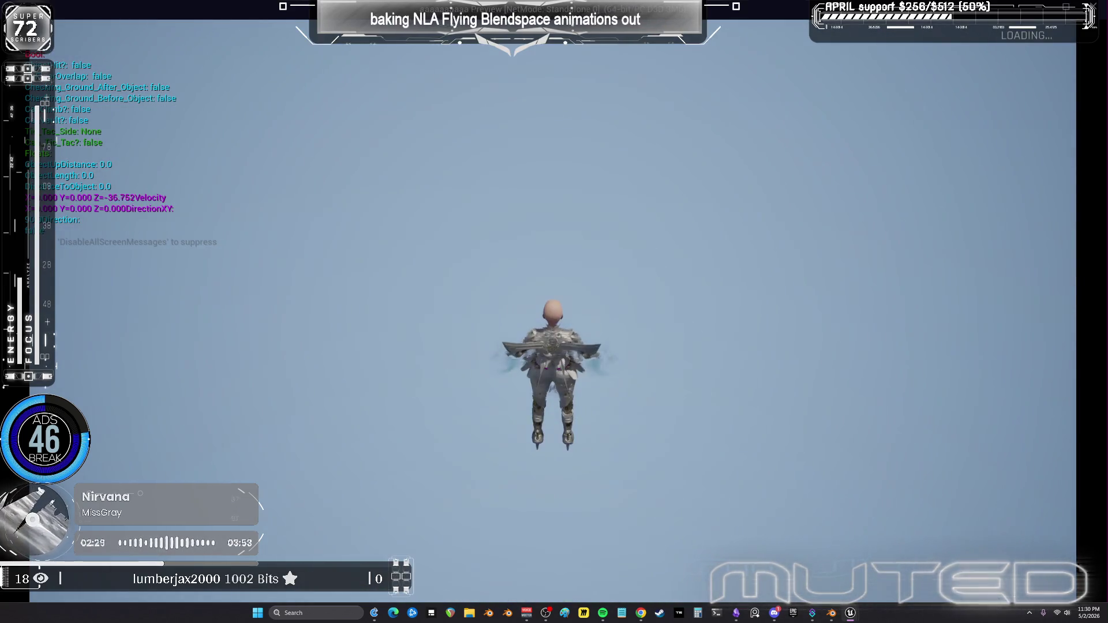
key("Escape")
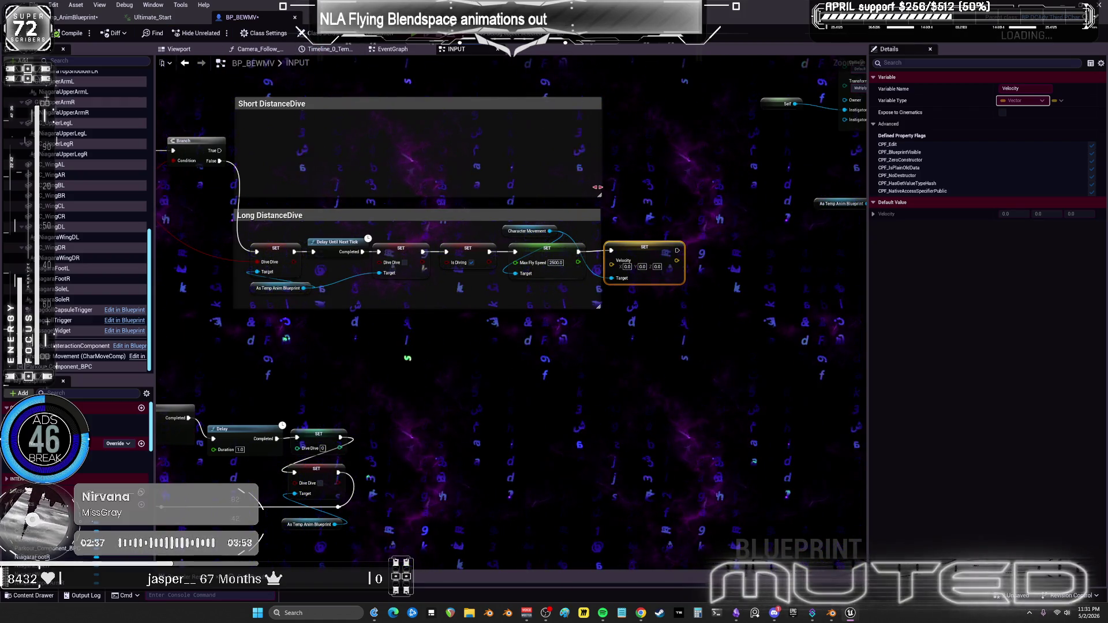
left_click(75, 18)
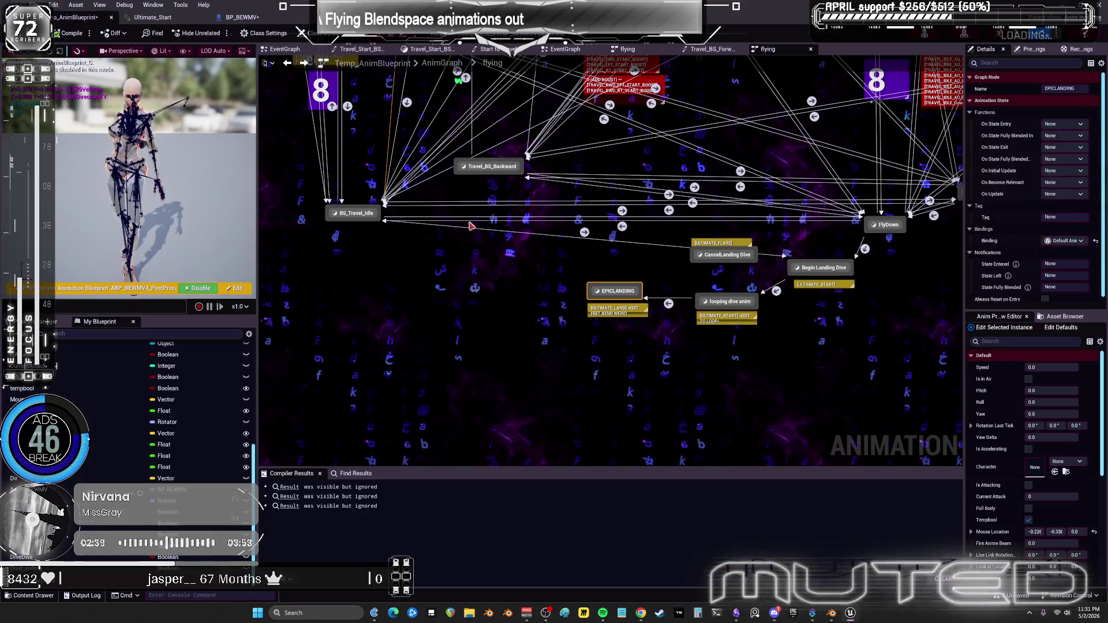
Inspect the Begin Landing Dive transition's Time Remaining rule and the looping dive anim state.
scroll(457, 220, "up", 2)
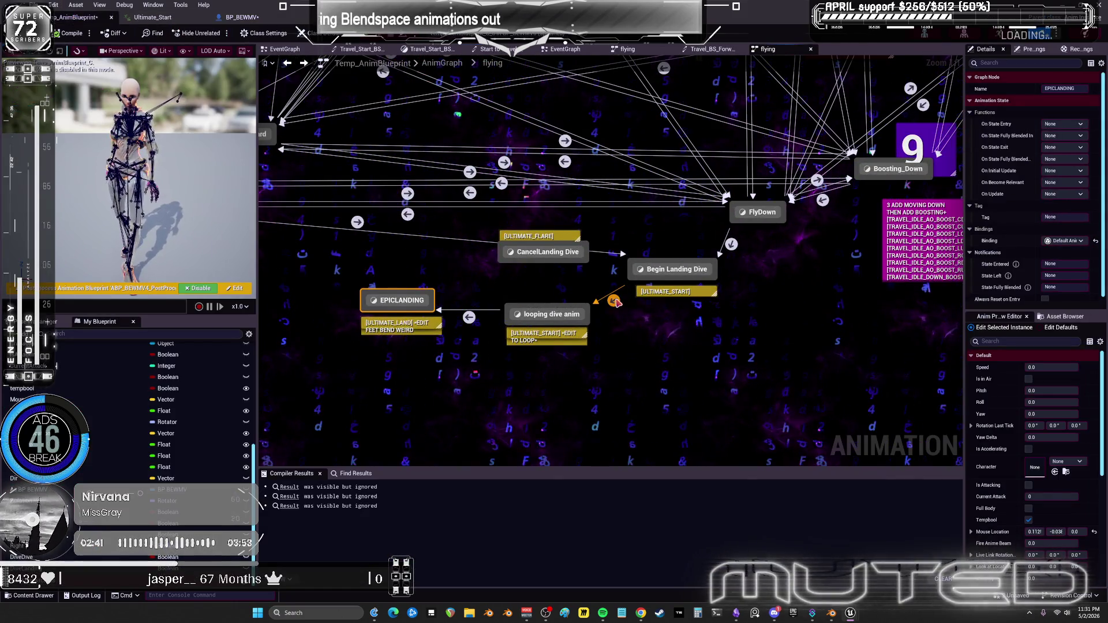
double_click(614, 301)
left_click(470, 235)
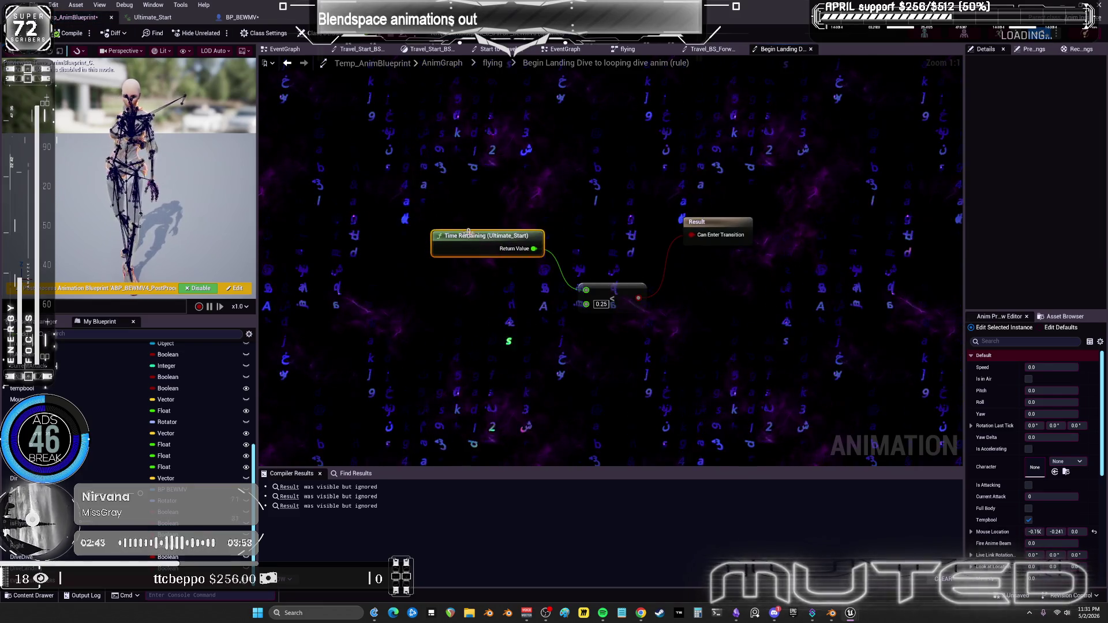
left_click(288, 63)
double_click(555, 315)
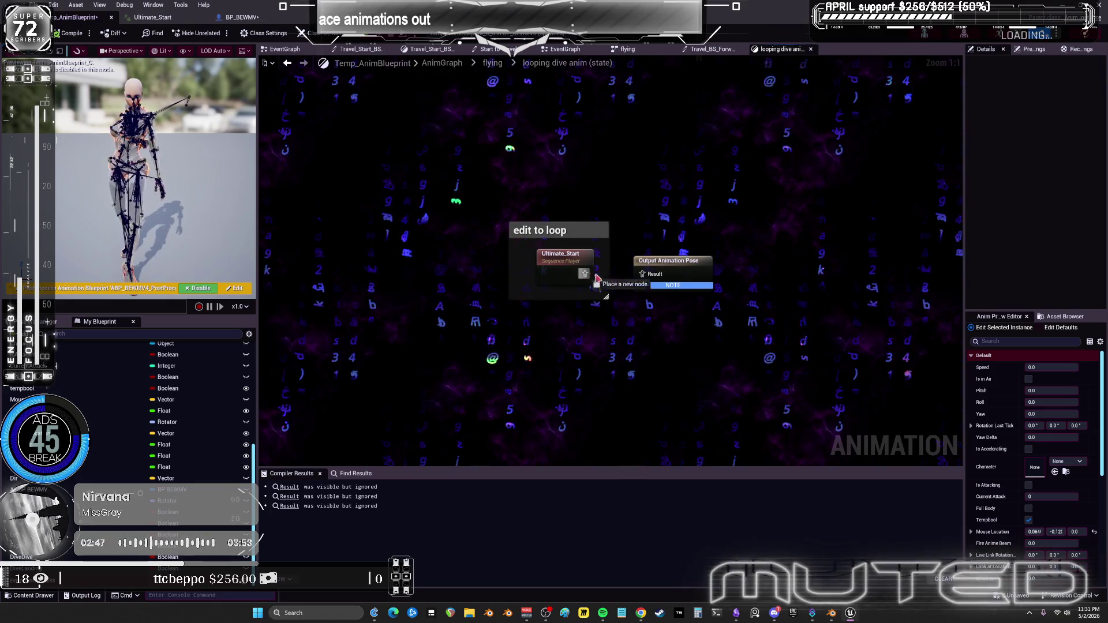
left_click(286, 64)
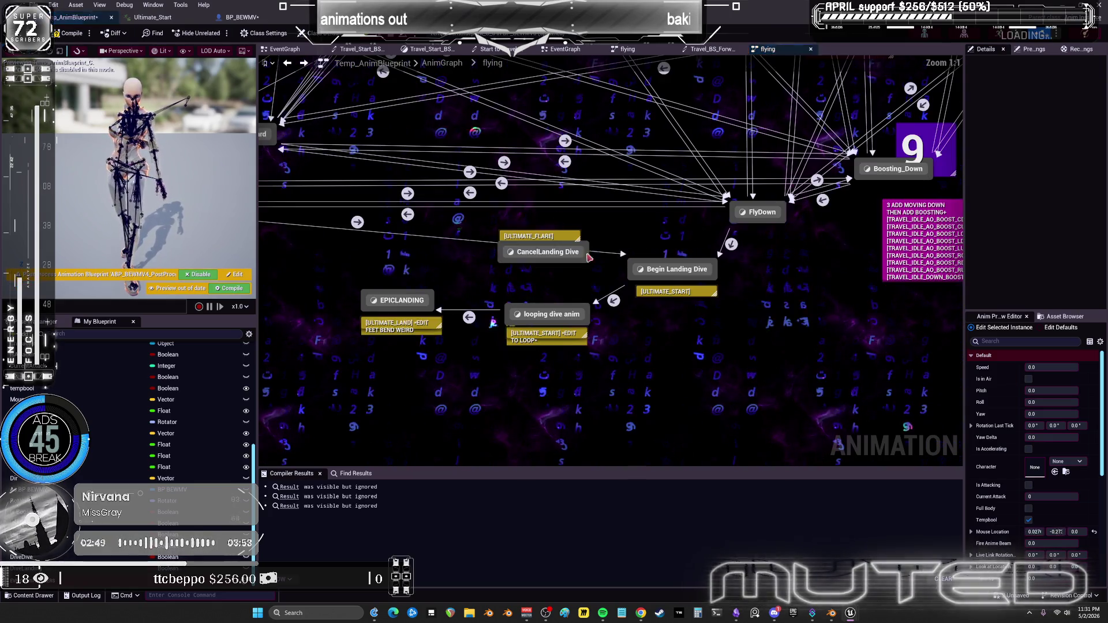
Move the CancelLanding Dive state down and left, then launch the game preview.
mouse_move(563, 317)
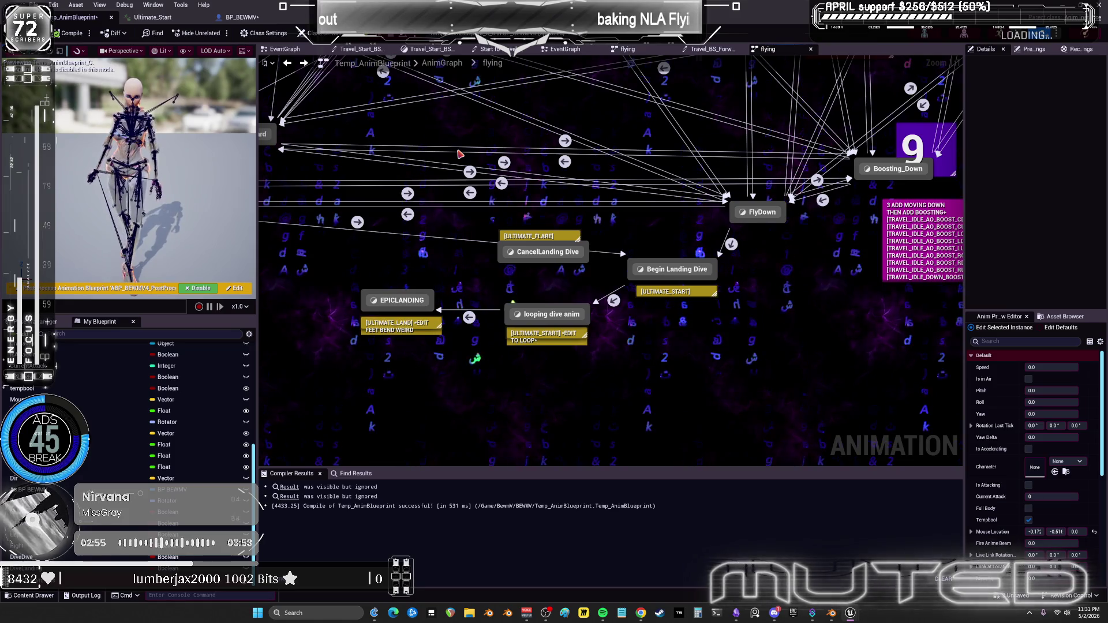
left_click_drag(542, 251, 530, 276)
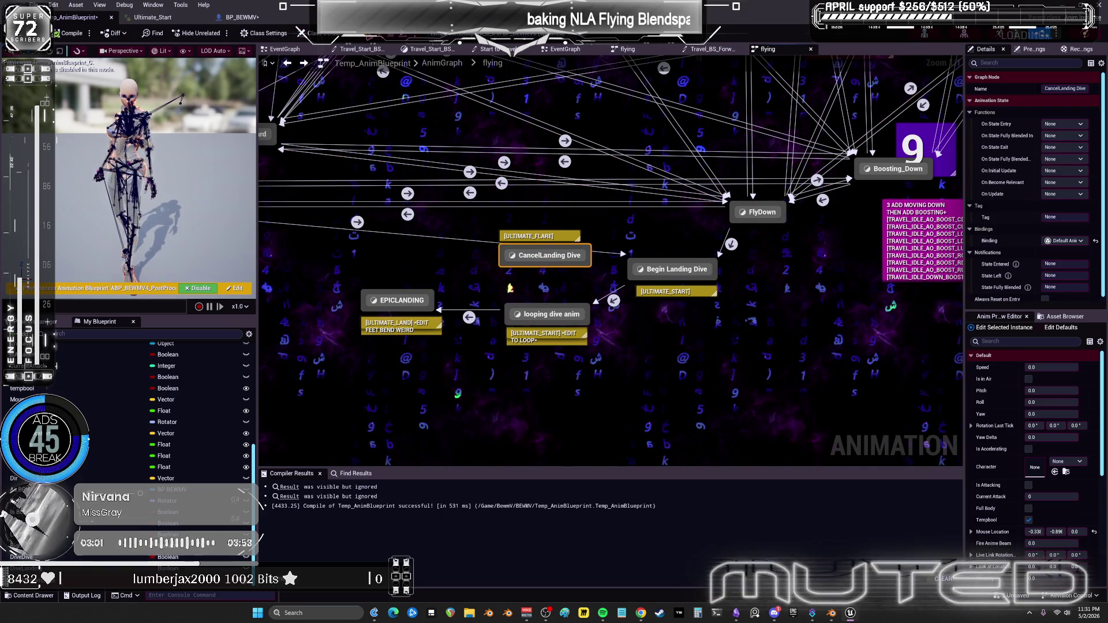
key("alt+p")
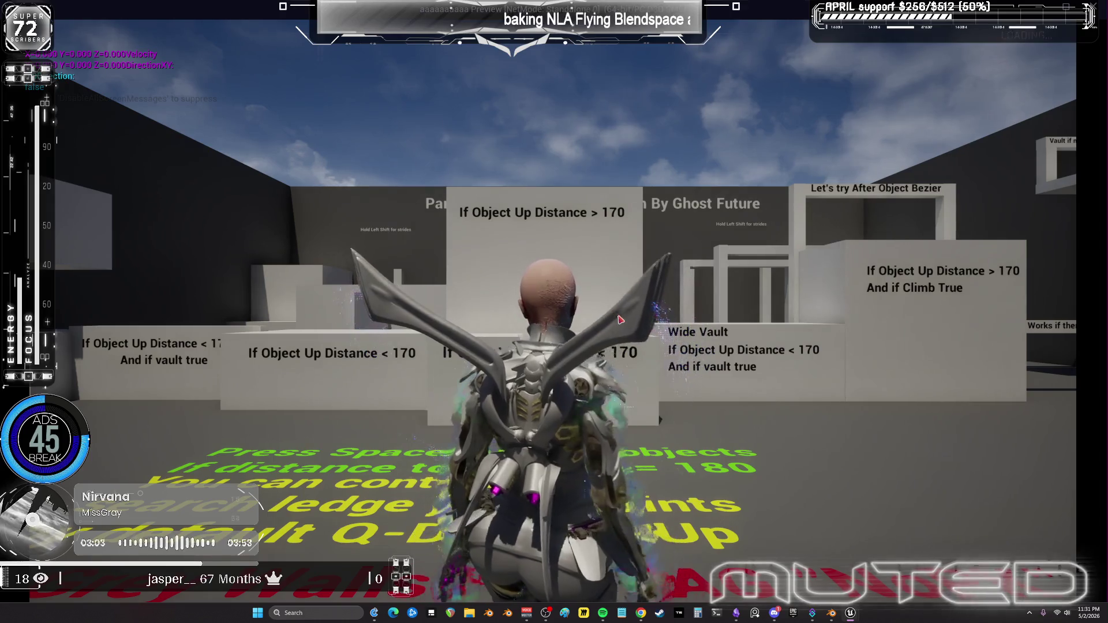
Exit the preview, review BP_BEWMV's dive logic, and bring up the Ultimate_Start animation.
key("Escape")
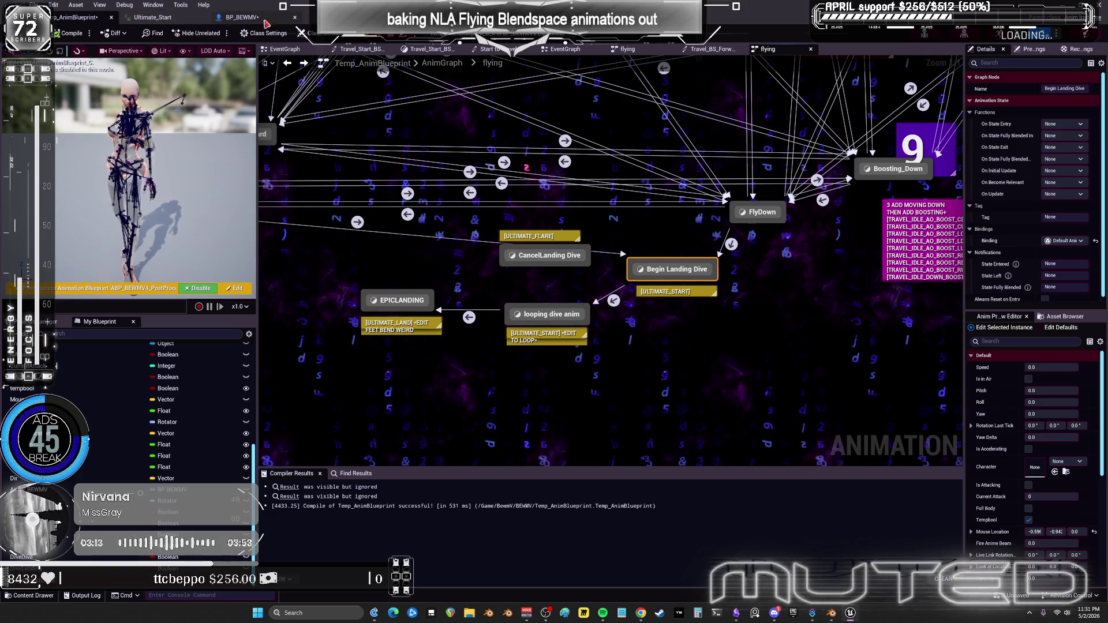
left_click(241, 16)
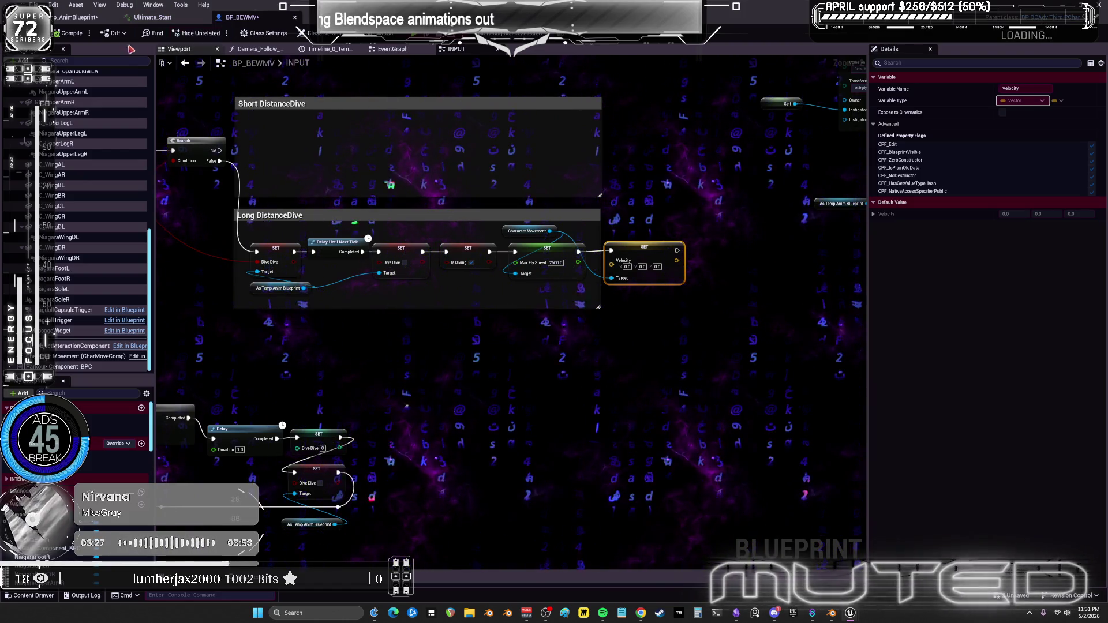
left_click(153, 17)
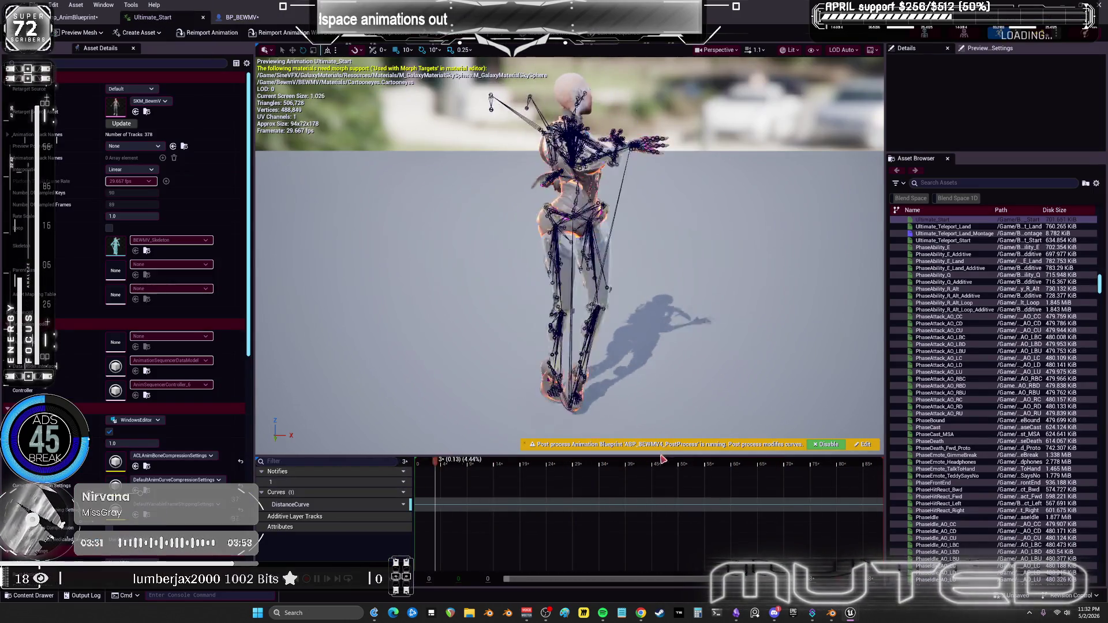
Enlarge the timeline, scrub to the dive pose, and add a notify track.
left_click_drag(659, 455, 658, 360)
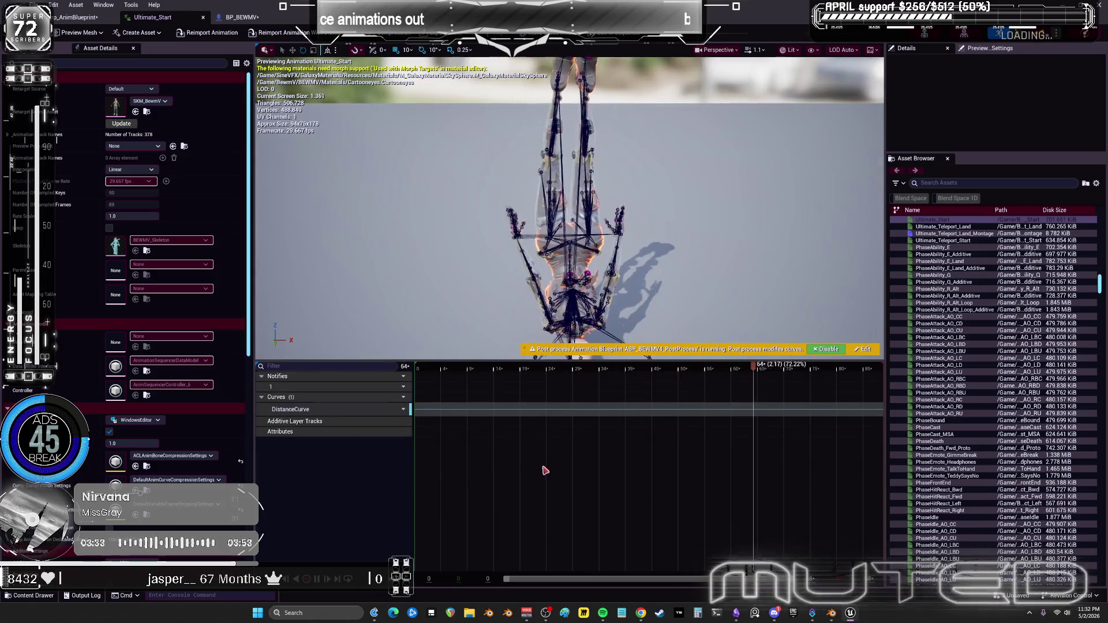
left_click(322, 584)
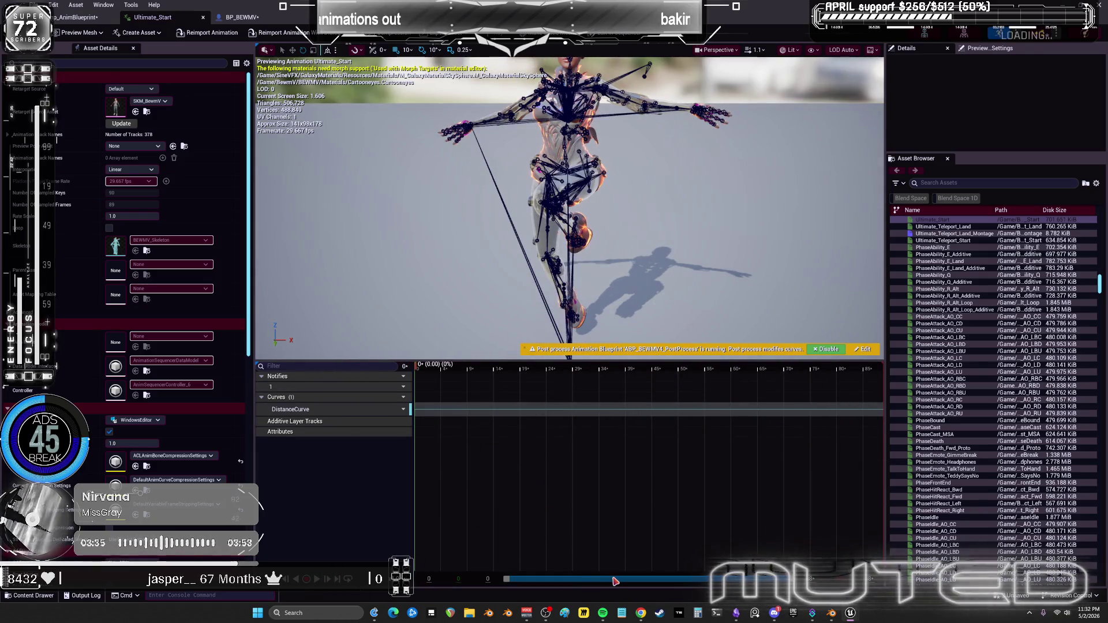
mouse_move(509, 368)
left_mouse_down()
mouse_move(791, 369)
mouse_move(732, 387)
mouse_move(757, 387)
left_mouse_up()
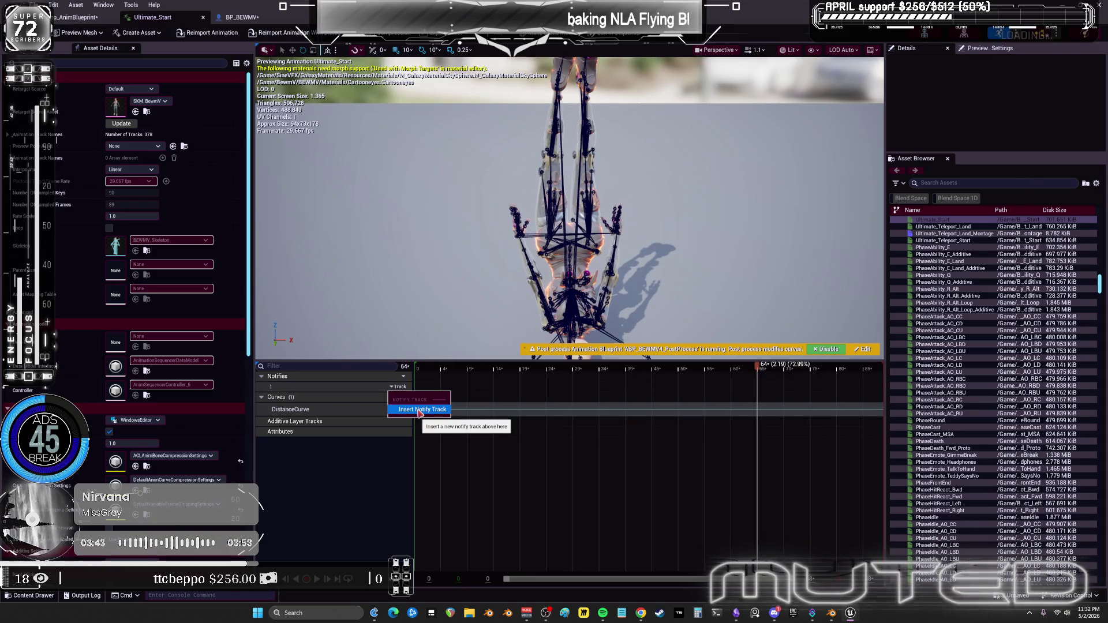
left_click(419, 411)
left_click(398, 377)
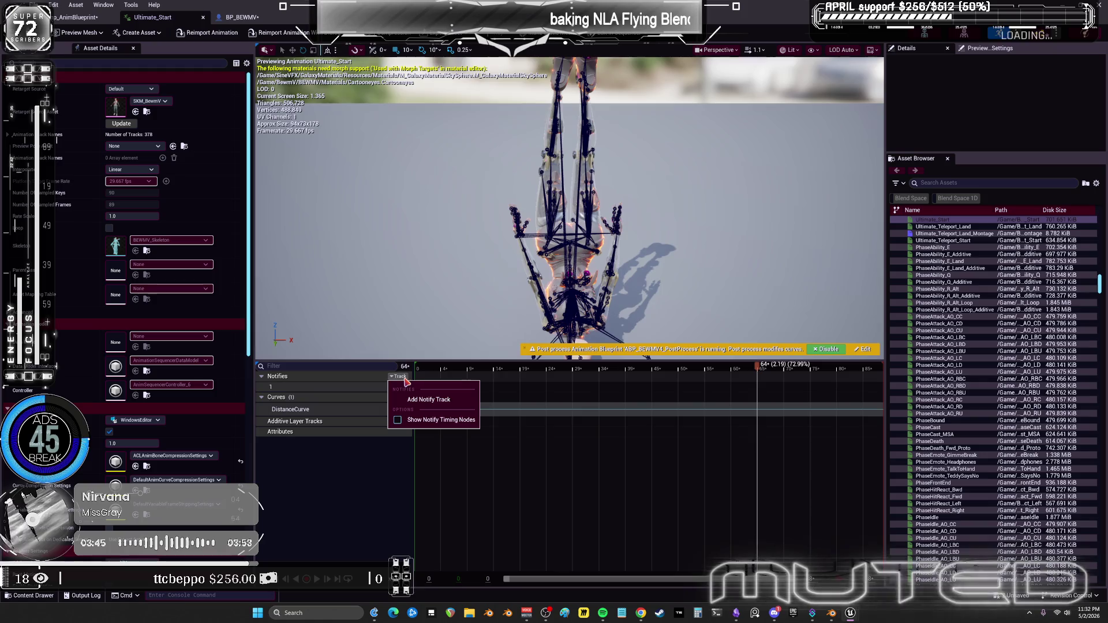
left_click(430, 401)
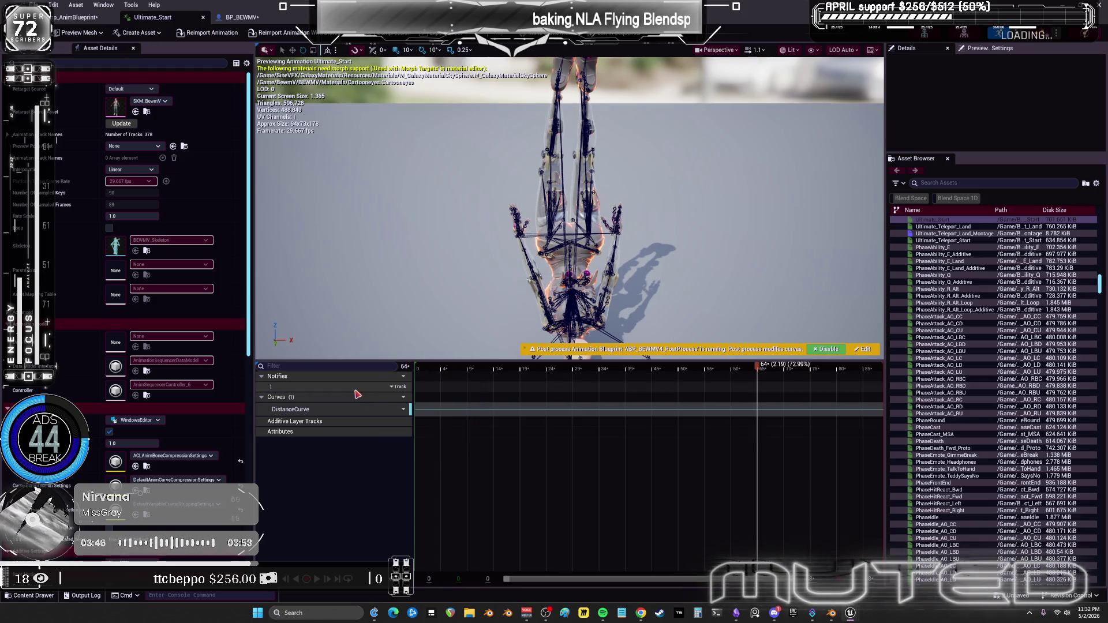
Create a new notify named DiveDive at frame 64 on the Notifies track.
right_click(756, 393)
mouse_move(783, 410)
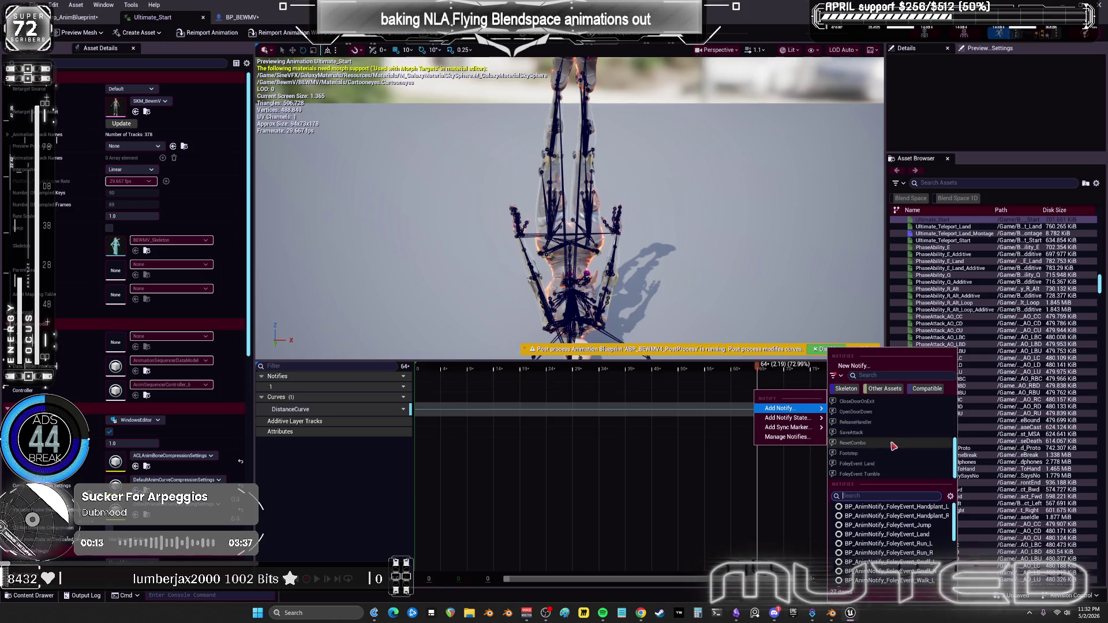
scroll(893, 446, "up", 5)
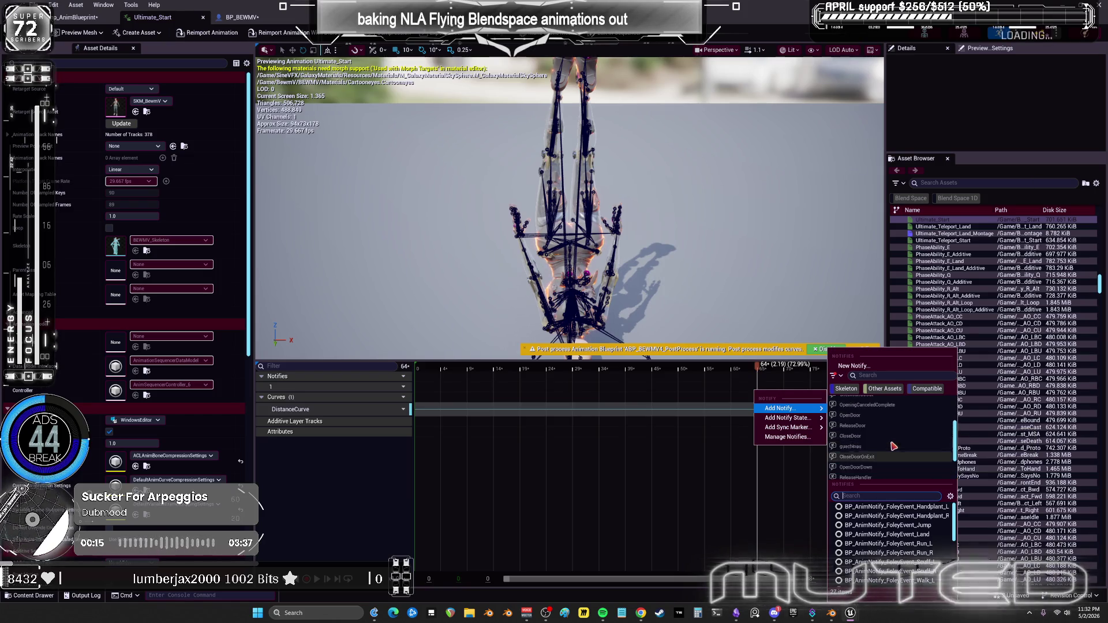
scroll(895, 440, "up", 1)
left_click(854, 366)
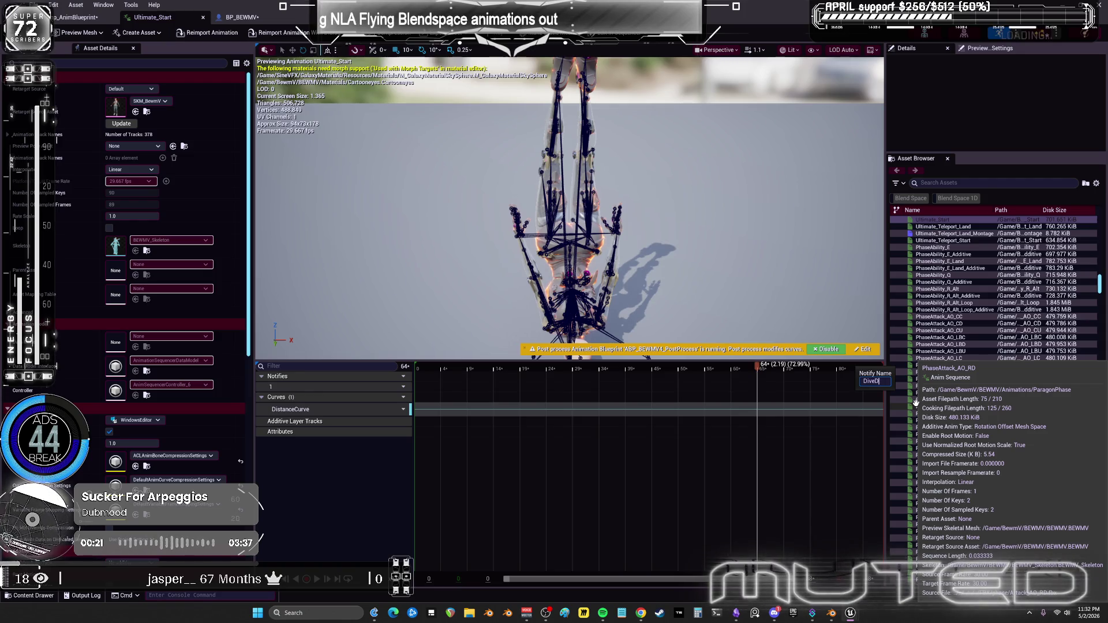
type("ive")
key("Return")
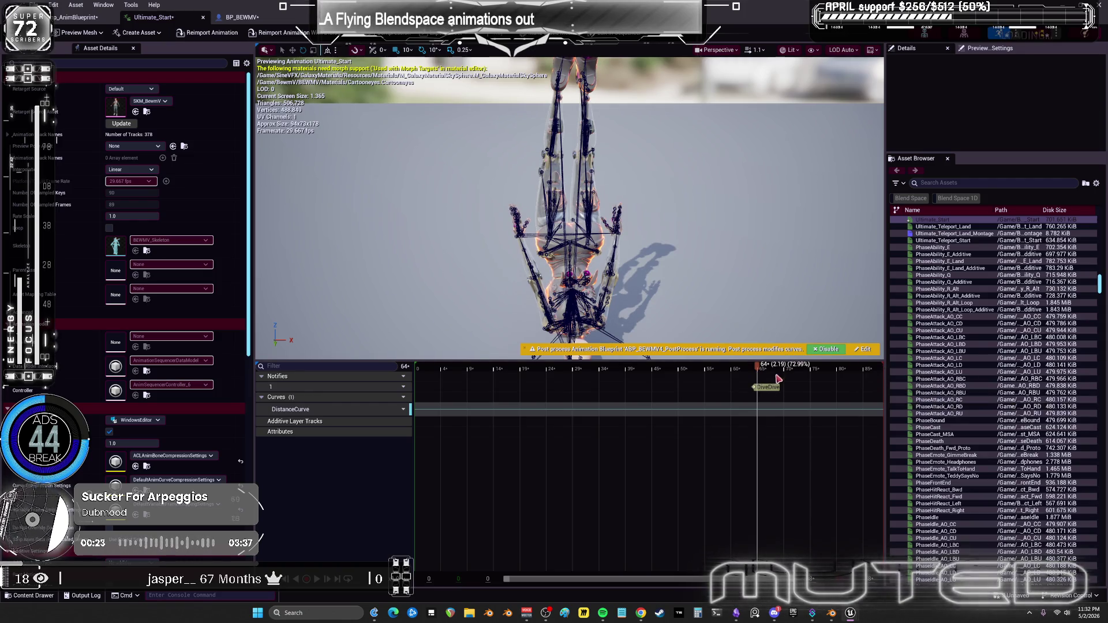
left_click(772, 387)
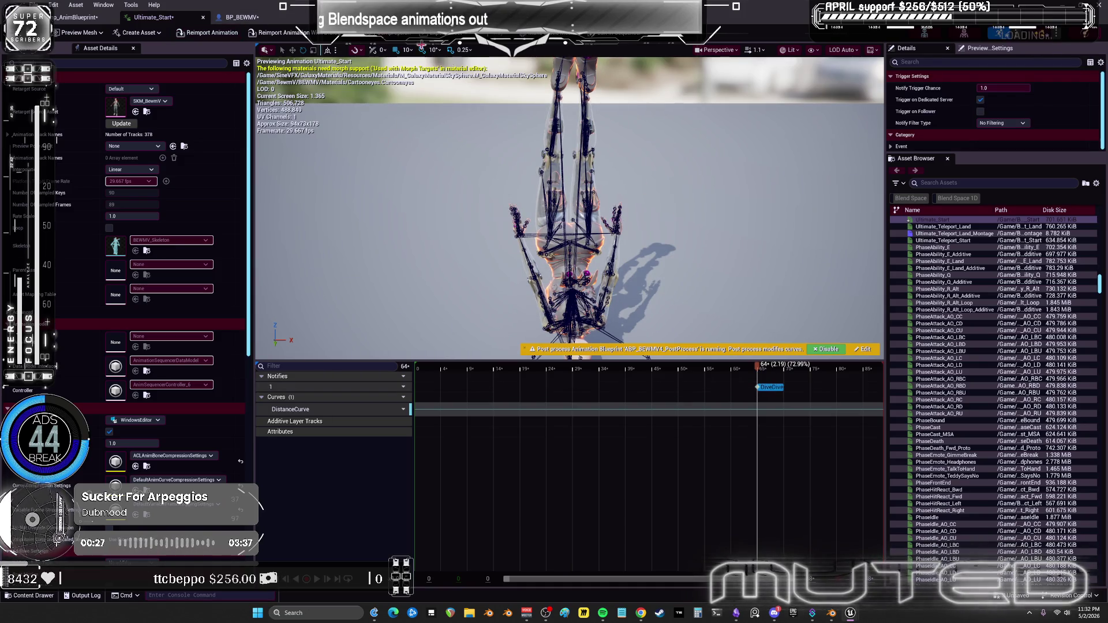
left_click(68, 25)
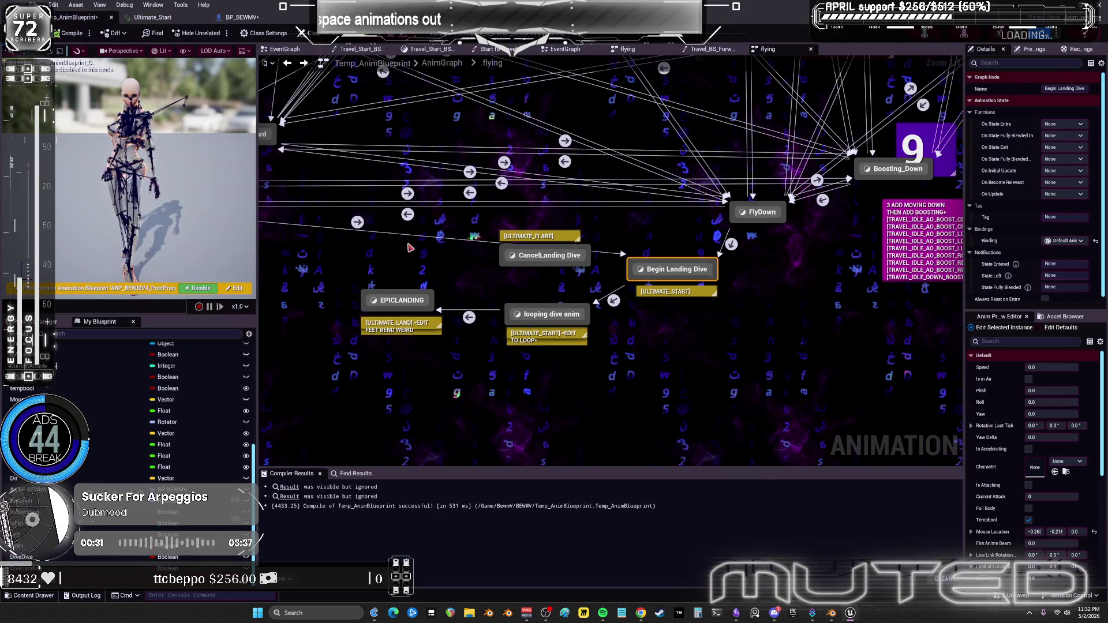
Add an AnimNotify_DiveDive event to Temp_AnimBlueprint's EventGraph.
left_click(579, 51)
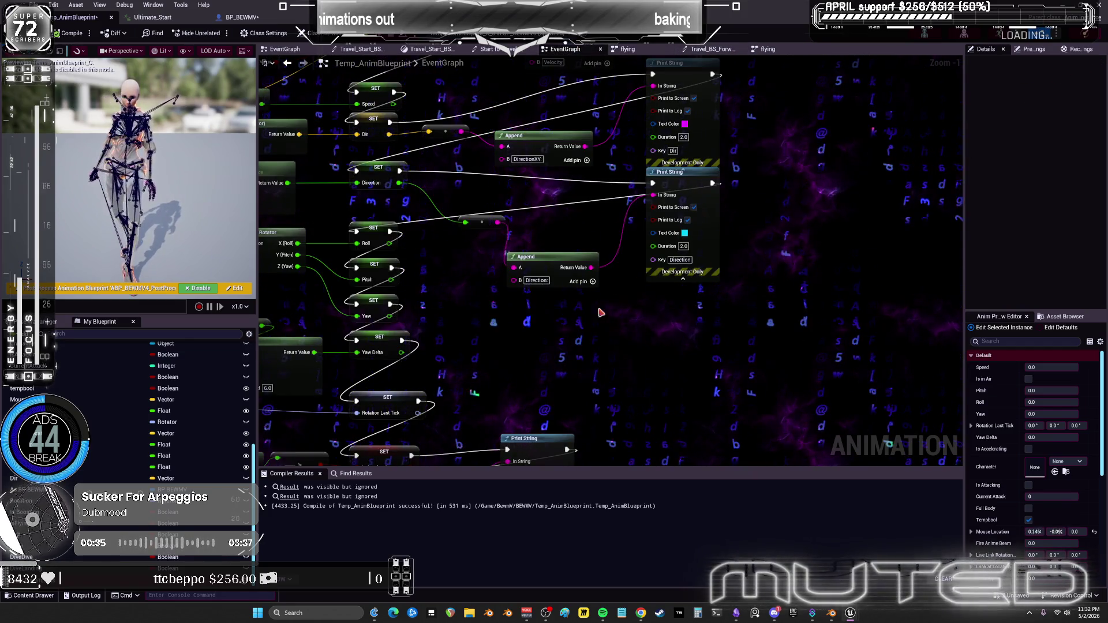
right_click(630, 248)
type("div")
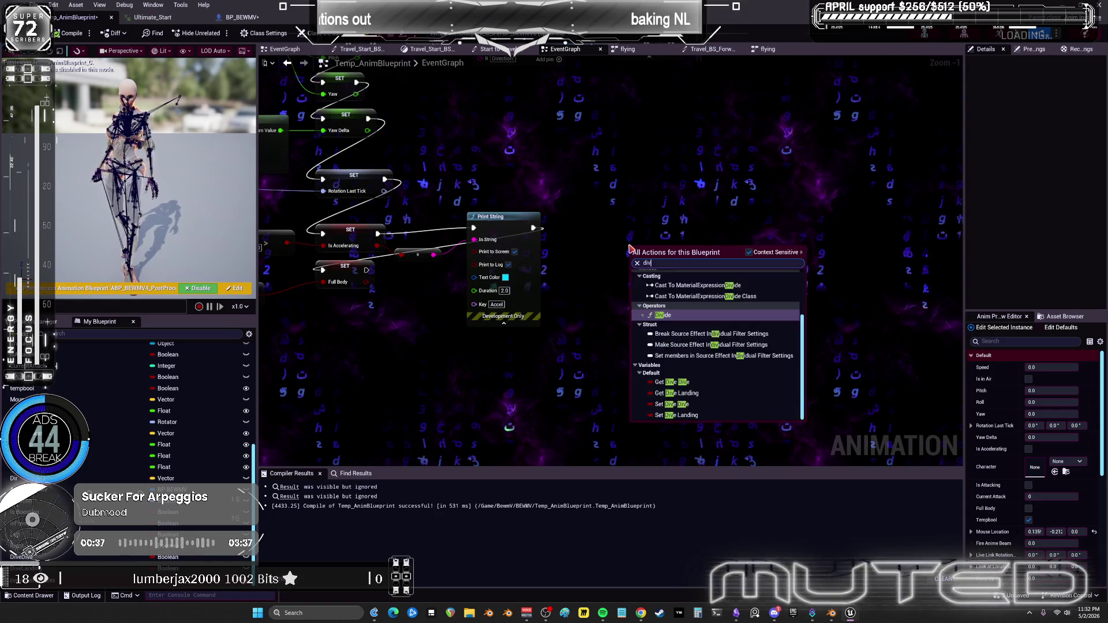
type("edive")
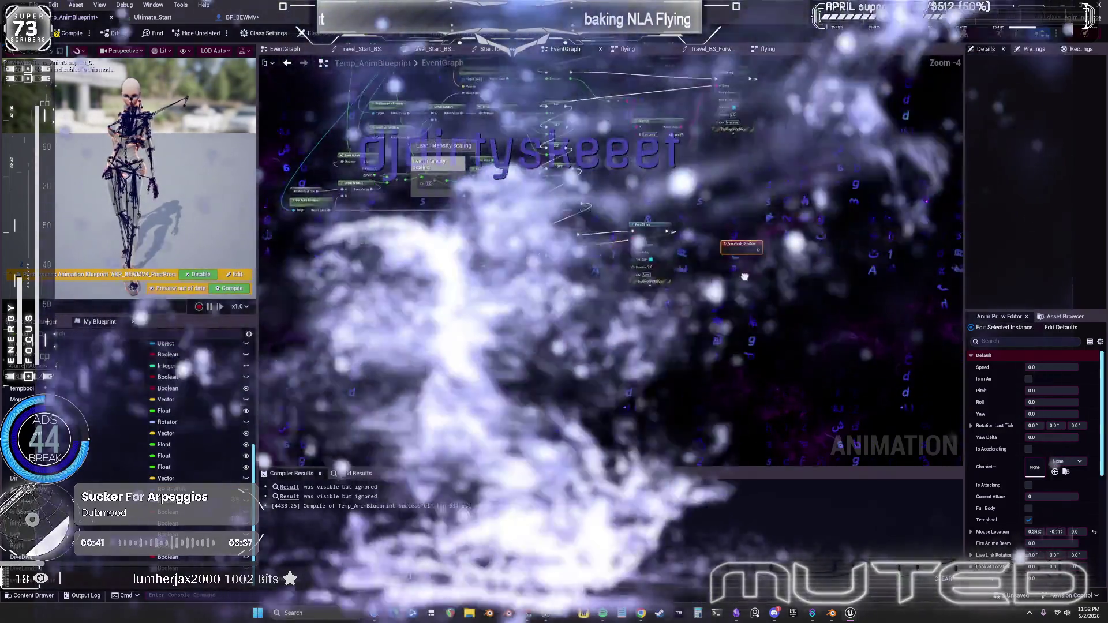
scroll(398, 230, "up", 5)
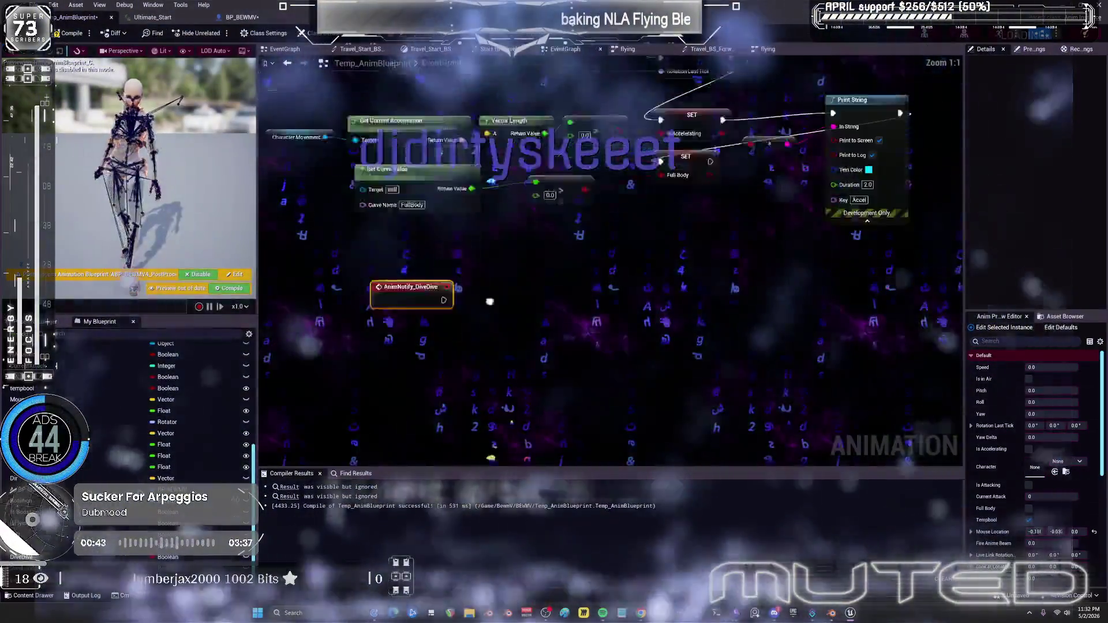
scroll(281, 156, "down", 3)
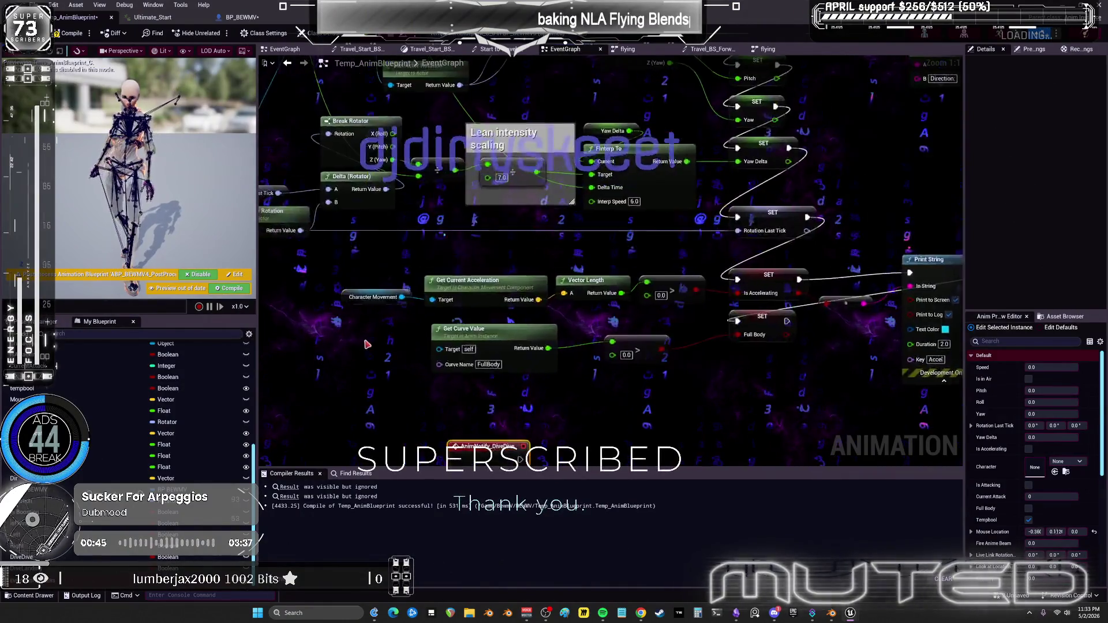
Browse the update-animation logic and place the Character variable in the graph.
left_click_drag(633, 238, 671, 437)
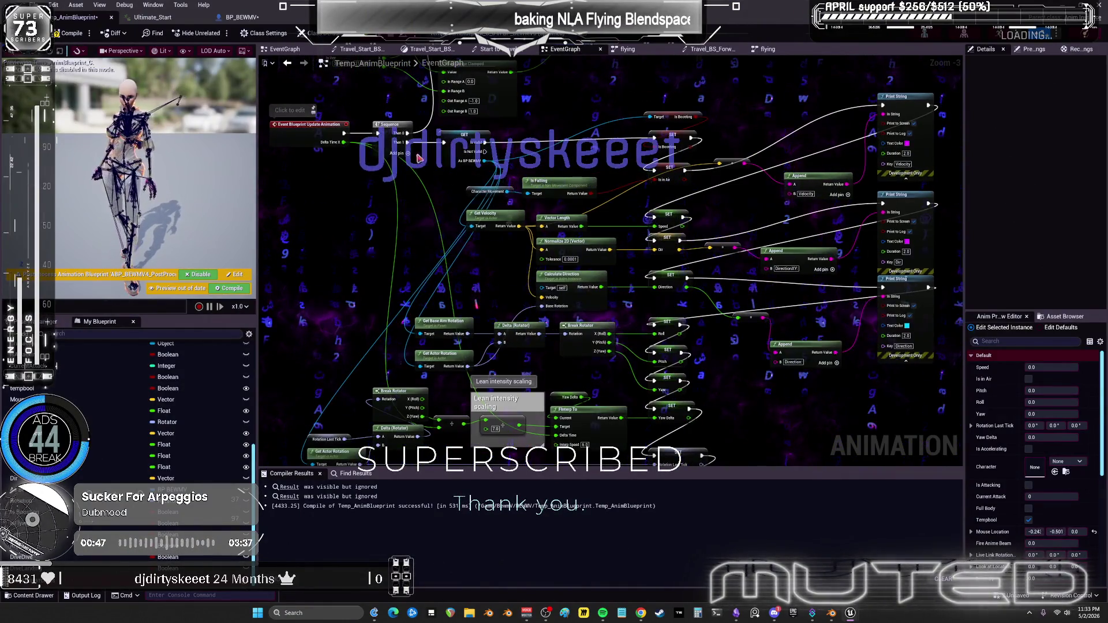
left_click_drag(588, 312, 596, 304)
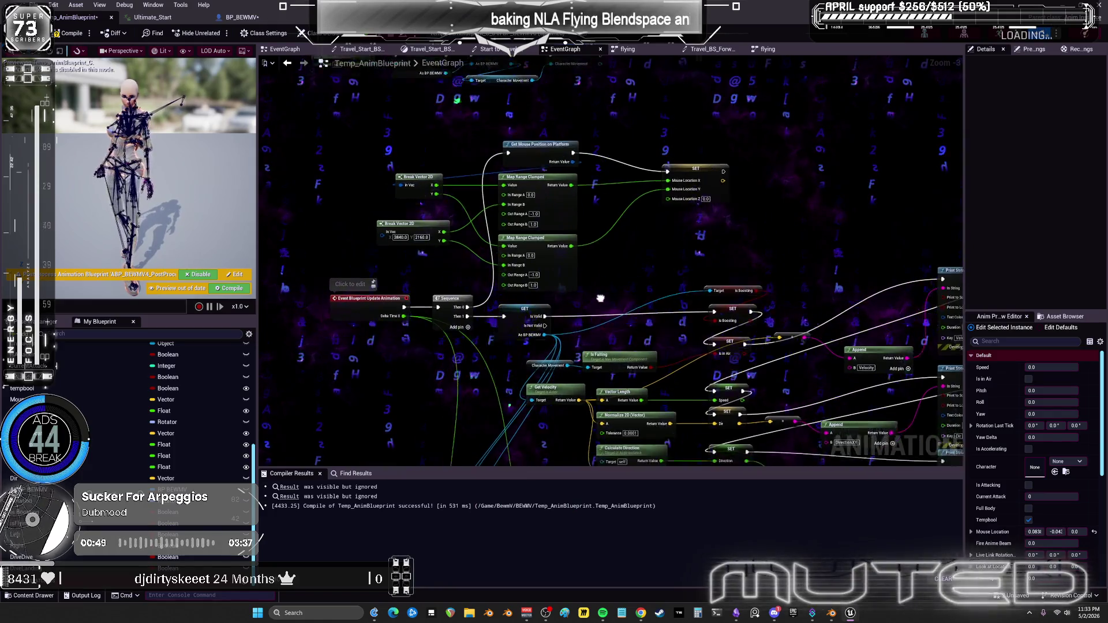
left_click_drag(622, 404, 595, 107)
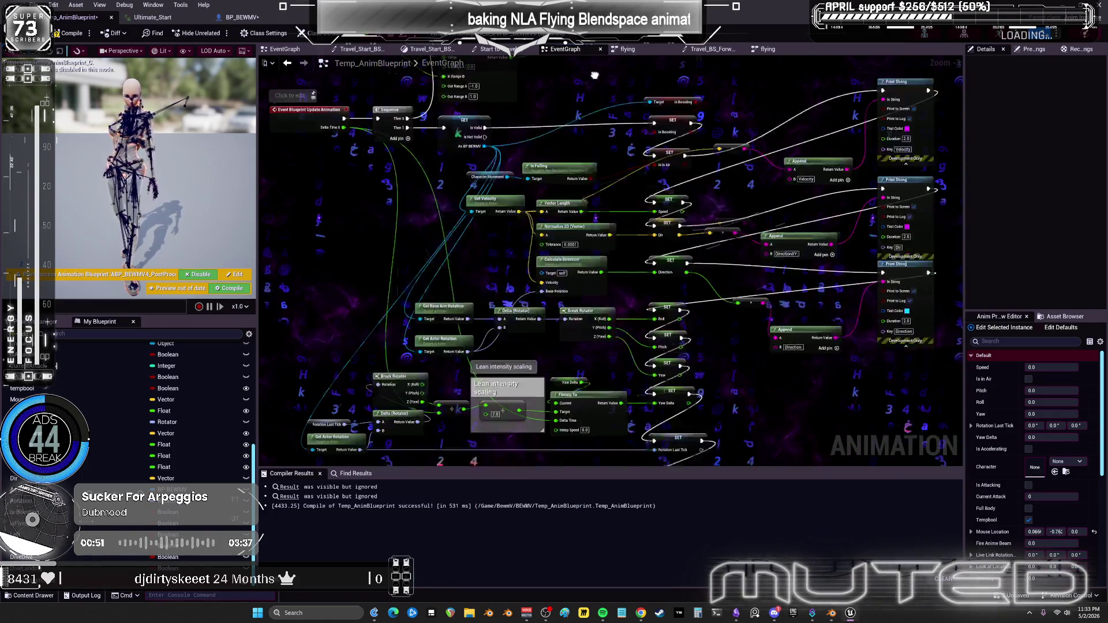
scroll(28, 388, "up", 10)
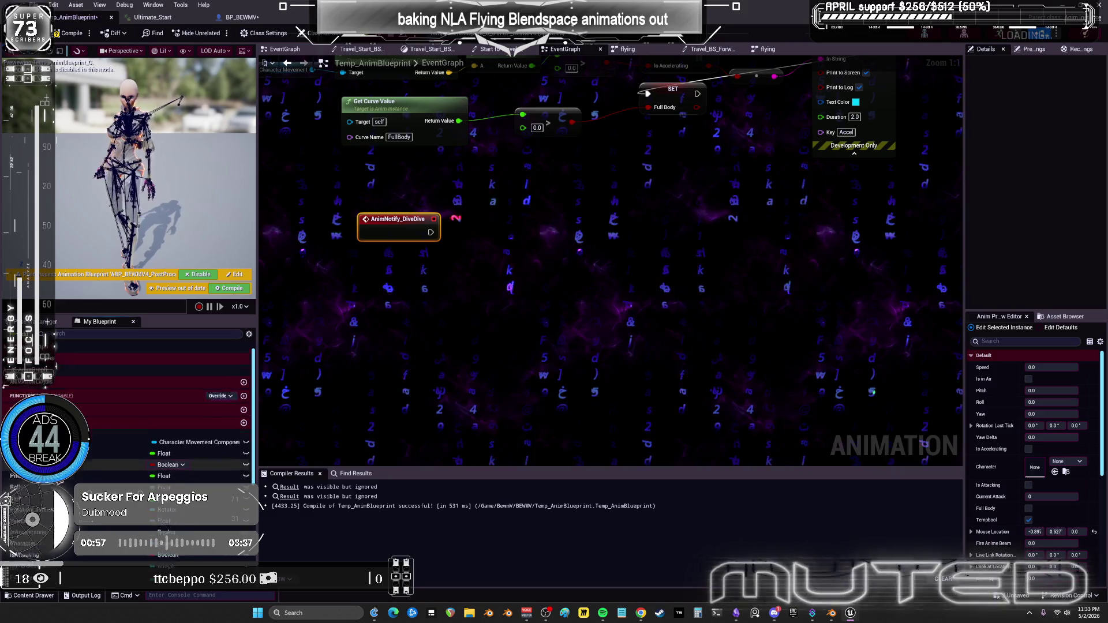
scroll(144, 433, "down", 1)
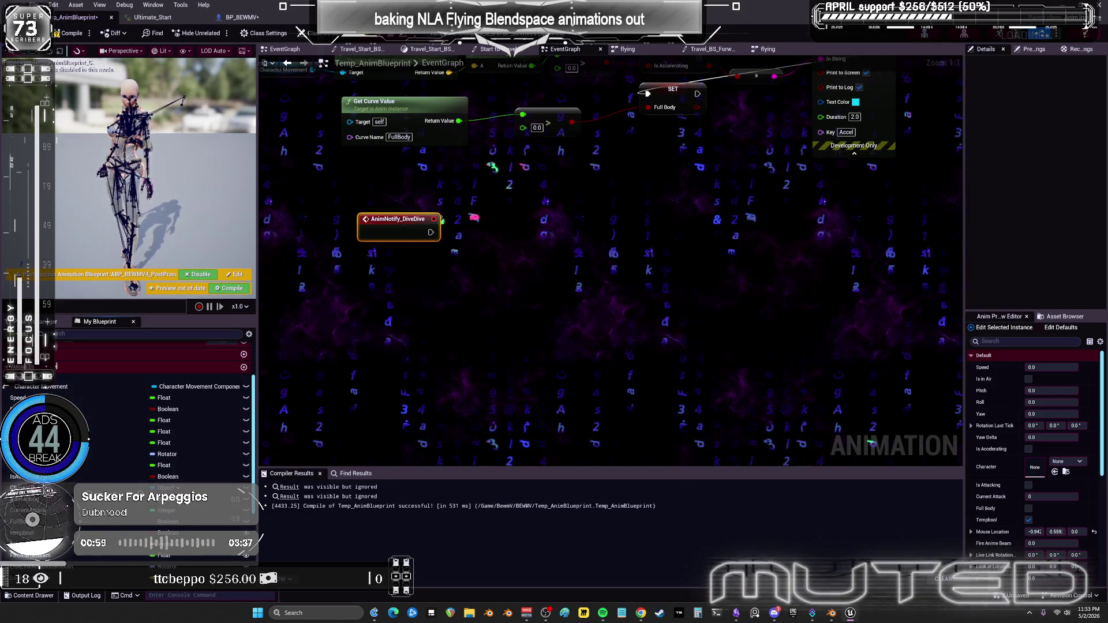
left_click_drag(167, 488, 276, 404)
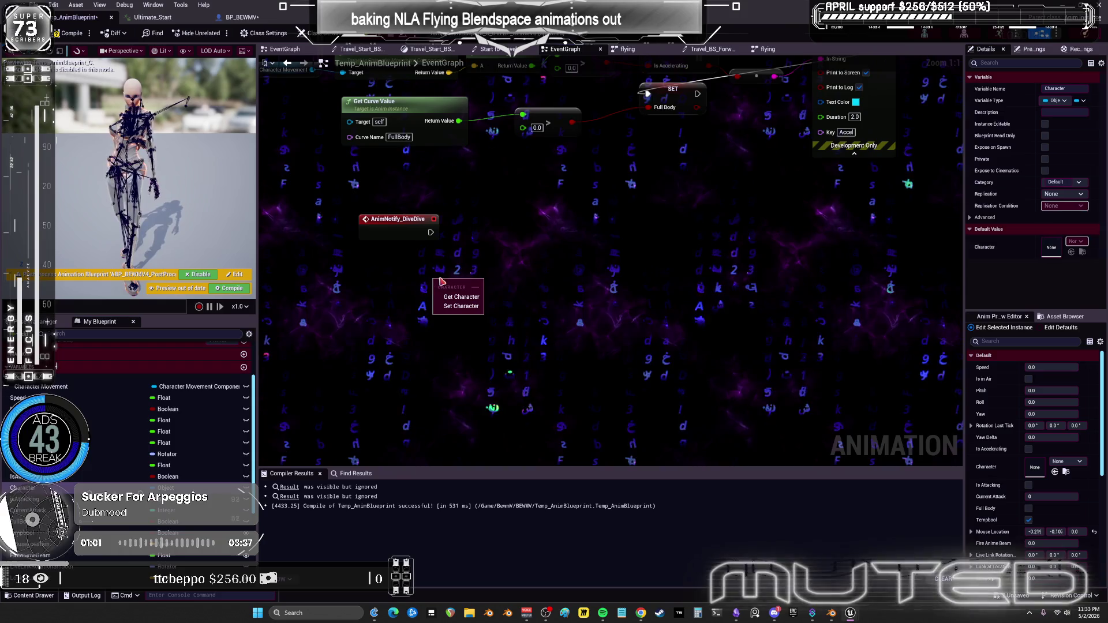
scroll(485, 270, "down", 3)
scroll(485, 270, "up", 3)
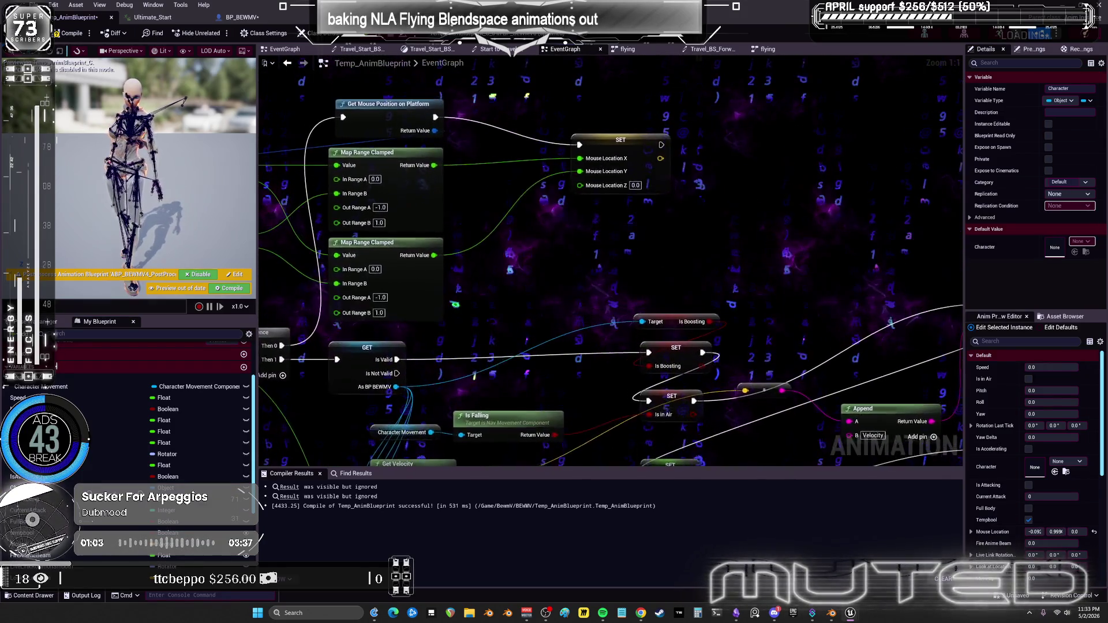
Position the As BP BEWMV getter under the AnimNotify_DiveDive event.
mouse_move(492, 231)
left_mouse_down()
mouse_move(538, 326)
mouse_move(580, 298)
left_mouse_up()
scroll(475, 252, "down", 5)
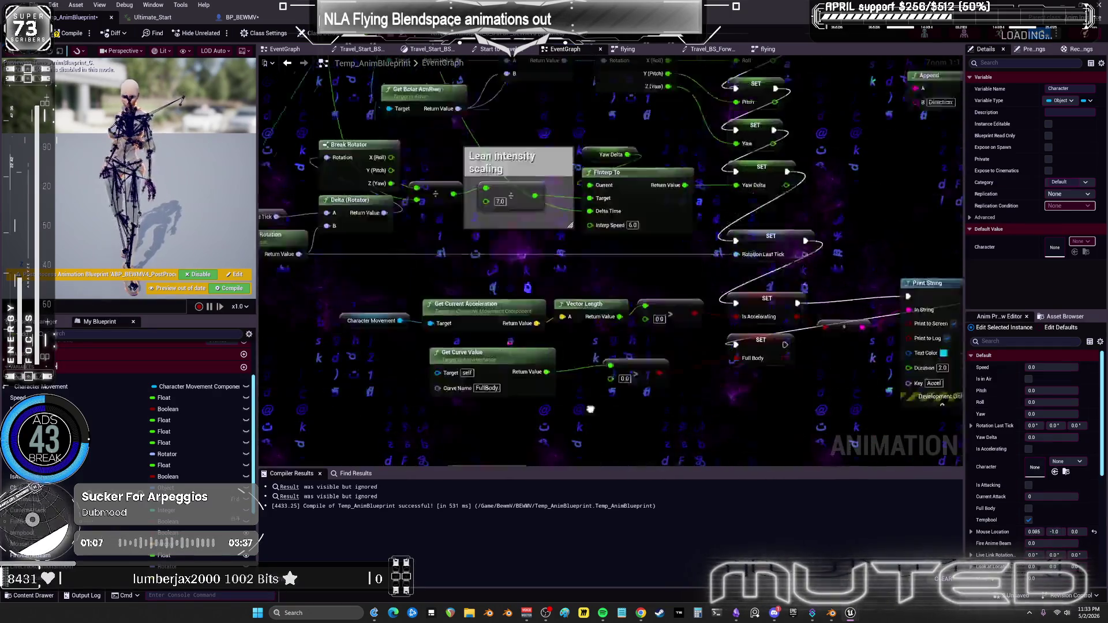
left_click_drag(475, 253, 474, 253)
scroll(474, 253, "up", 5)
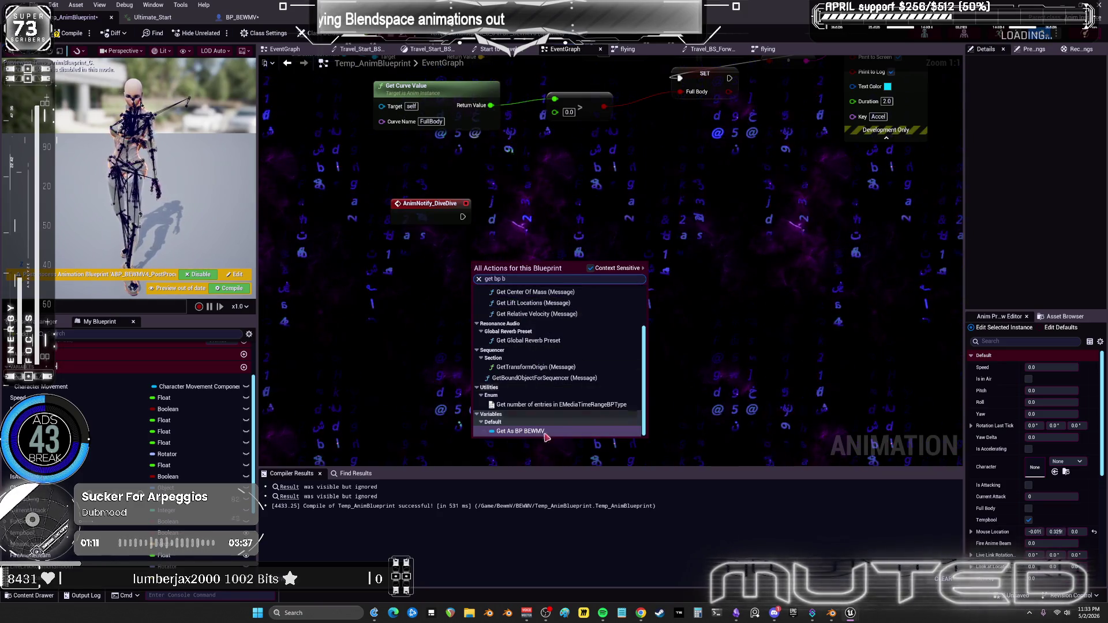
left_click(432, 270)
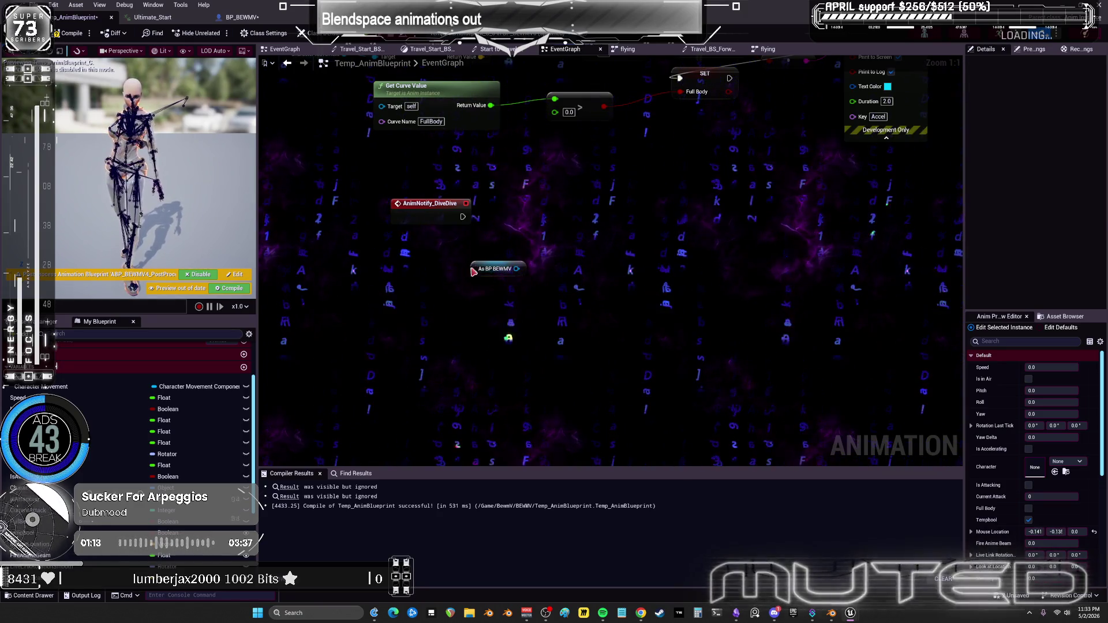
left_click_drag(477, 271, 397, 255)
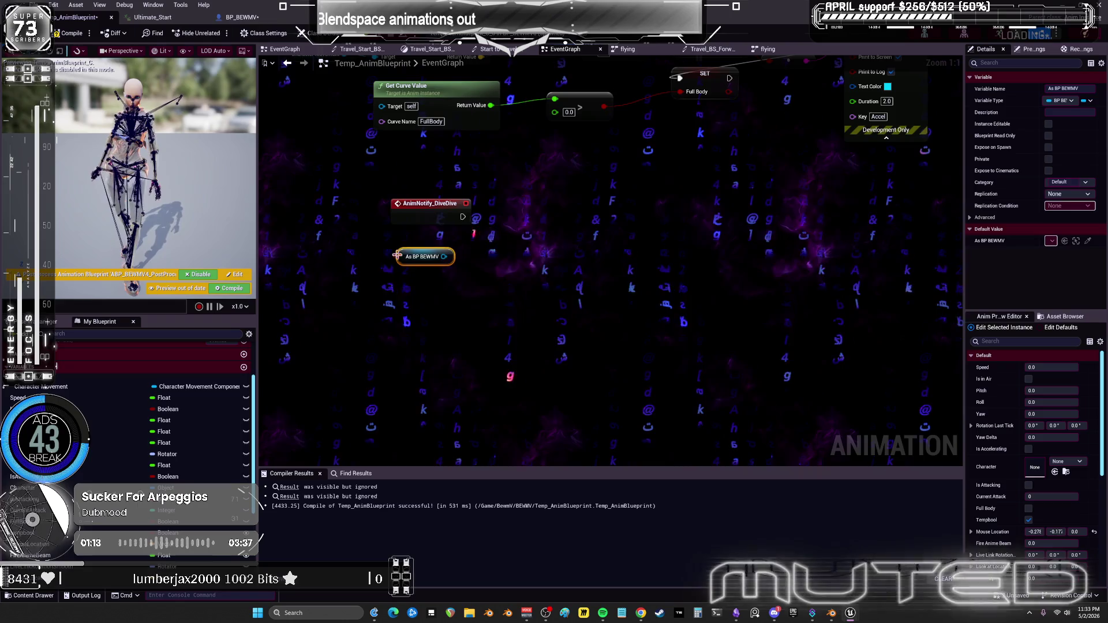
left_click(242, 17)
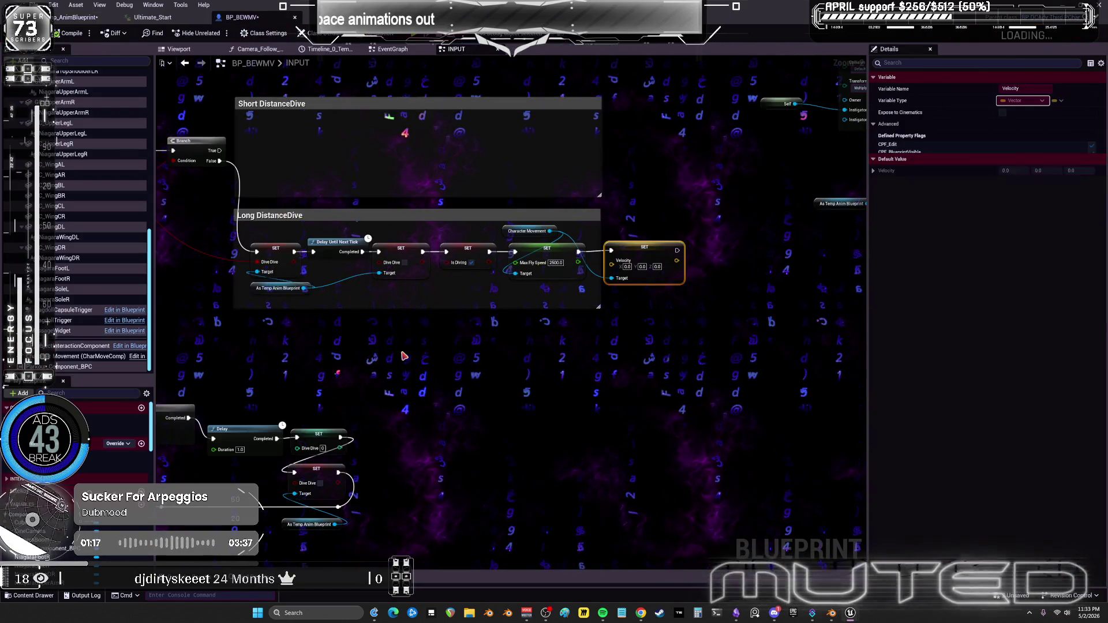
Add a custom event named Diving to BP_BEWMV and compile.
right_click(403, 356)
type("custom ev")
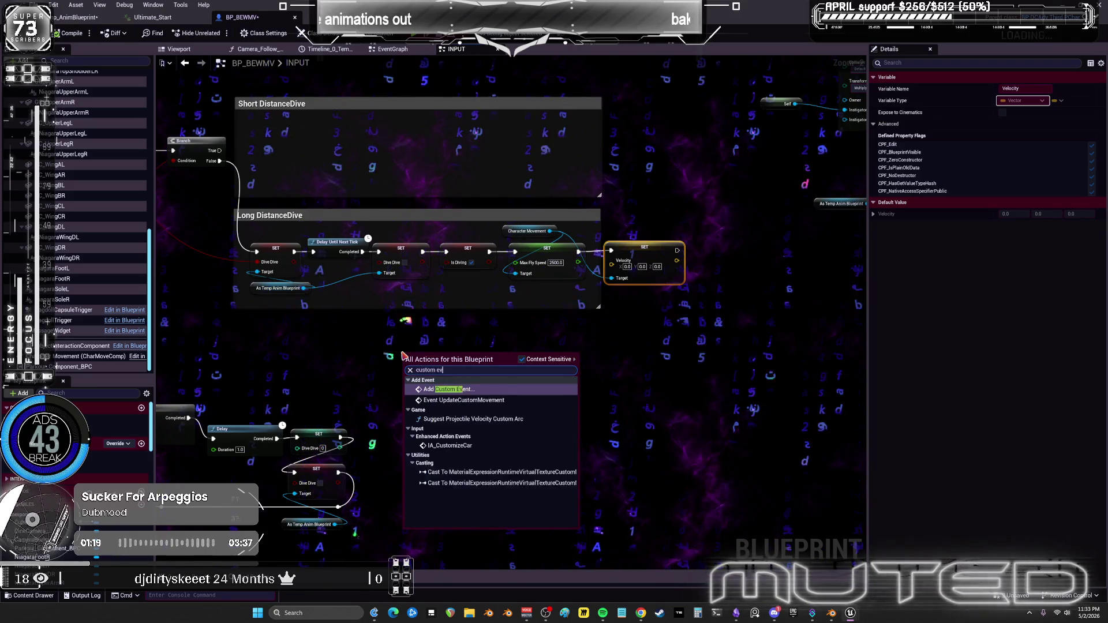
key("Escape")
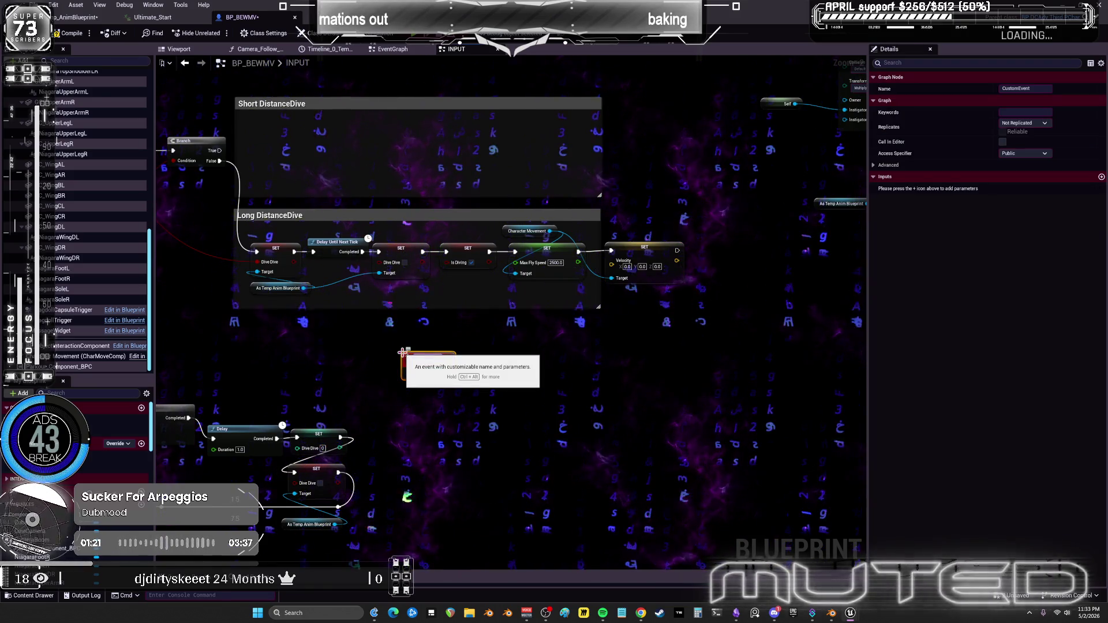
type("Diving")
key("Return")
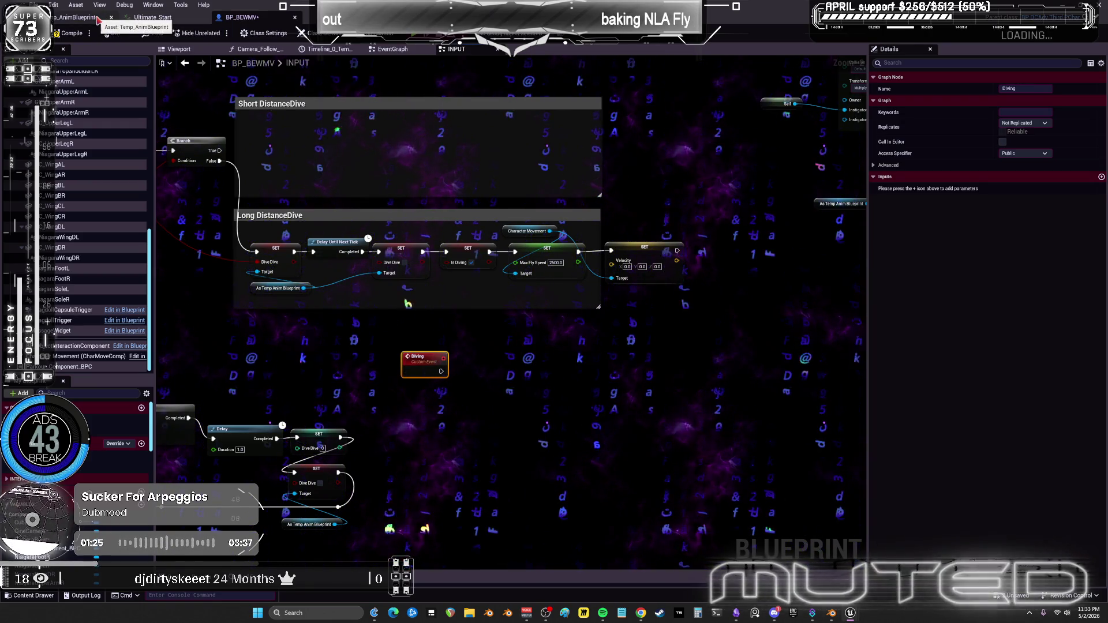
left_click(73, 33)
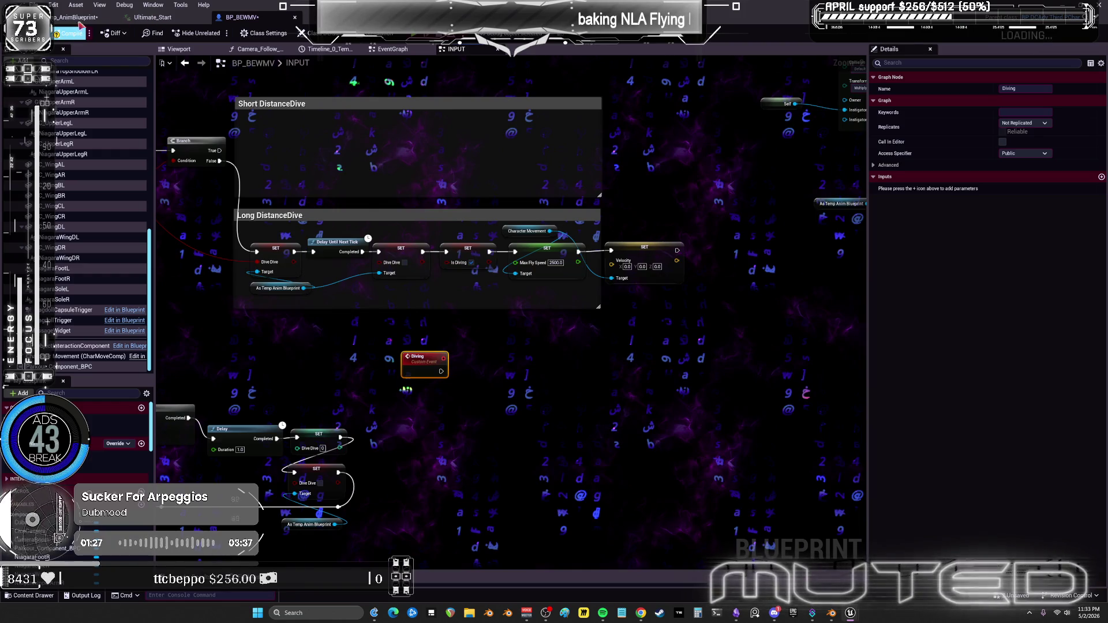
Call Diving from As BP BEWMV after AnimNotify_DiveDive and compile the anim blueprint.
left_click(75, 18)
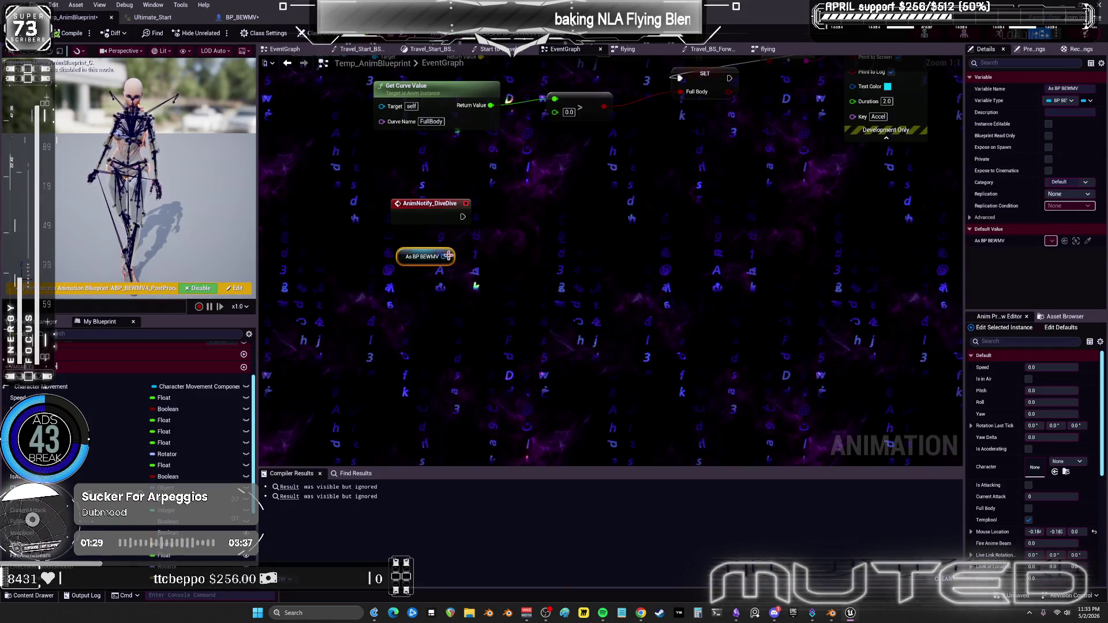
left_click_drag(449, 255, 473, 264)
type("diving")
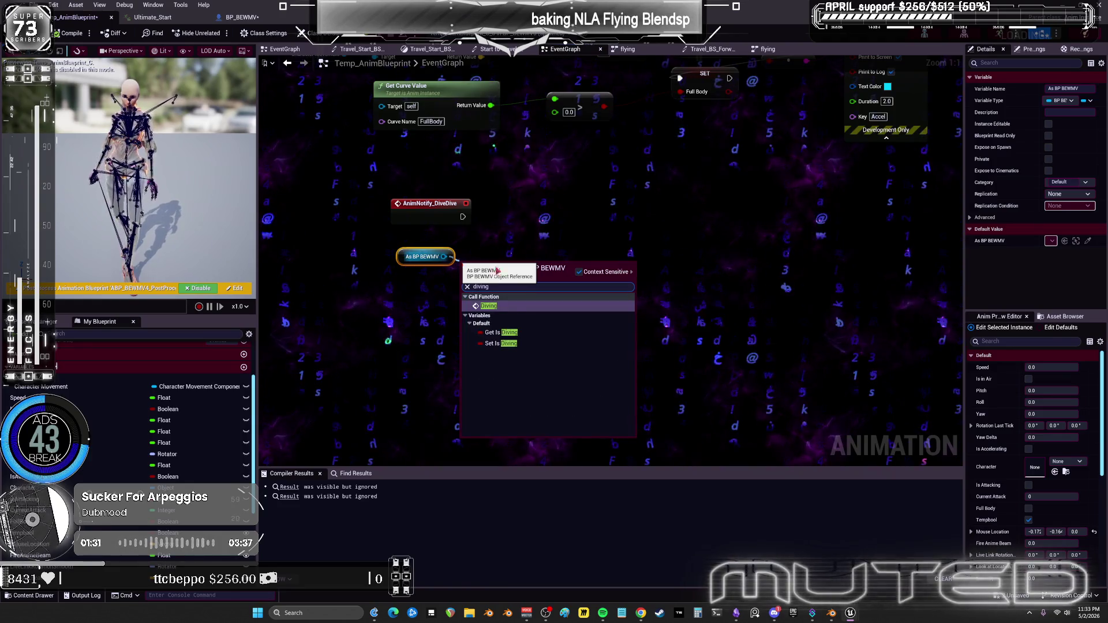
left_click(488, 306)
left_click_drag(491, 265, 542, 206)
mouse_move(463, 216)
left_mouse_down()
mouse_move(520, 225)
mouse_move(509, 198)
left_mouse_up()
left_click(70, 33)
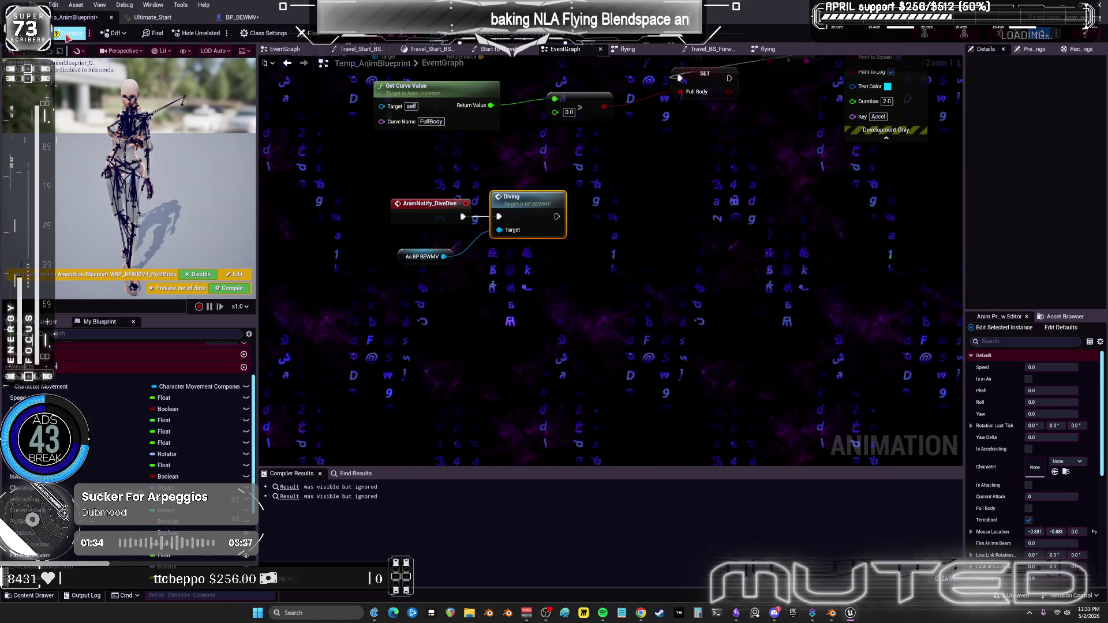
left_click(252, 19)
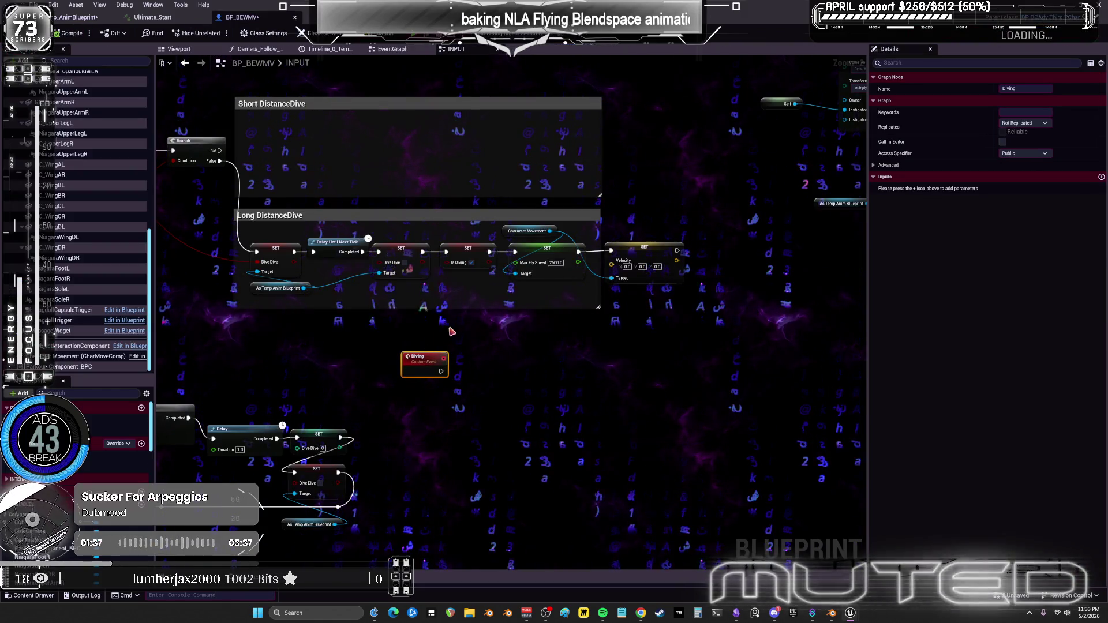
Duplicate the Velocity SET node and wire the Diving event into the copy.
left_click_drag(433, 369, 540, 339)
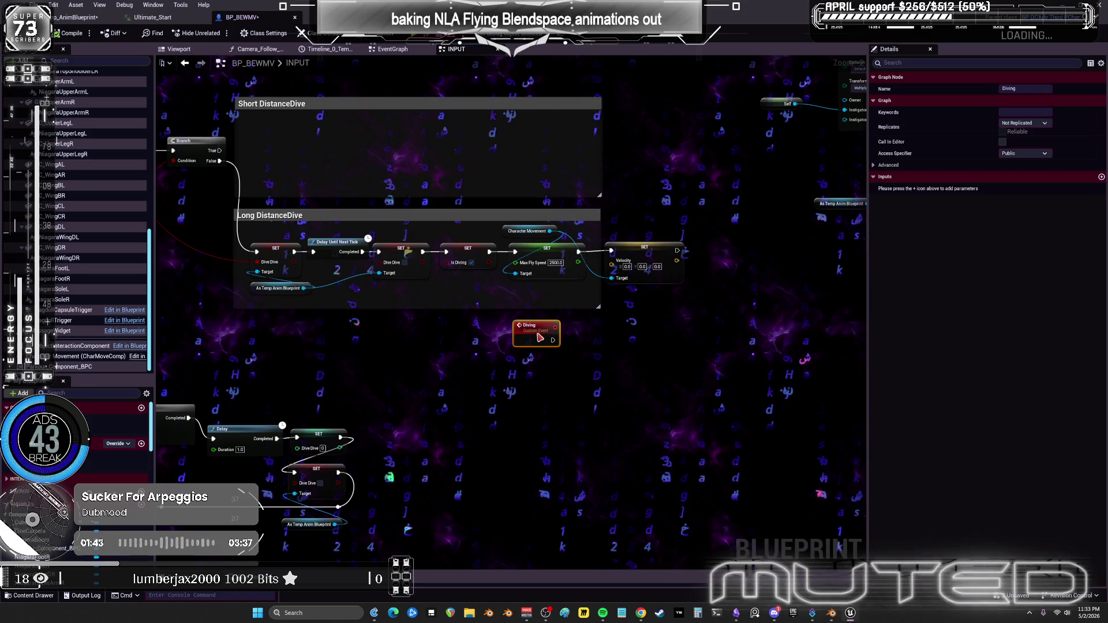
left_click(643, 254)
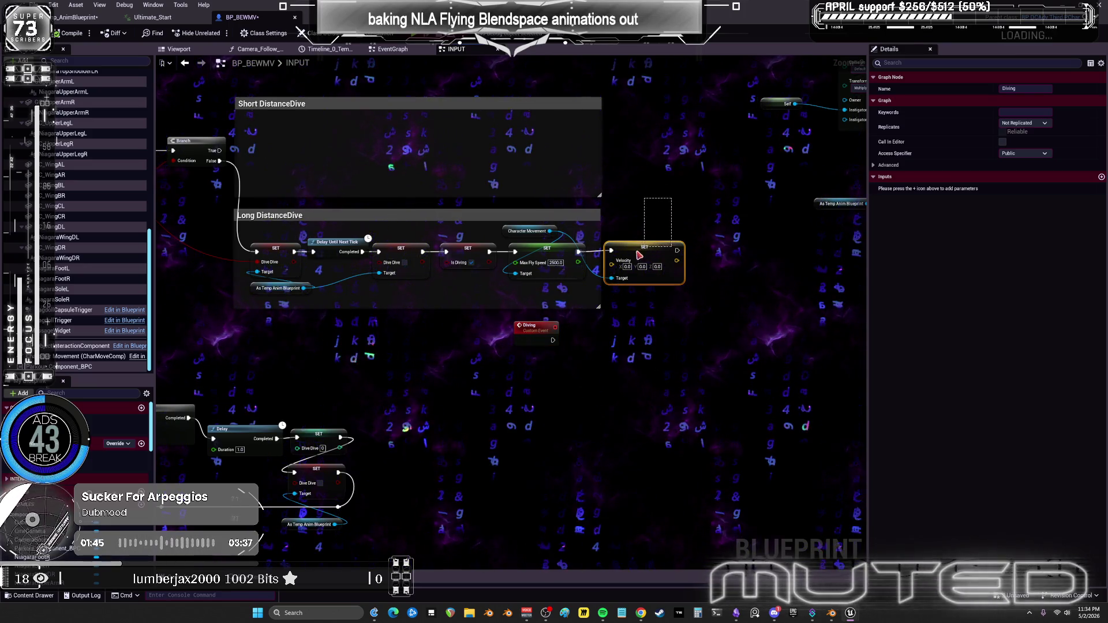
key("ctrl+c")
key("ctrl+v")
mouse_move(553, 340)
left_mouse_down()
mouse_move(651, 331)
mouse_move(612, 342)
left_mouse_up()
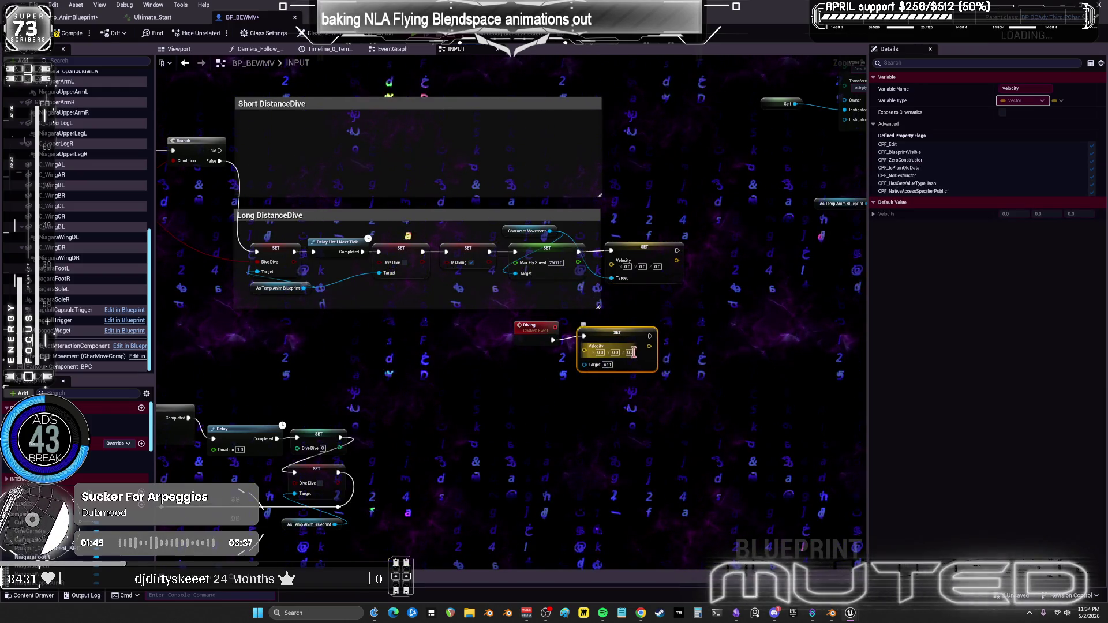
Set the copy's velocity Z to -2500, target Character Movement, and start a play test.
type("-1")
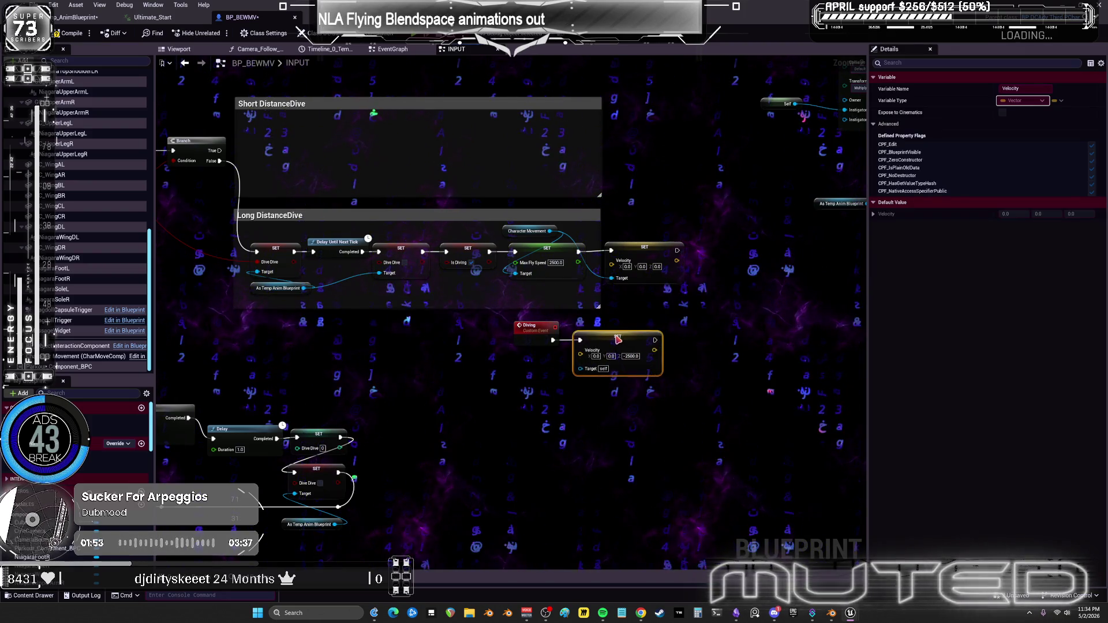
left_click_drag(621, 331, 613, 337)
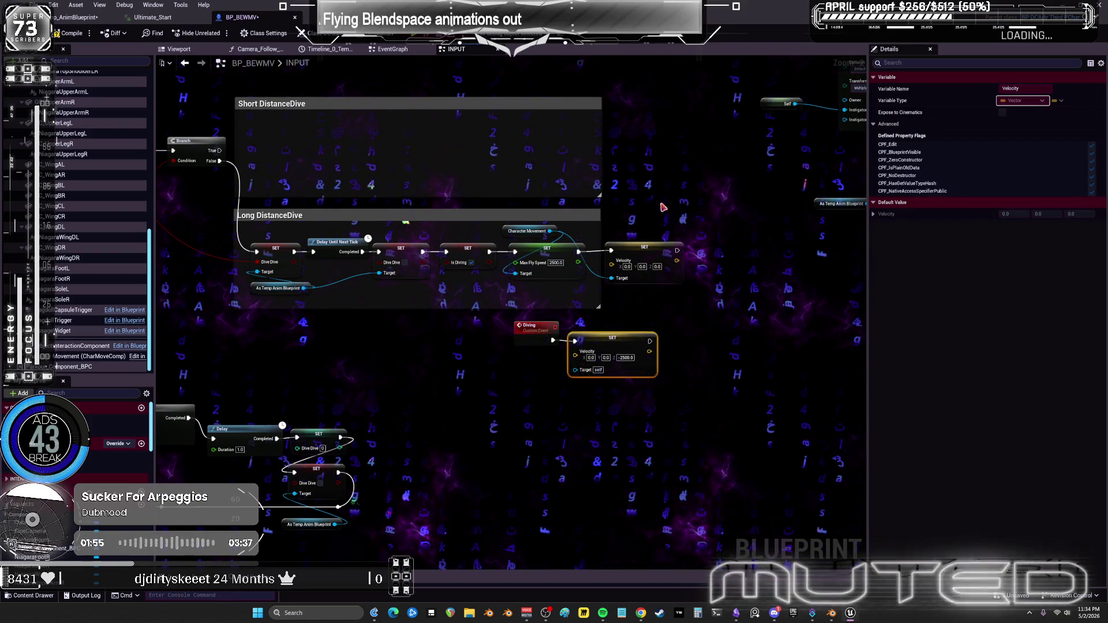
left_click(628, 226)
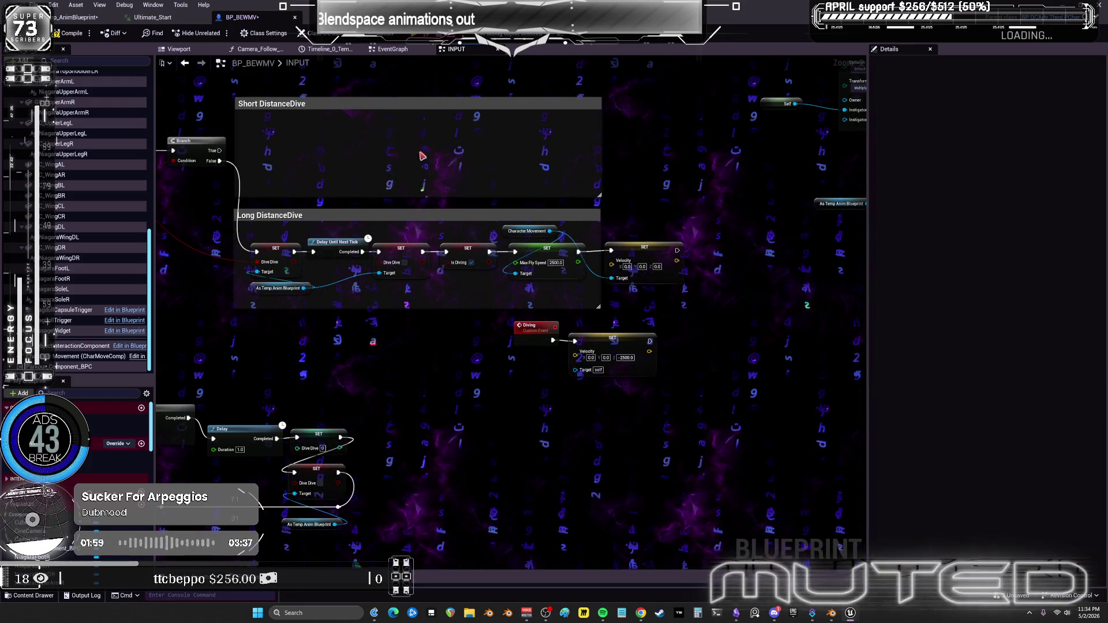
left_click_drag(550, 231, 580, 371)
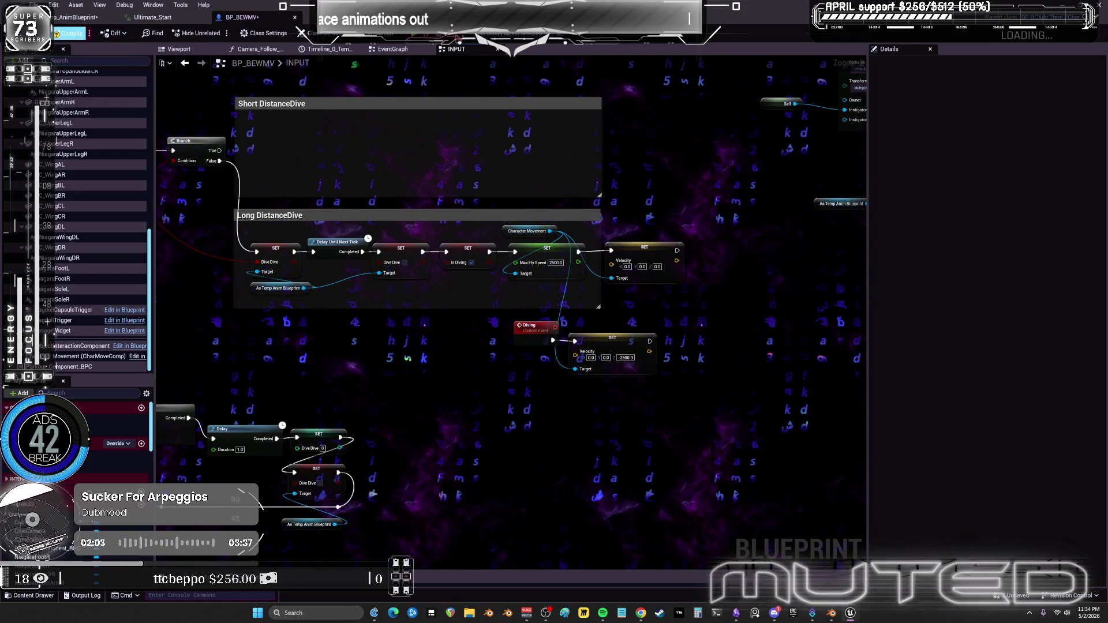
left_click(69, 33)
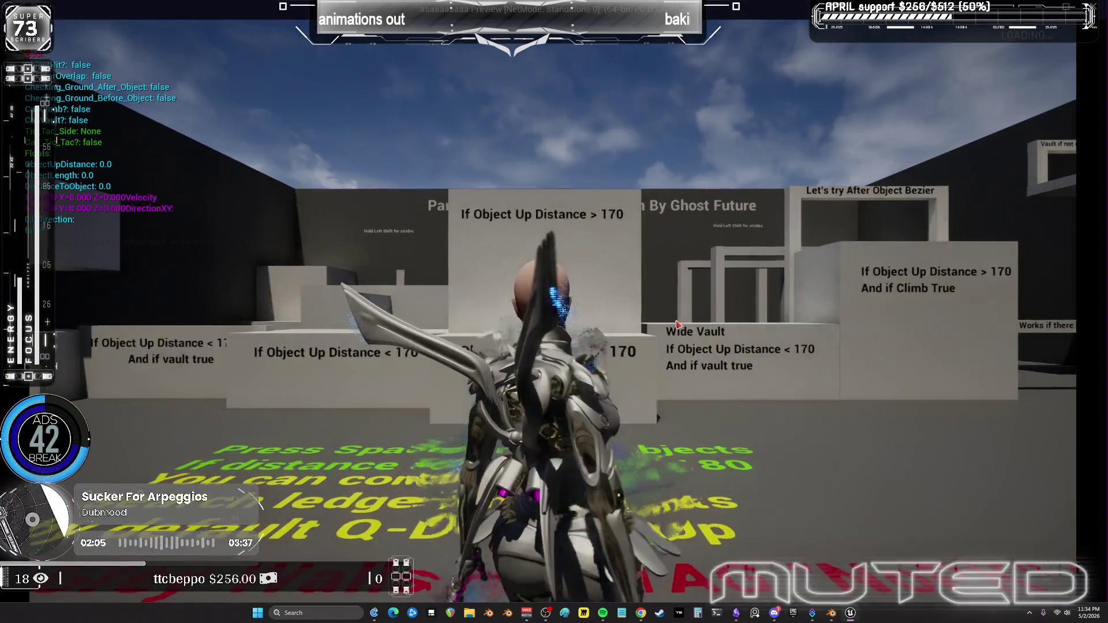
Fly the character up and dive onto the arena, then stop the session with Esc.
key("alt+p")
key("space")
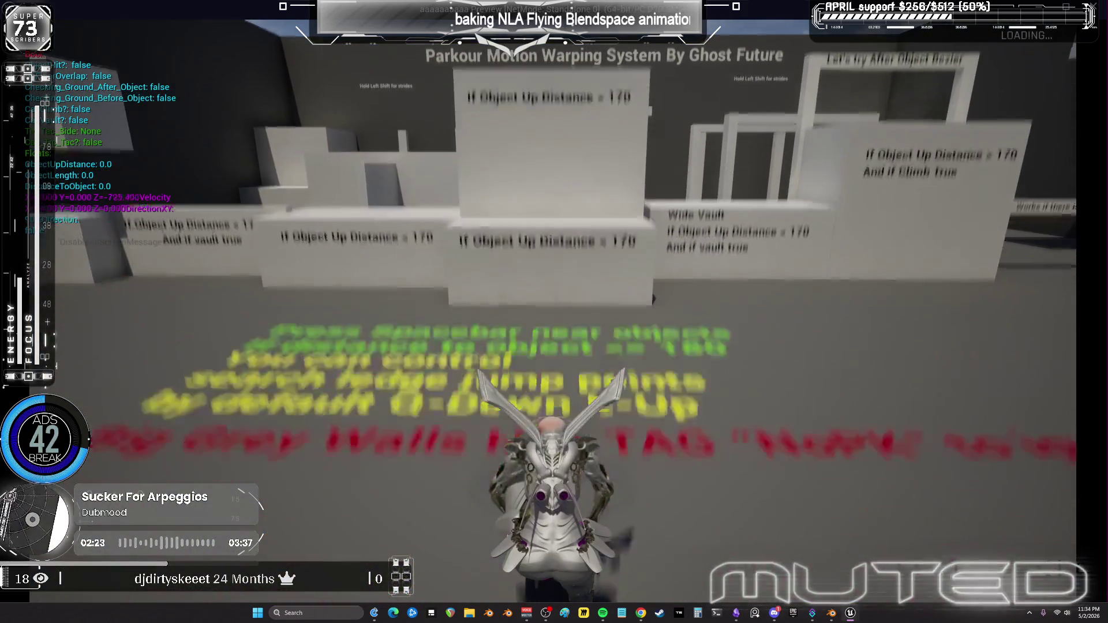
key("Escape")
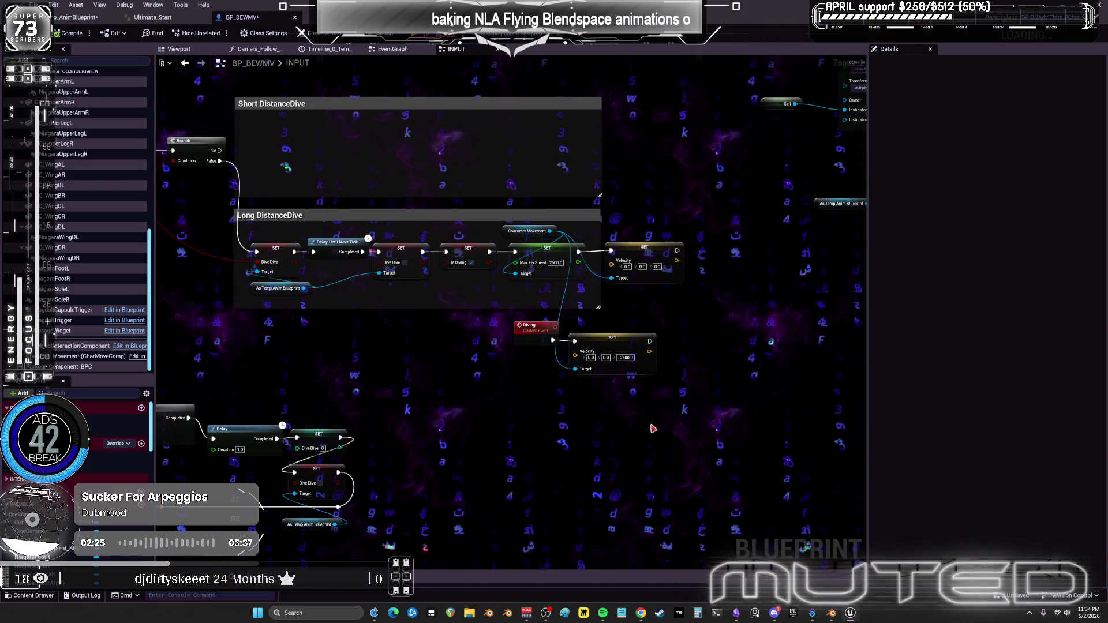
Change the Diving velocity Z to -4000, compile BP_BEWMV, and switch to Temp_AnimBlueprint.
left_click(625, 357)
type("-4000")
key("Return")
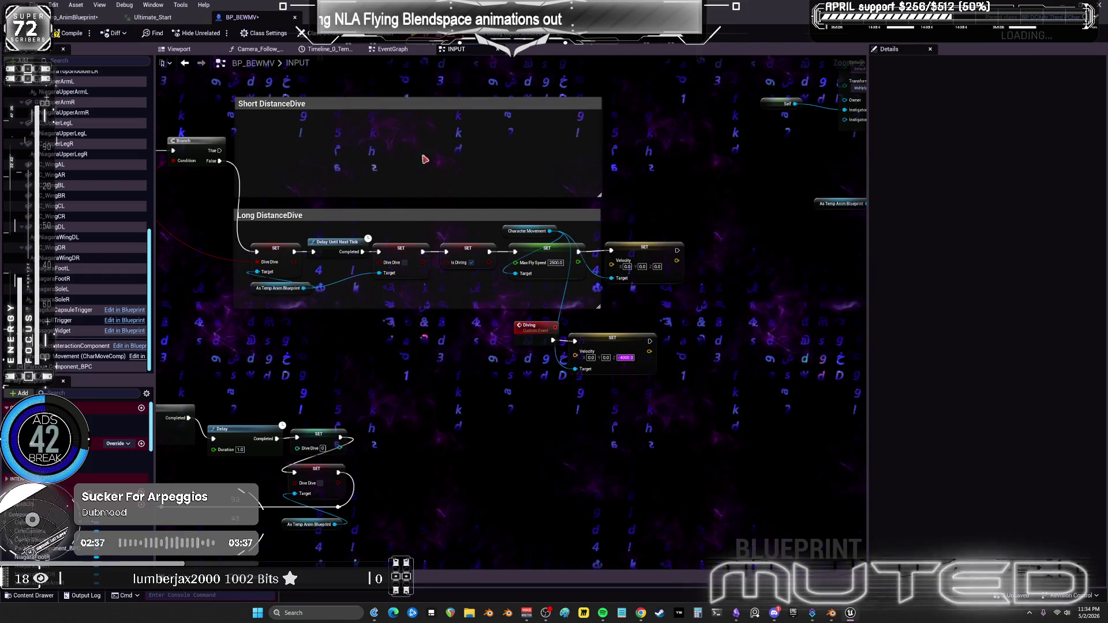
left_click_drag(210, 143, 400, 171)
mouse_move(475, 175)
left_mouse_down()
mouse_move(806, 202)
mouse_move(363, 165)
left_mouse_up()
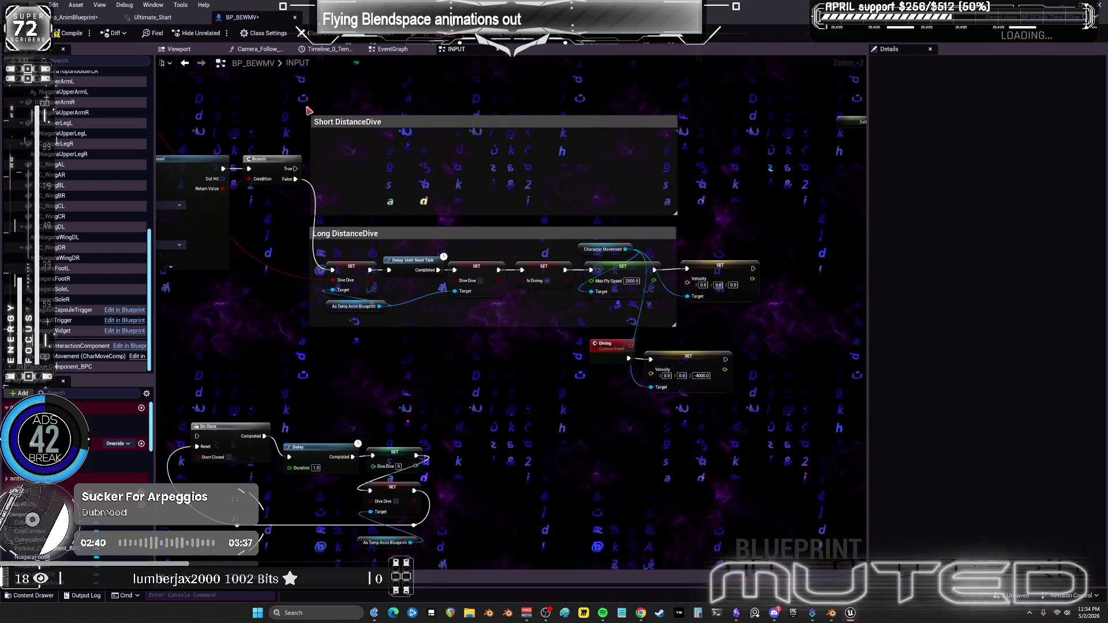
left_click(69, 33)
left_click(82, 20)
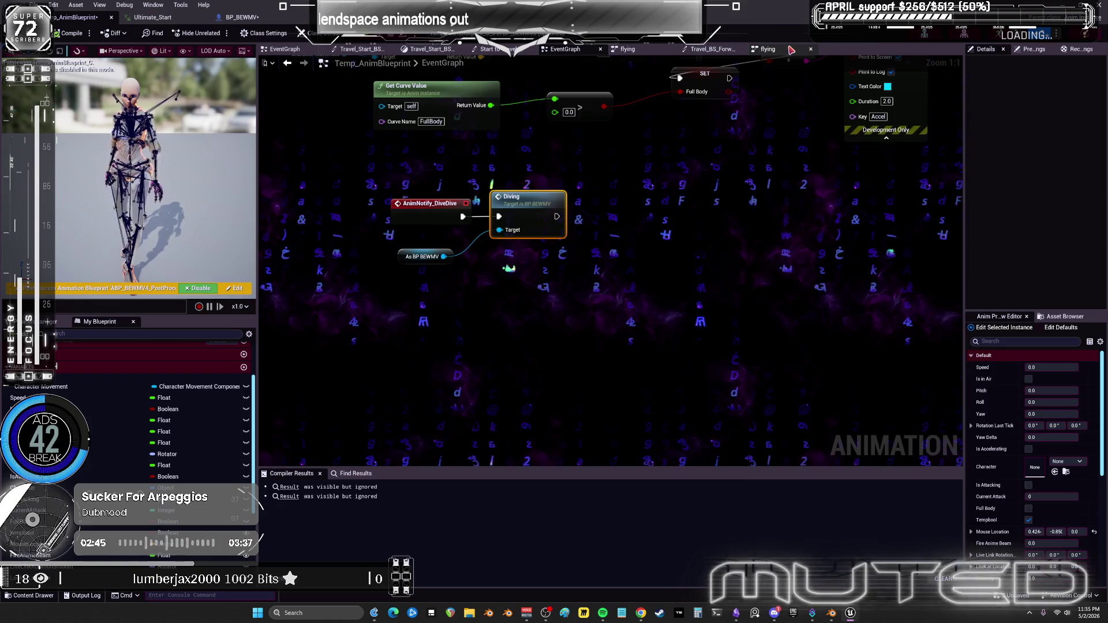
Open the flying state machine and enter the looping dive anim state.
left_click(764, 49)
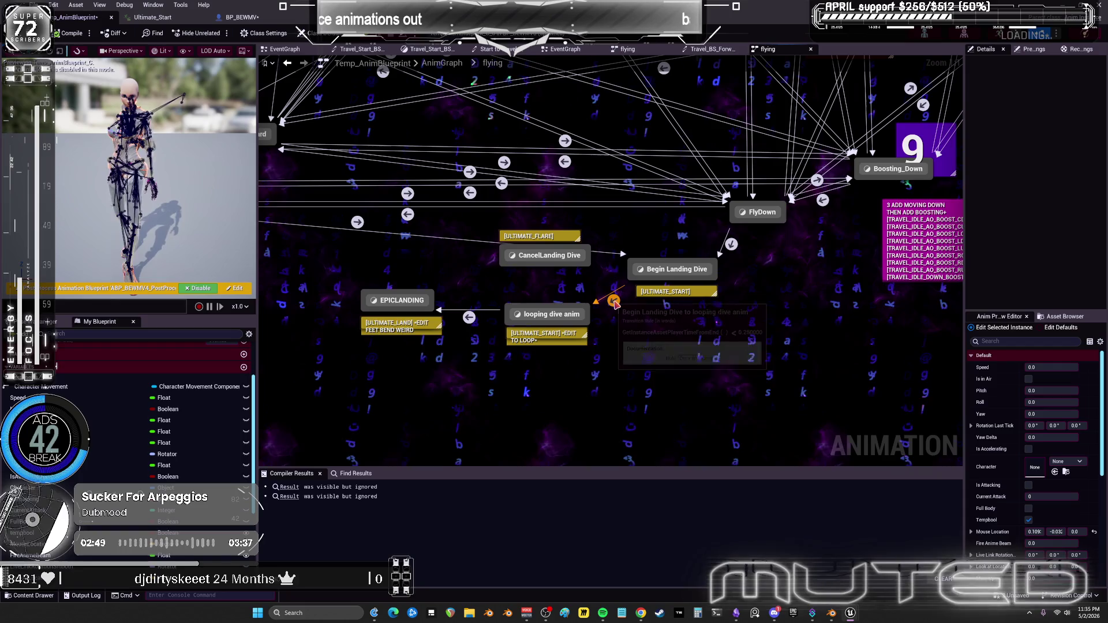
mouse_move(615, 303)
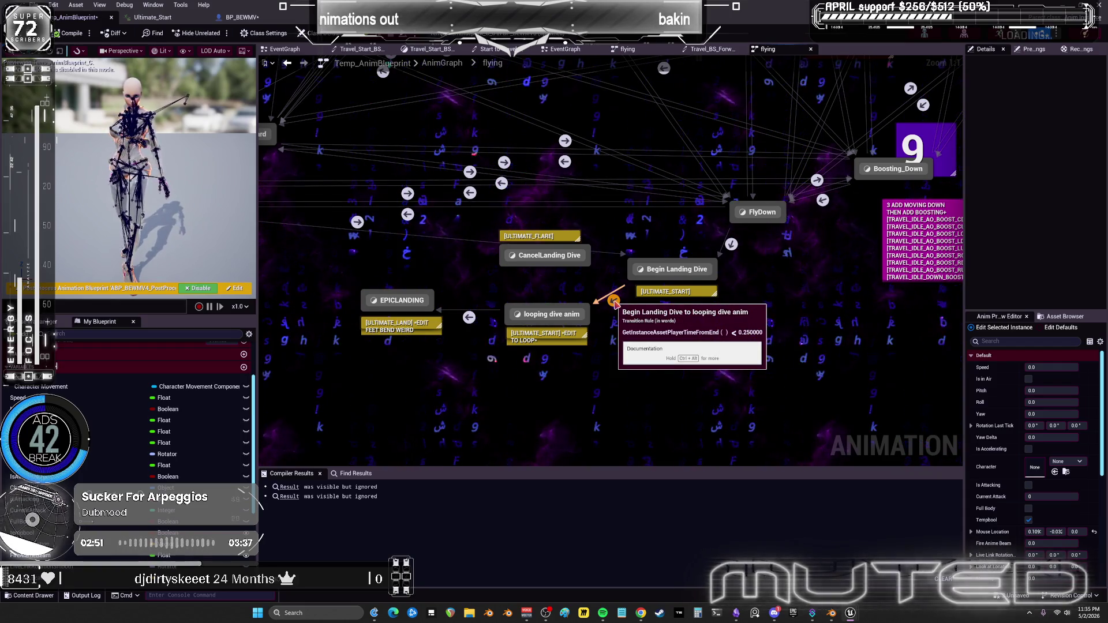
left_click(661, 270)
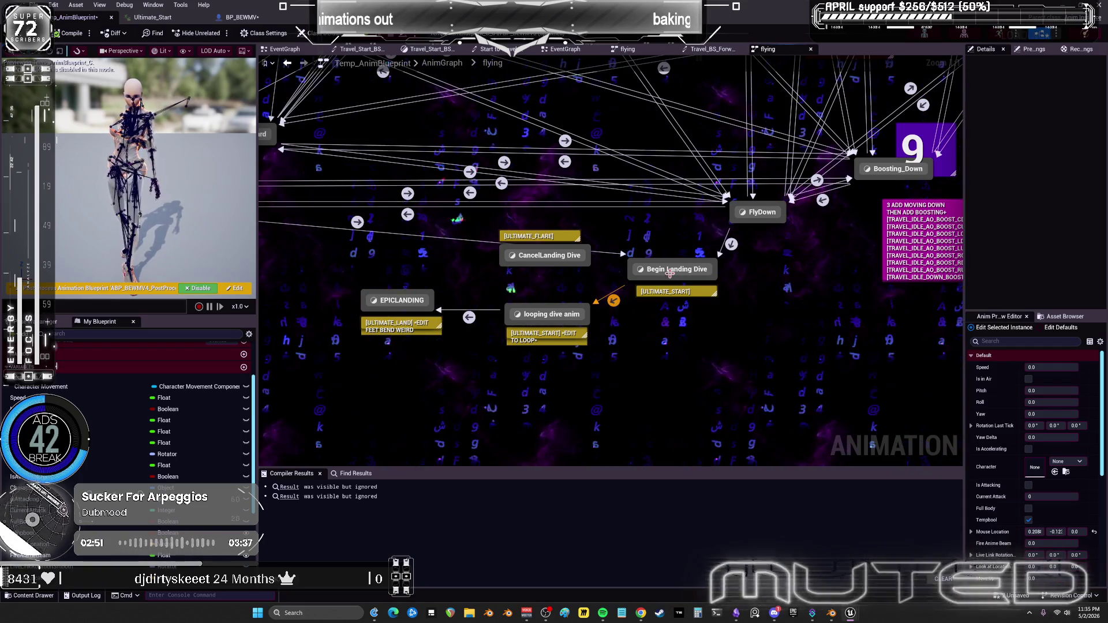
double_click(548, 314)
Inspect the Ultimate_Start animation back at frame 18, then return to BP_BEWMV.
double_click(553, 287)
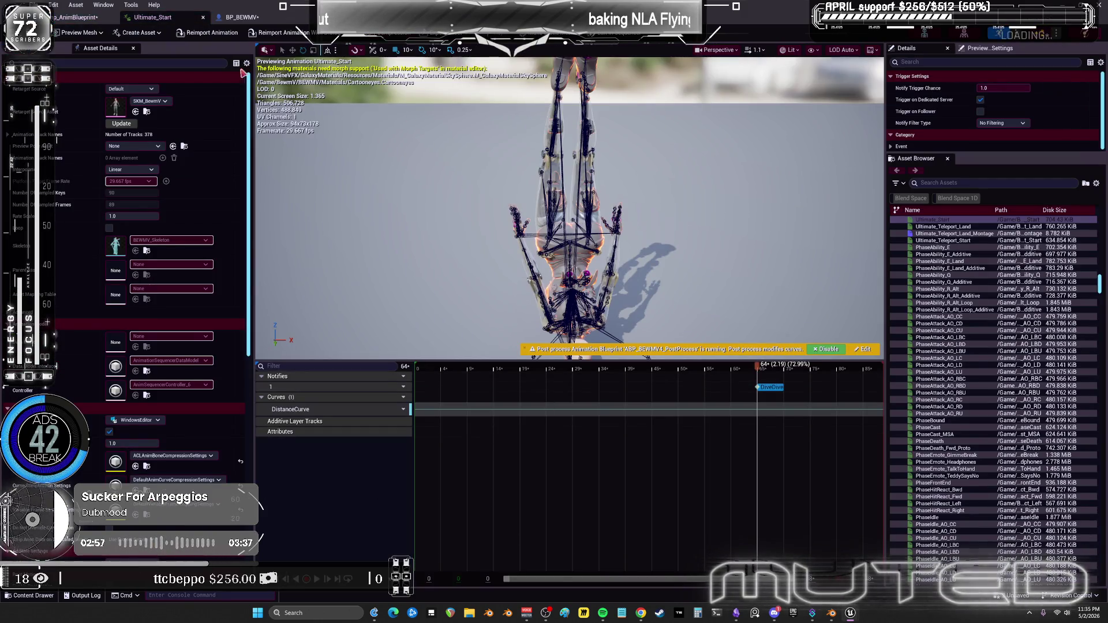
mouse_move(757, 370)
left_mouse_down()
mouse_move(514, 386)
mouse_move(841, 377)
mouse_move(958, 391)
left_mouse_up()
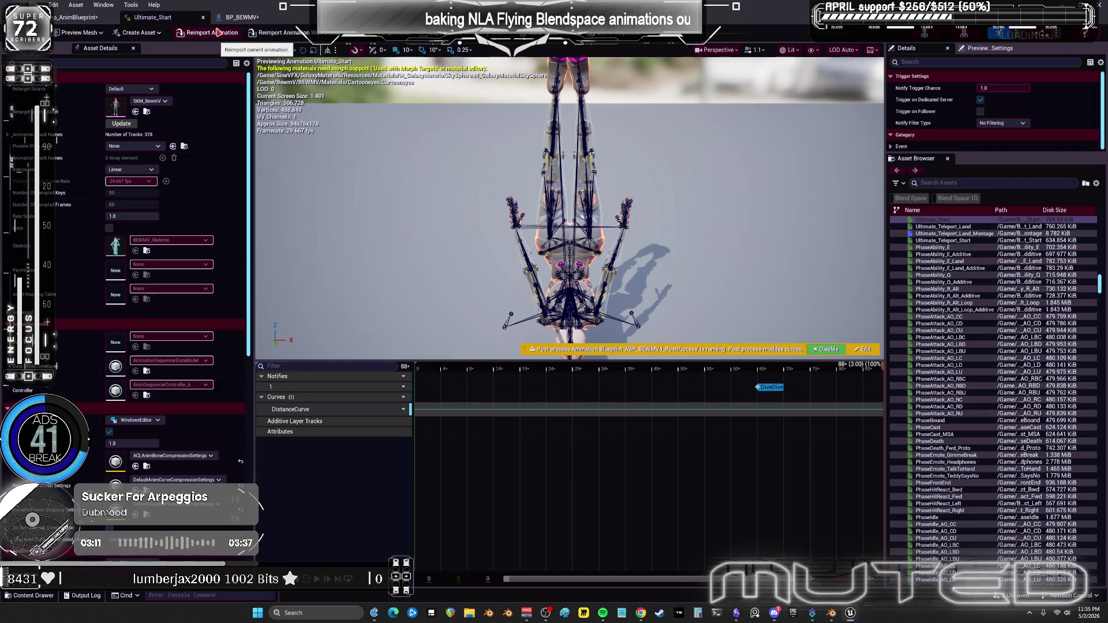
mouse_move(774, 17)
left_mouse_down()
mouse_move(656, 325)
mouse_move(821, 202)
left_mouse_up()
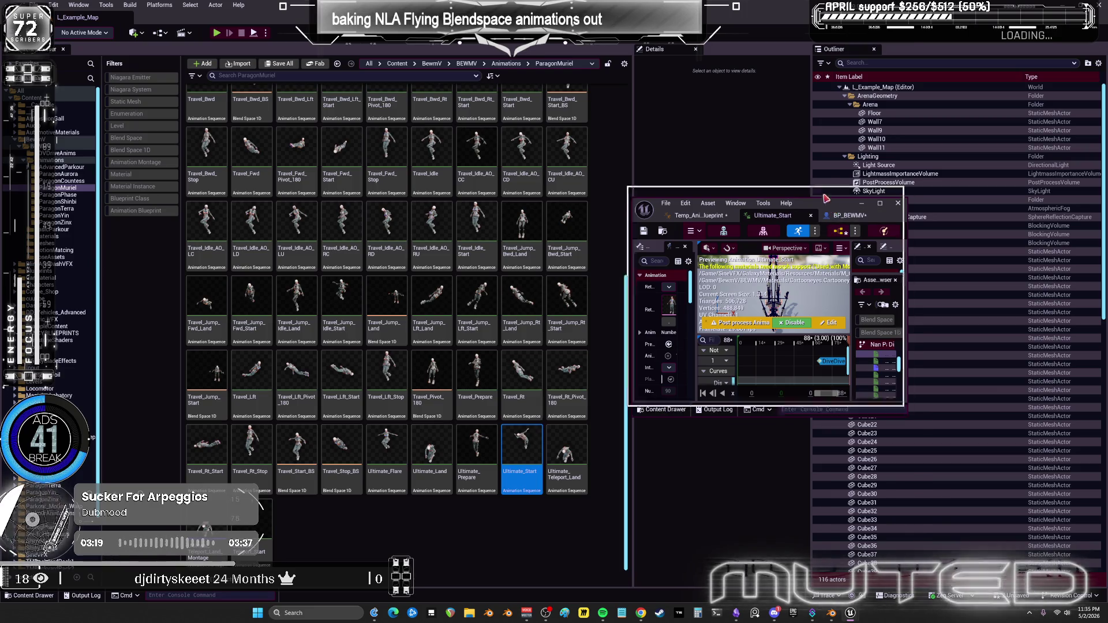
double_click(833, 210)
left_click(237, 15)
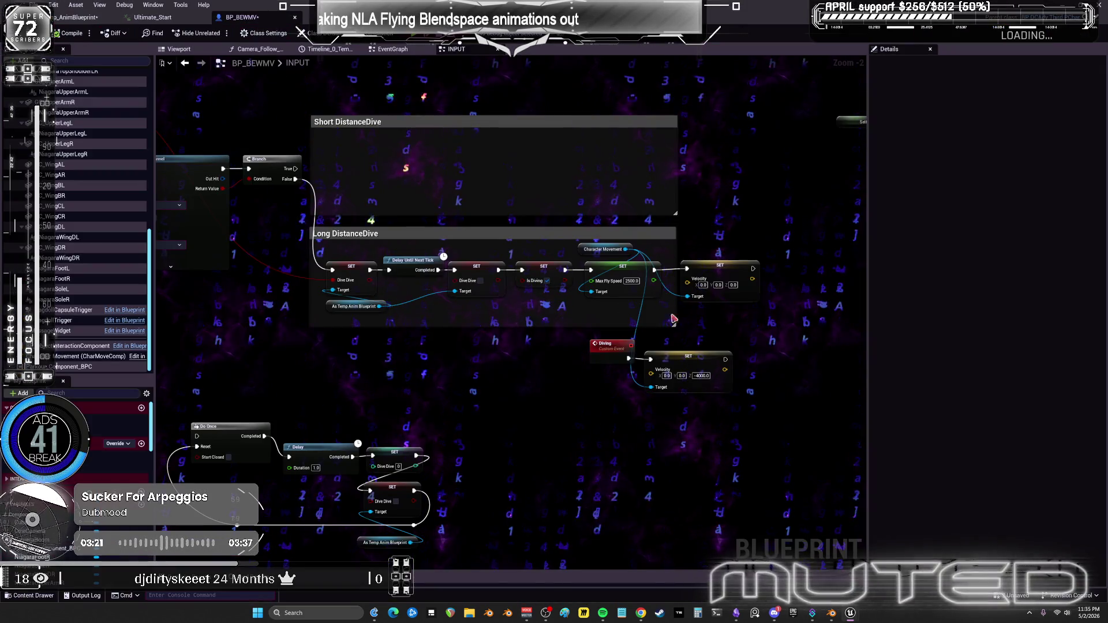
scroll(531, 282, "up", 2)
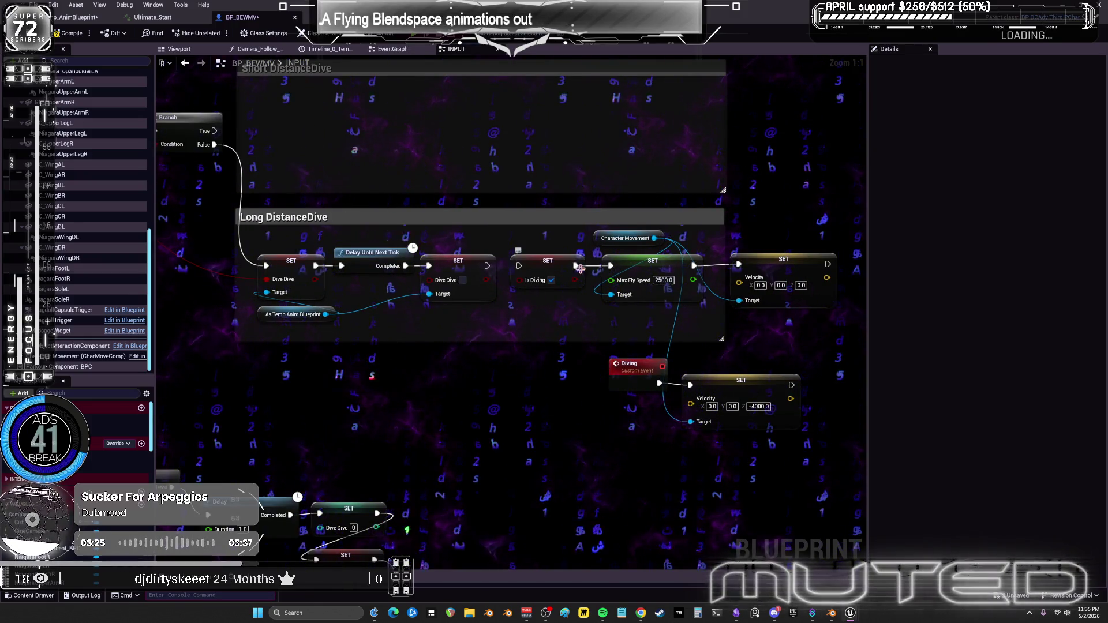
left_click_drag(547, 261, 534, 391)
mouse_move(487, 265)
left_mouse_down()
mouse_move(562, 277)
mouse_move(611, 266)
left_mouse_up()
mouse_move(534, 404)
left_mouse_down()
mouse_move(554, 419)
mouse_move(815, 430)
mouse_move(622, 414)
mouse_move(659, 421)
mouse_move(679, 401)
left_mouse_up()
left_click_drag(609, 389, 659, 390)
left_click_drag(711, 444, 673, 372)
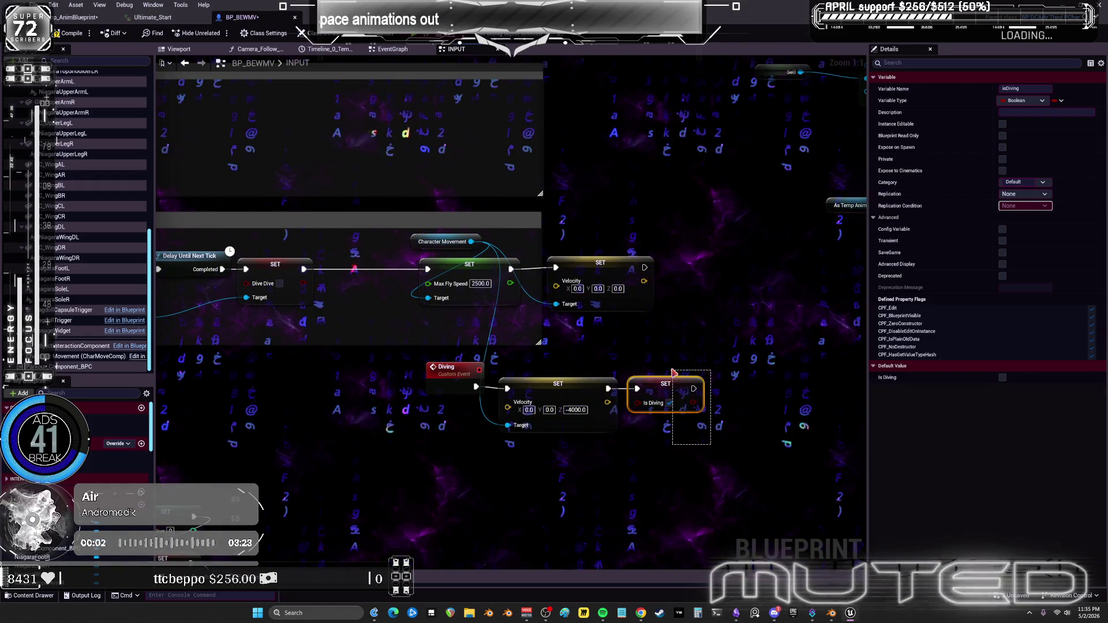
scroll(309, 407, "down", 3)
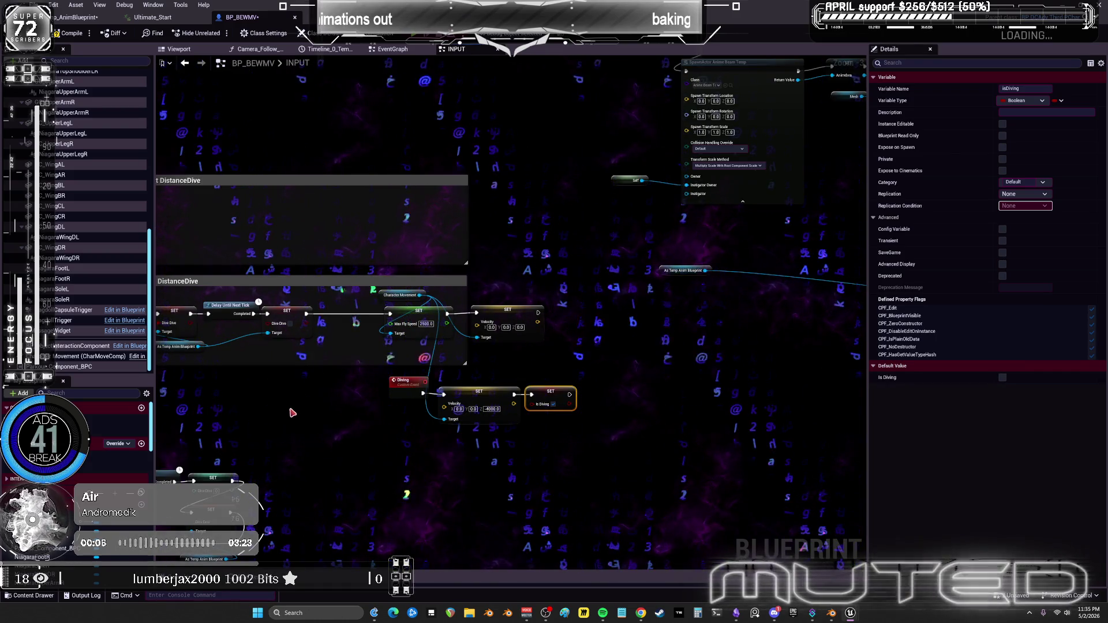
mouse_move(280, 418)
left_mouse_down()
mouse_move(237, 180)
mouse_move(443, 184)
mouse_move(596, 233)
left_mouse_up()
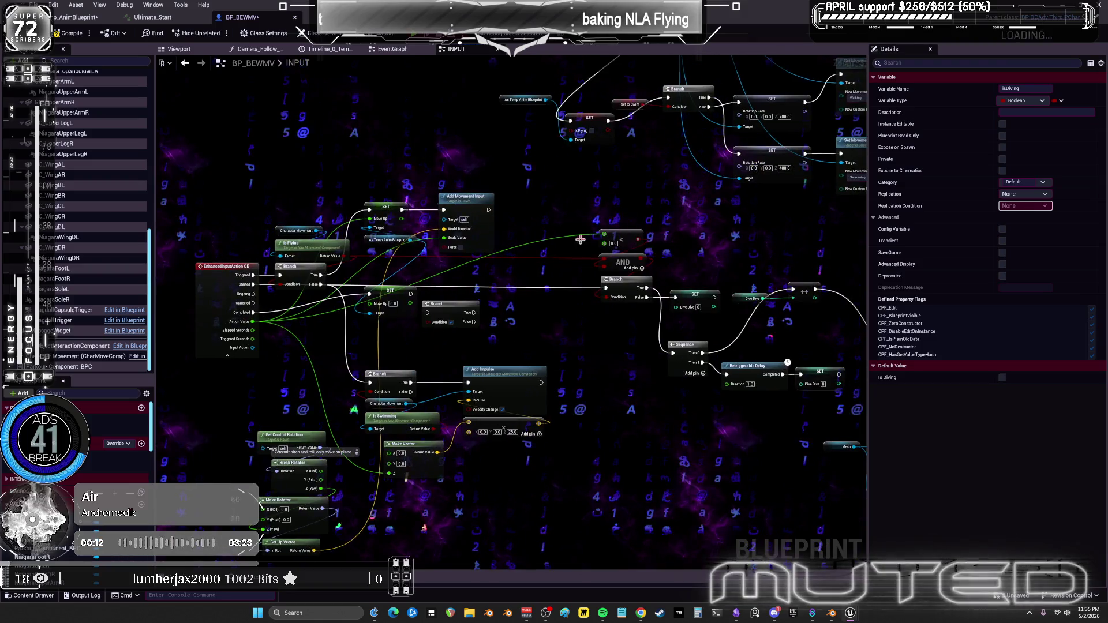
Move the spare Branch node and bring the Dive Dive reset and Sequence chain into view.
scroll(465, 302, "up", 1)
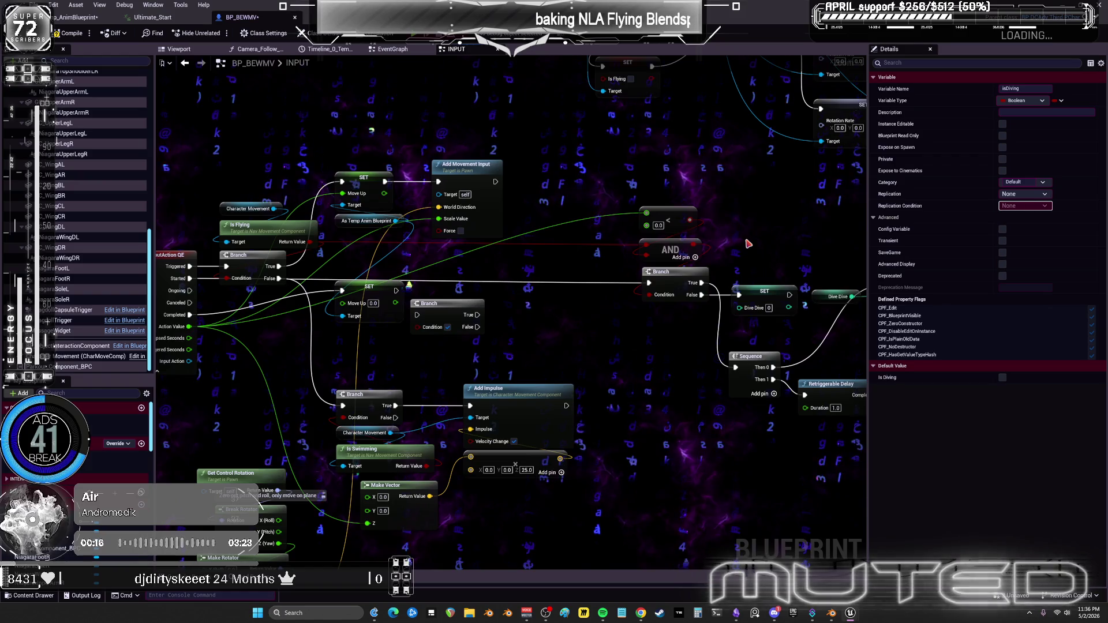
left_click_drag(787, 252, 733, 236)
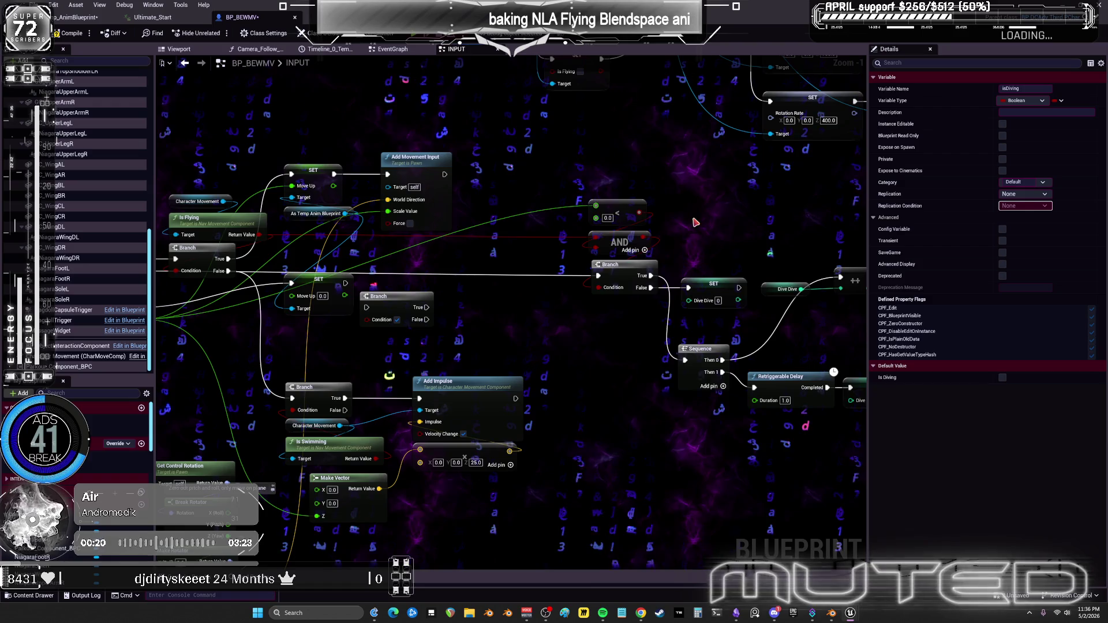
scroll(694, 228, "up", 1)
left_click(613, 298)
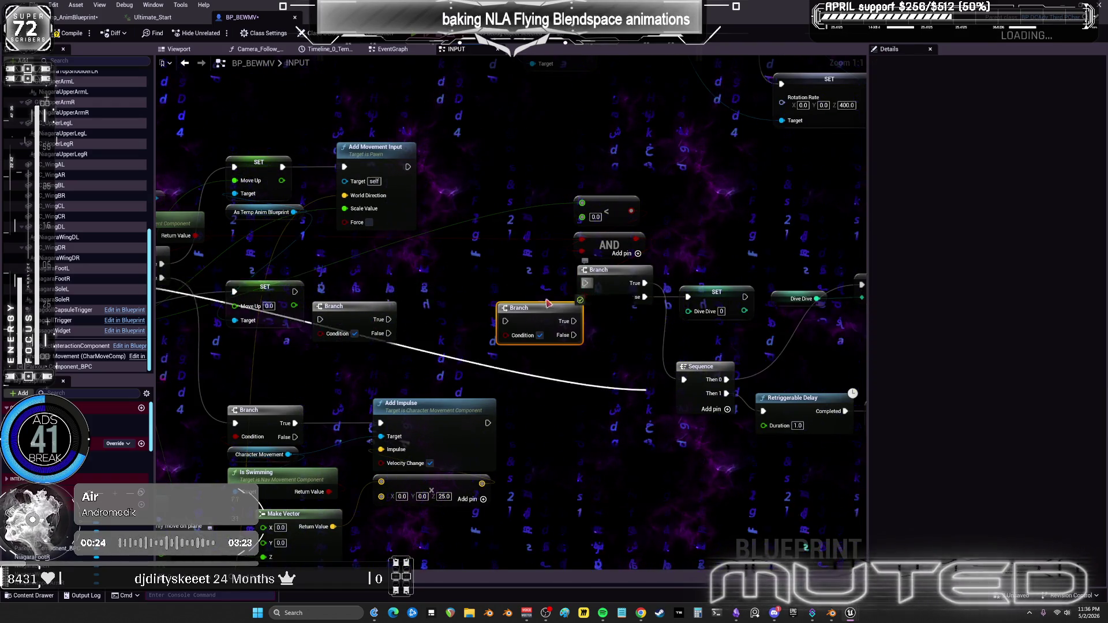
left_click_drag(535, 314, 504, 285)
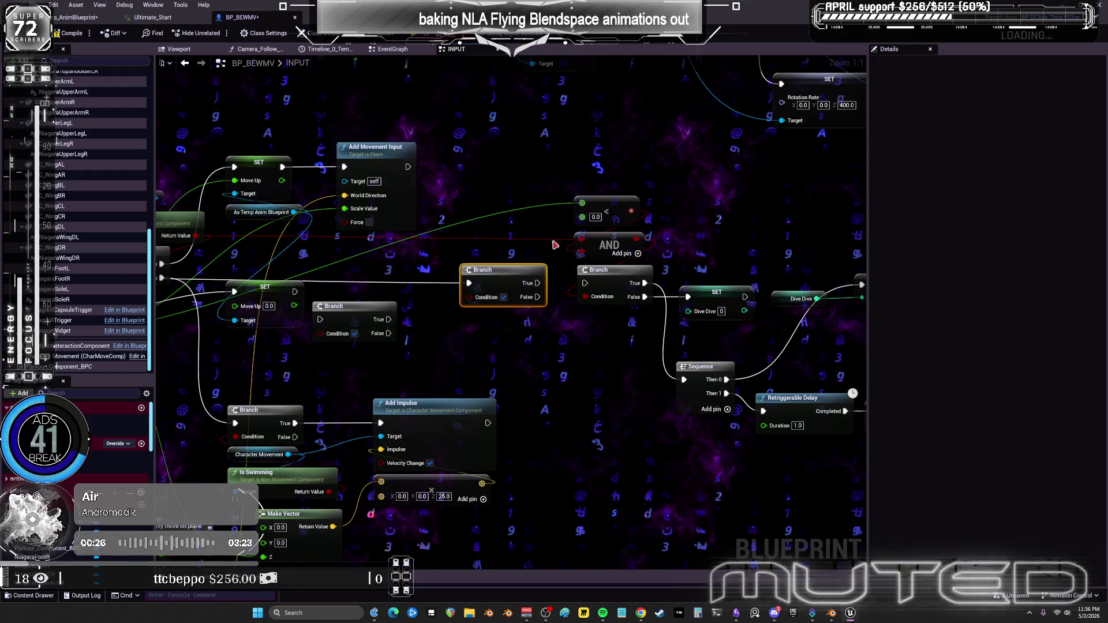
left_click_drag(462, 248, 564, 251)
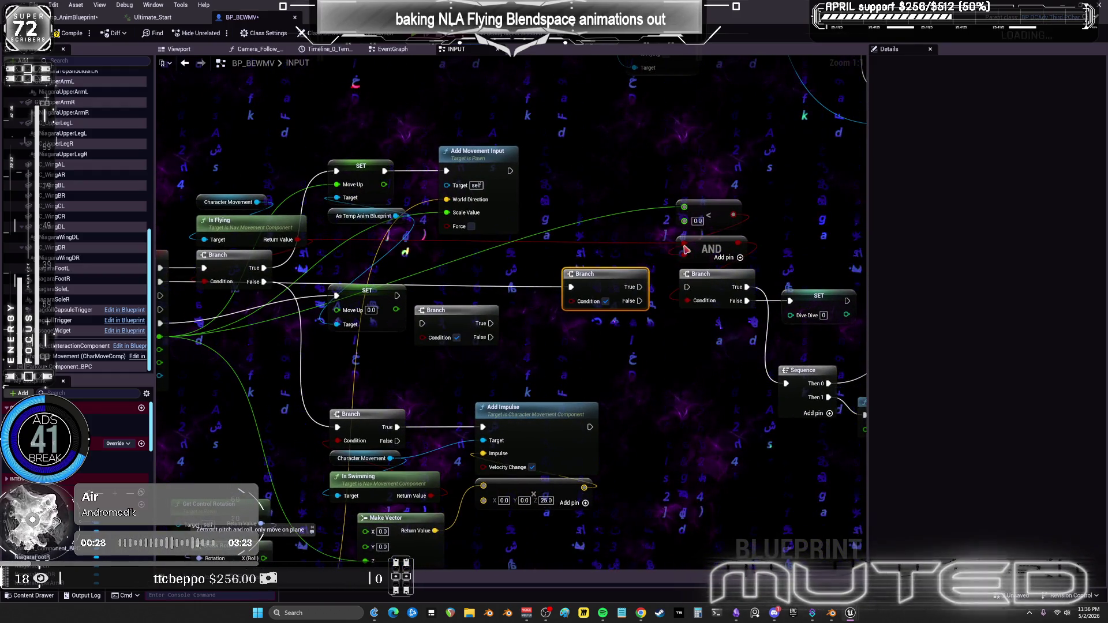
left_click_drag(571, 305, 510, 302)
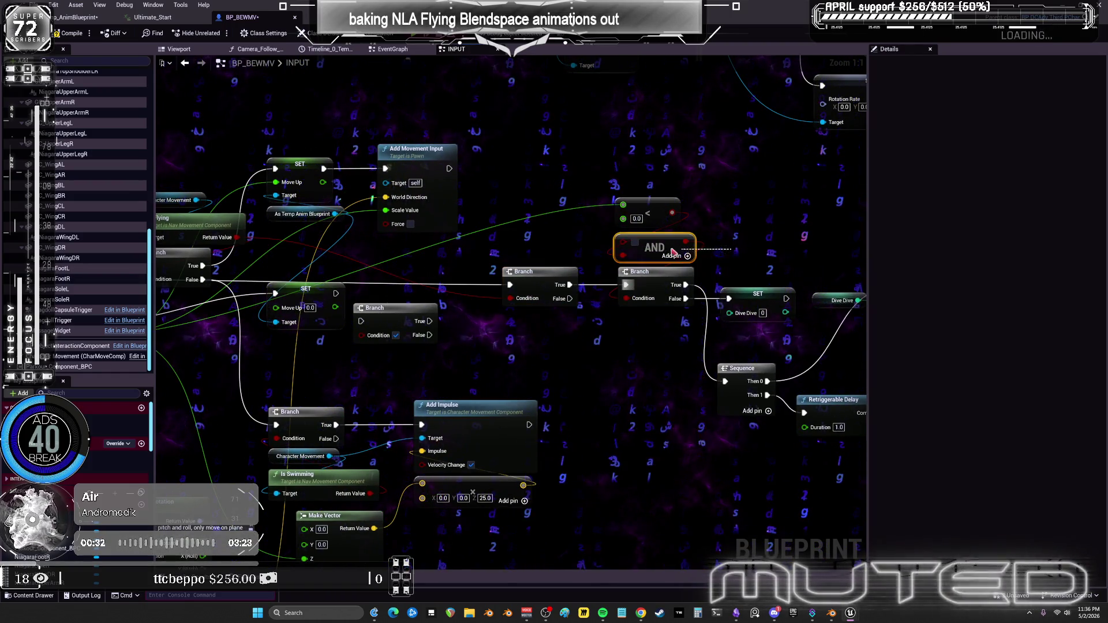
left_click_drag(739, 214, 560, 226)
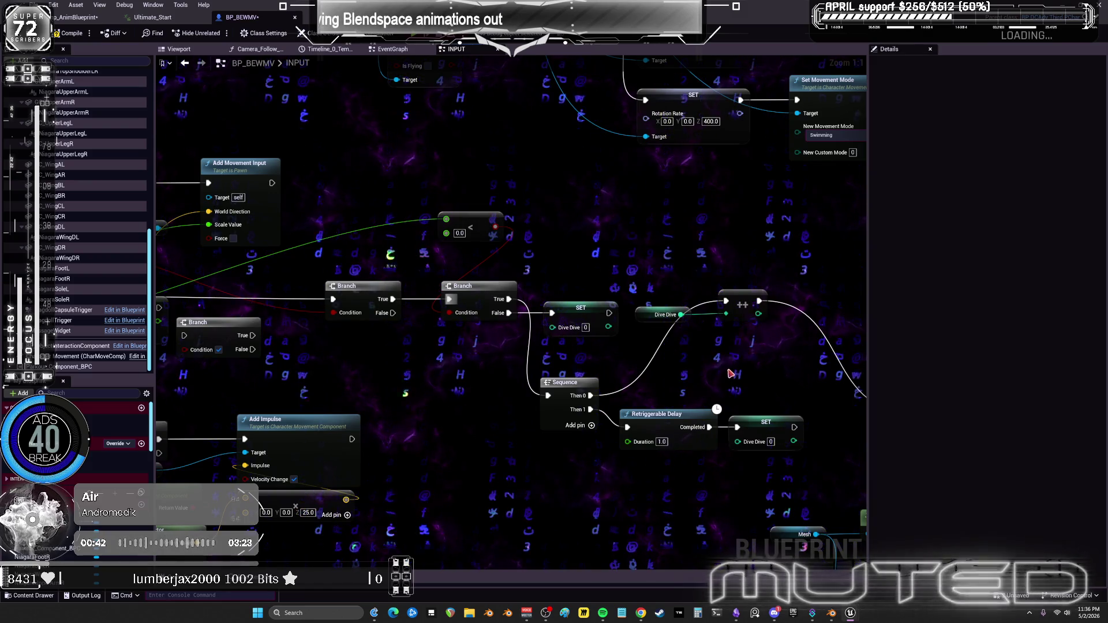
mouse_move(594, 242)
left_mouse_down()
mouse_move(569, 262)
mouse_move(463, 239)
left_mouse_up()
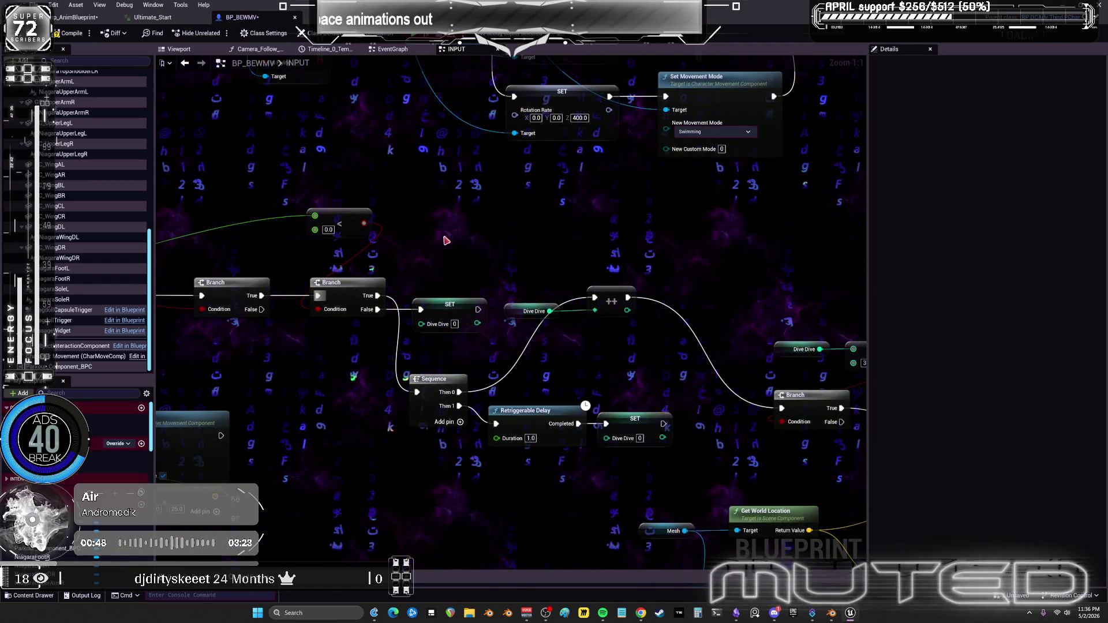
mouse_move(444, 241)
left_mouse_down()
mouse_move(208, 193)
mouse_move(407, 134)
mouse_move(547, 366)
mouse_move(452, 230)
left_mouse_up()
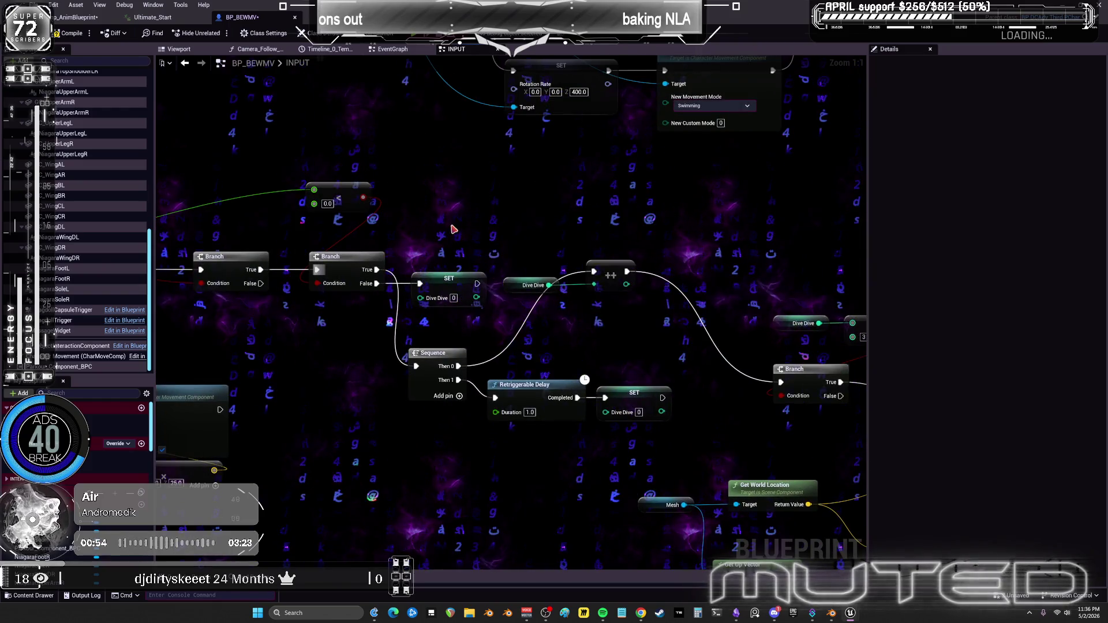
Try an Is Diving getter and Branch, delete them, and reposition SET Dive Dive.
right_click(453, 230)
type("get is di")
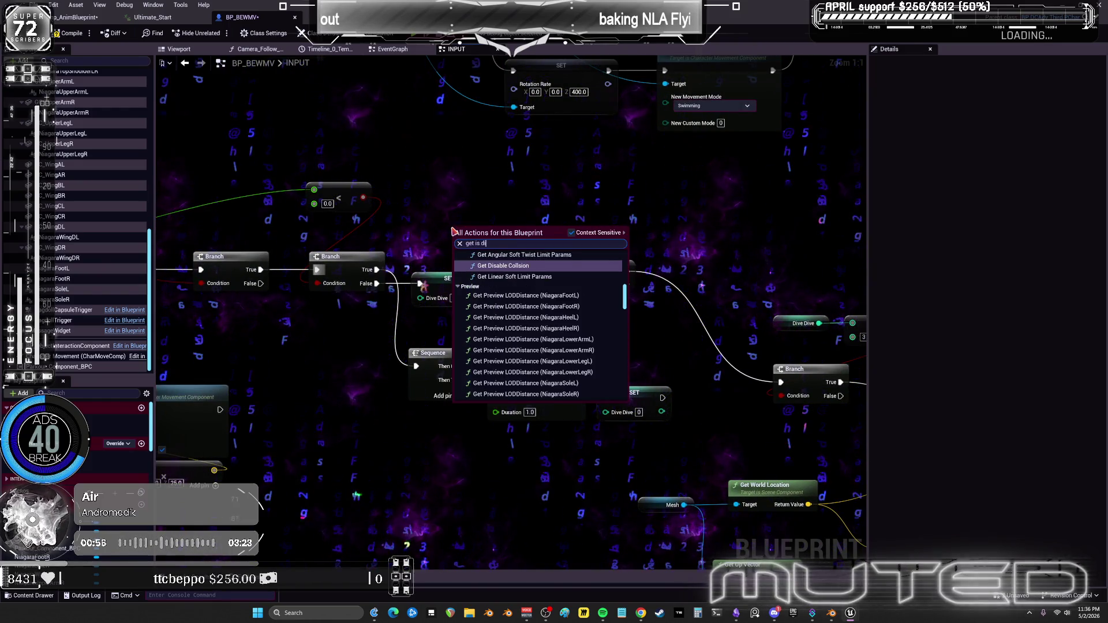
left_click(505, 271)
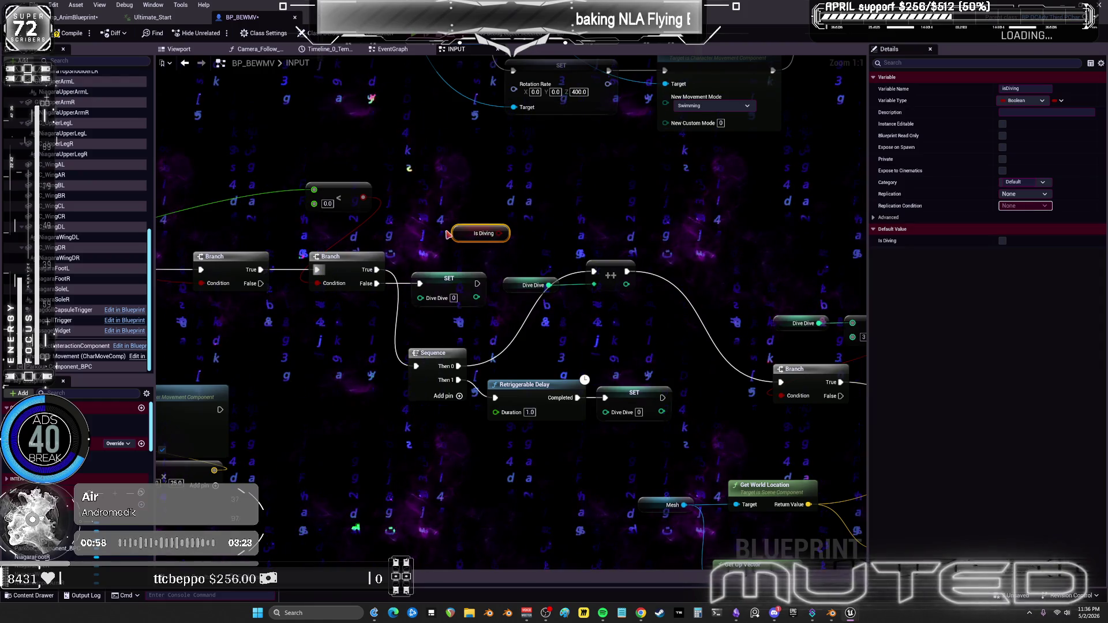
left_click_drag(448, 235, 429, 226)
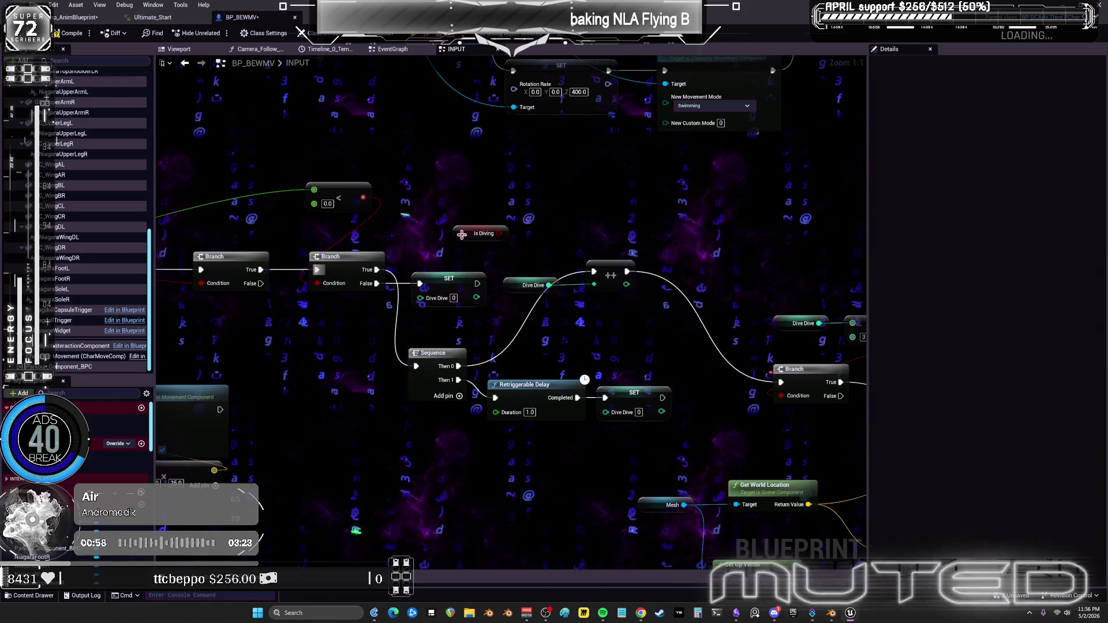
left_click(450, 189)
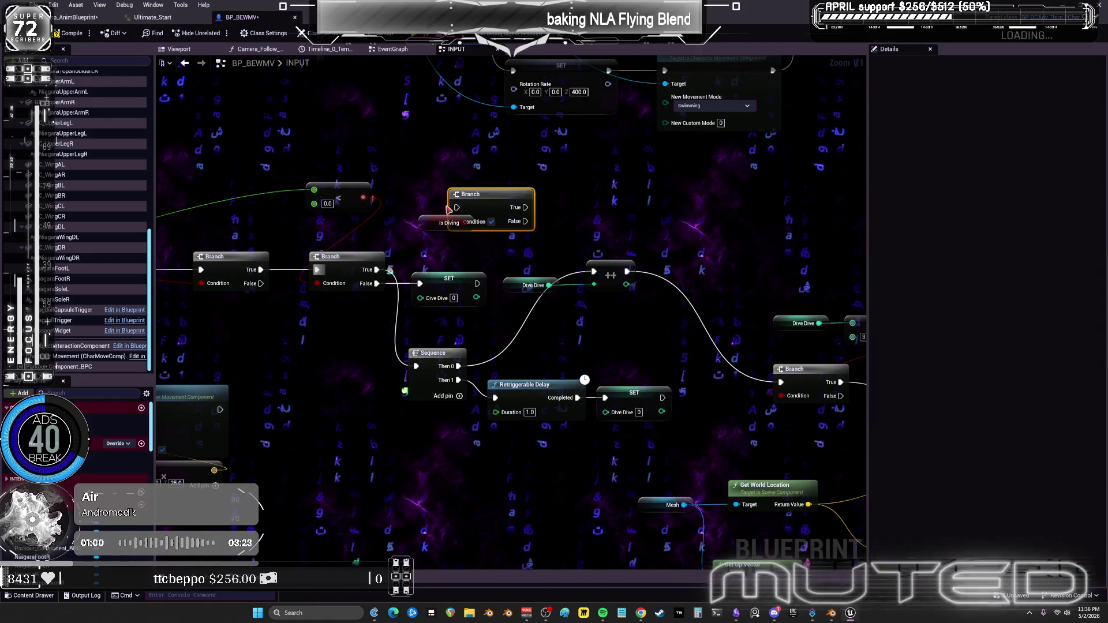
left_click(478, 202)
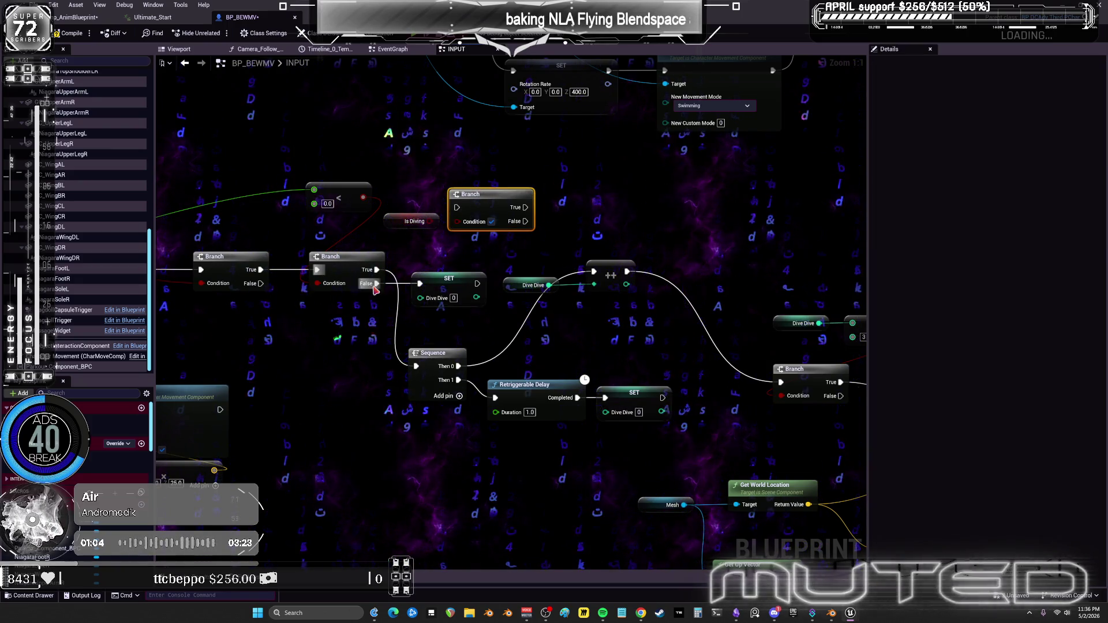
left_click_drag(478, 283, 457, 252)
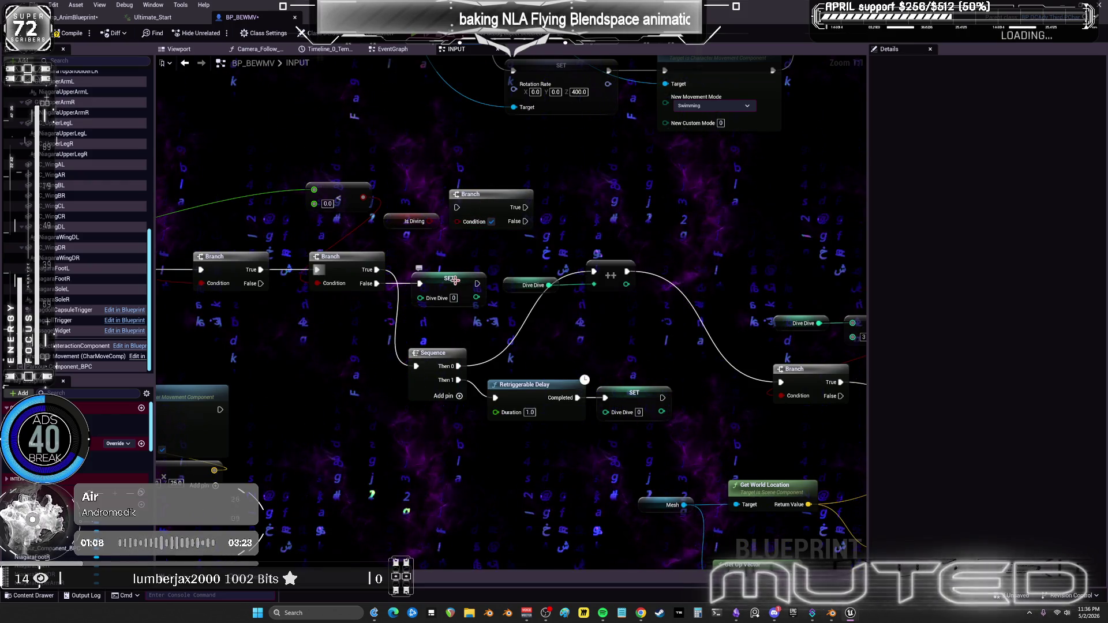
left_click_drag(455, 282, 379, 308)
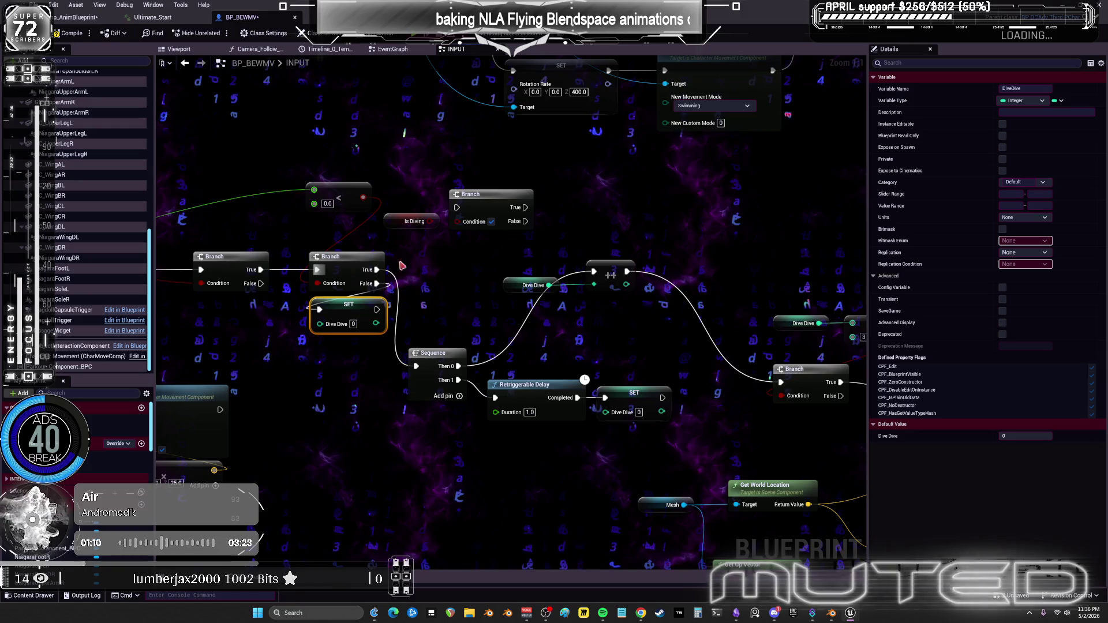
left_click(494, 217)
key("Delete")
left_click_drag(385, 300, 459, 244)
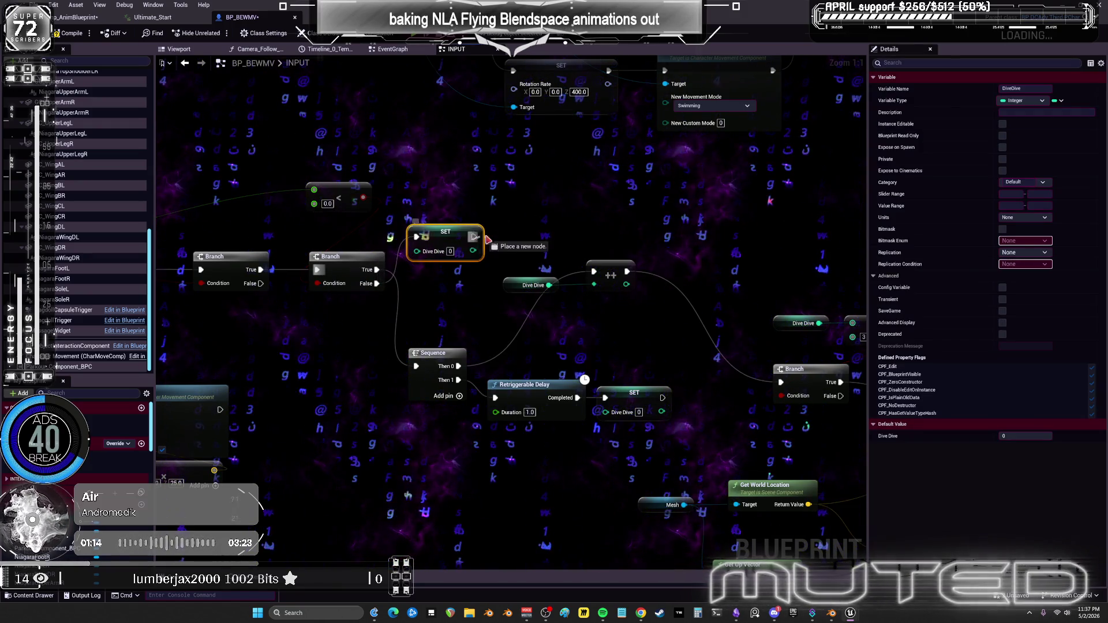
Add a SET Is Diving node after SET Dive Dive and paste an As Temp Anim Blueprint reference beside it.
type("set is d")
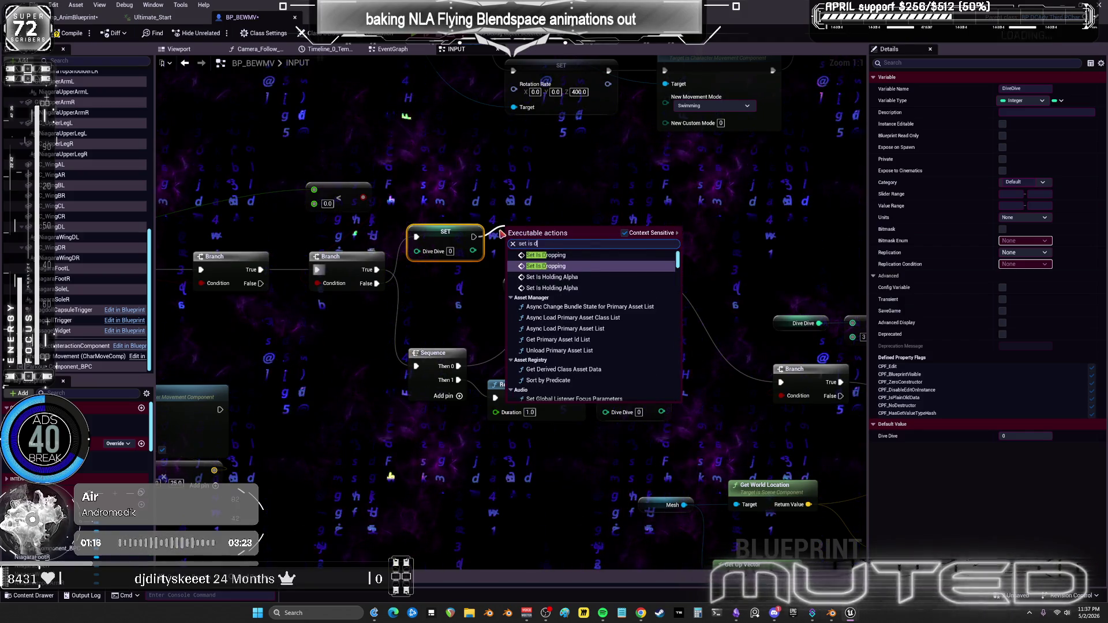
type("iv")
left_click(537, 270)
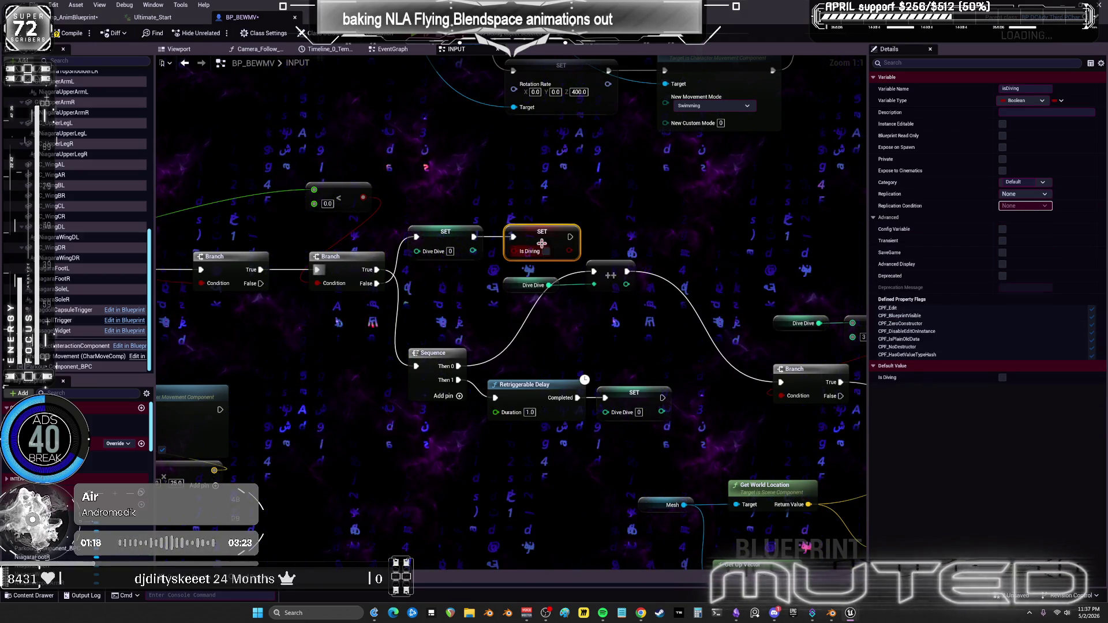
mouse_move(548, 254)
left_mouse_down()
mouse_move(635, 255)
mouse_move(302, 183)
left_mouse_up()
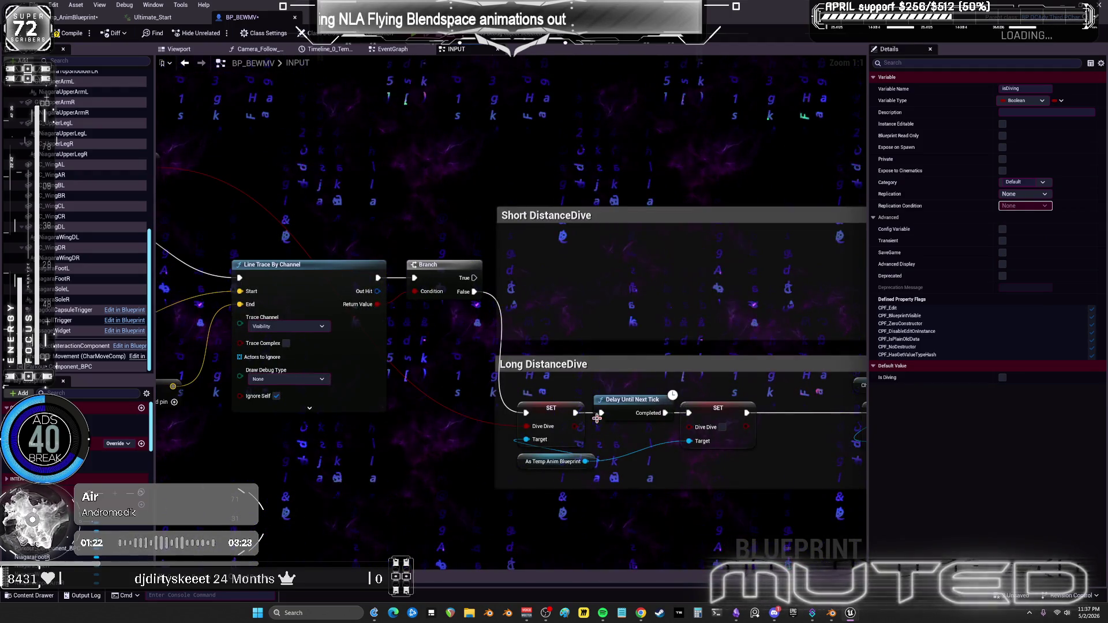
left_click_drag(616, 476, 570, 466)
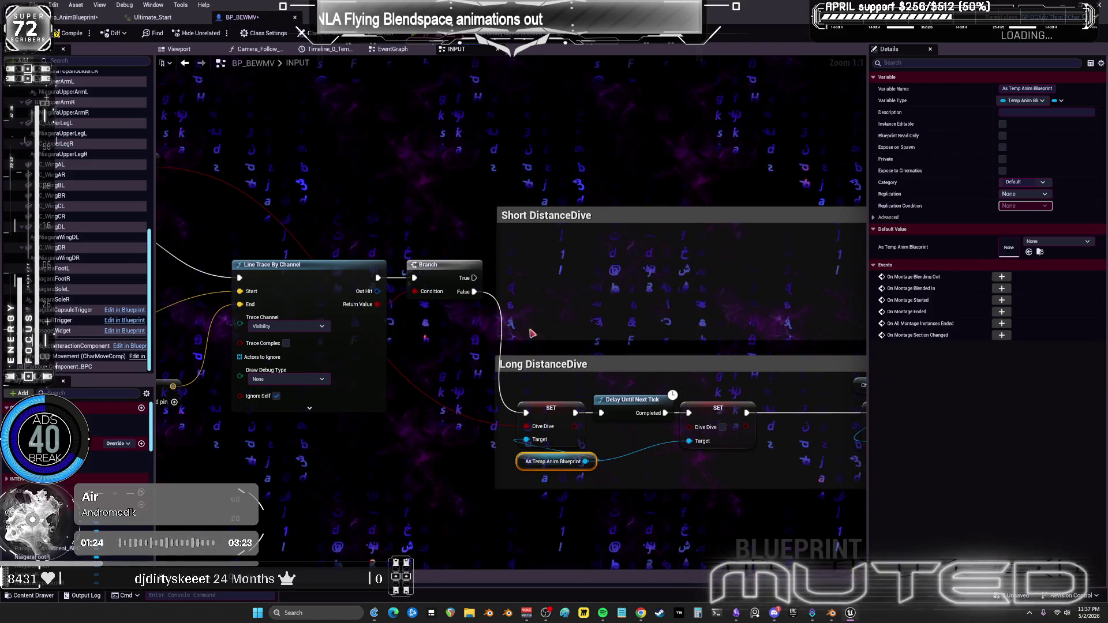
mouse_move(388, 214)
left_mouse_down()
mouse_move(477, 242)
mouse_move(544, 223)
left_mouse_up()
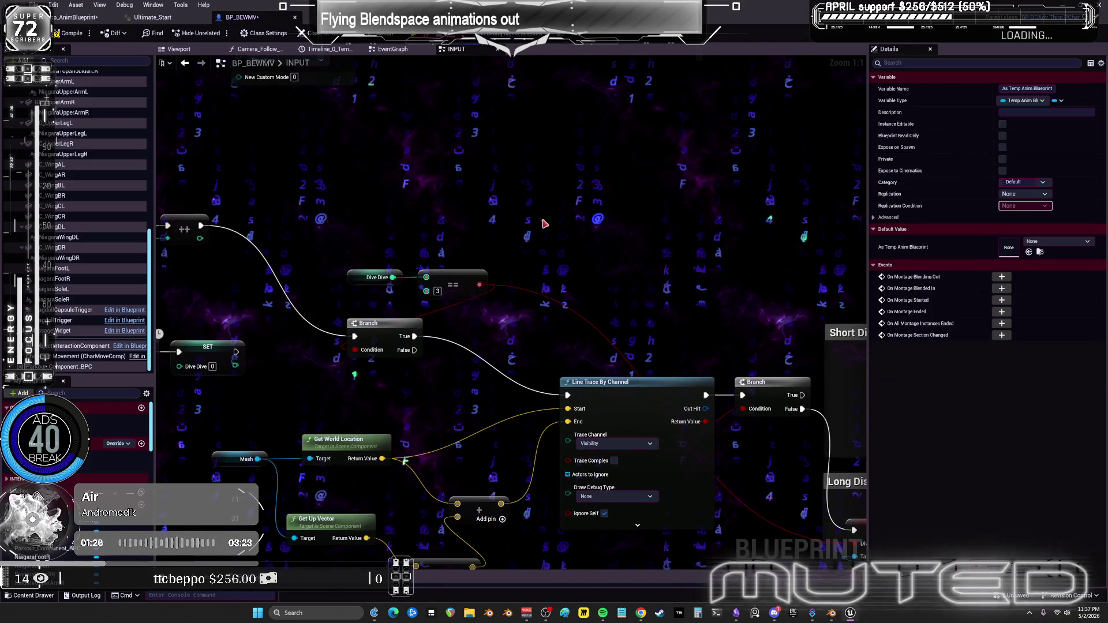
scroll(341, 225, "down", 3)
left_click_drag(341, 225, 415, 240)
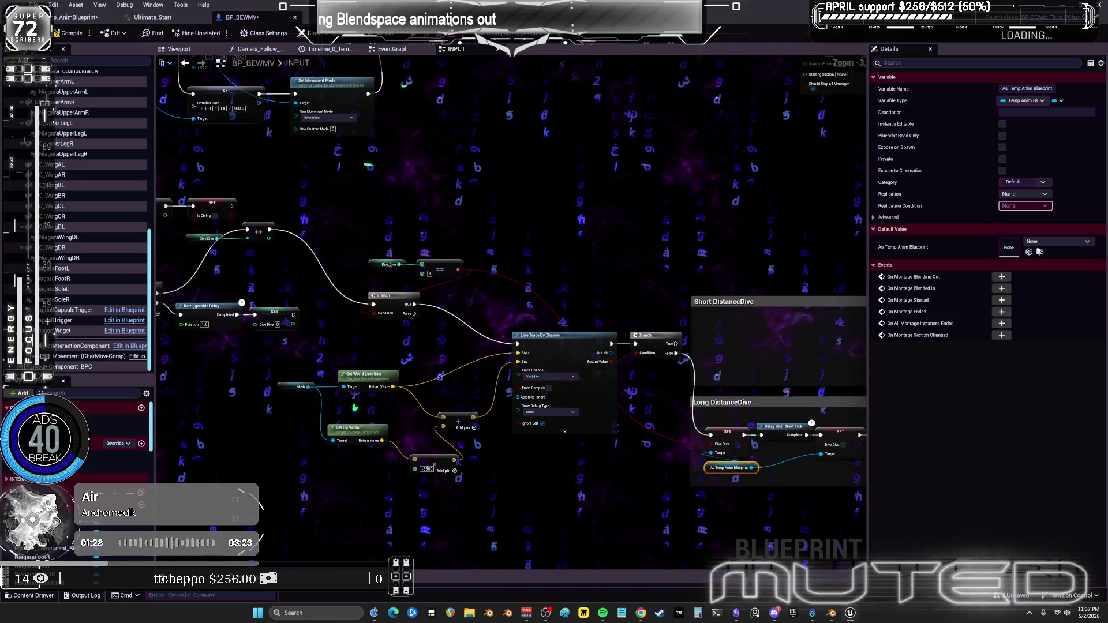
scroll(417, 219, "up", 3)
key("ctrl+v")
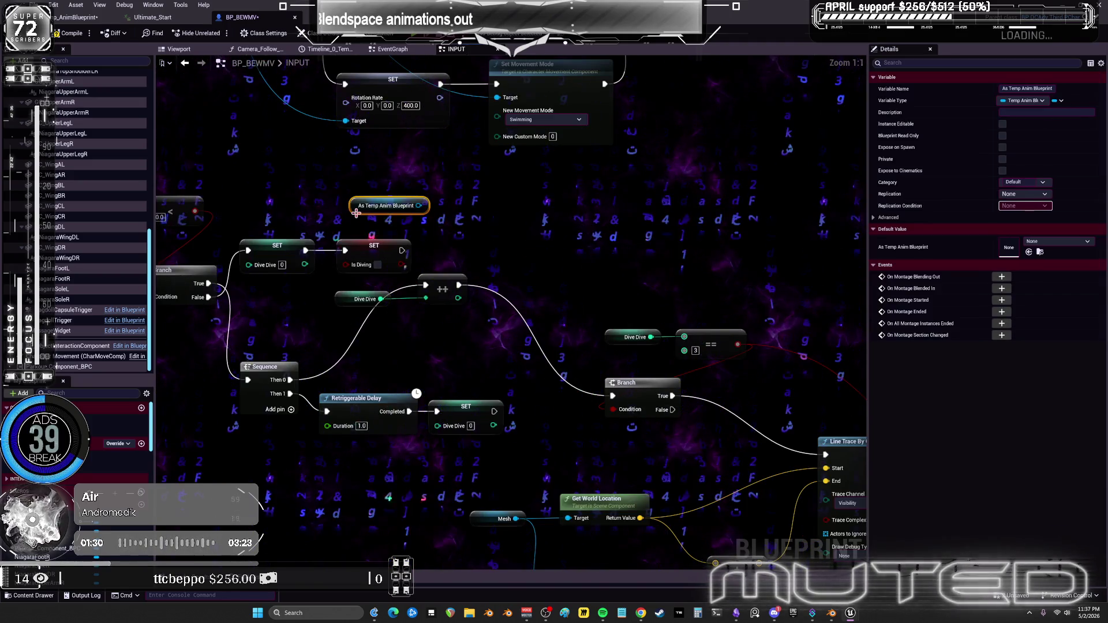
left_click_drag(352, 210, 330, 207)
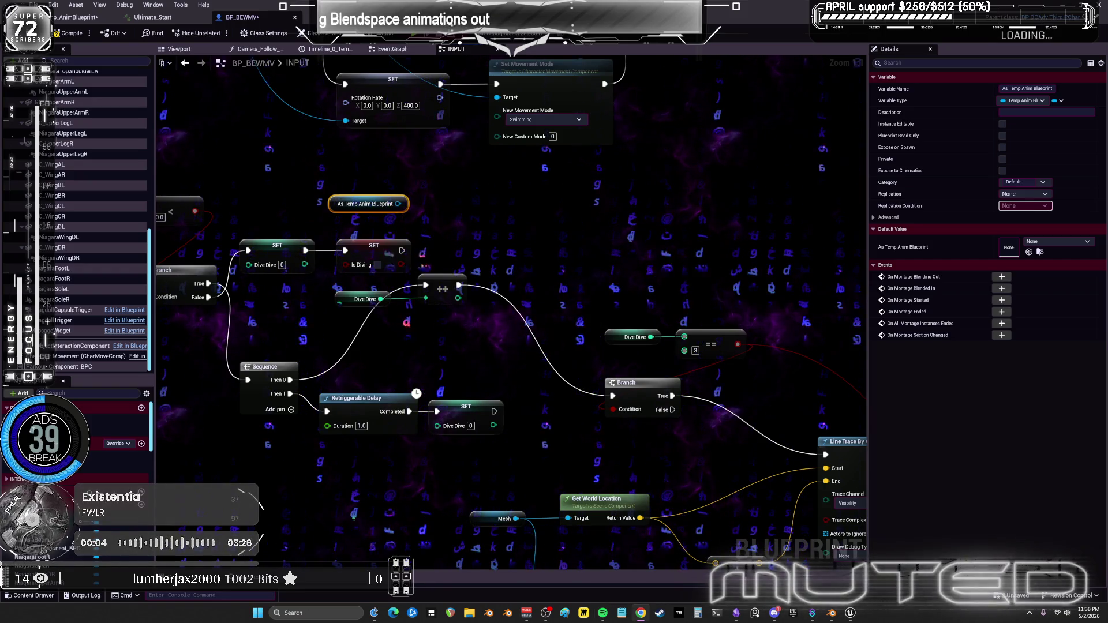
Switch to Temp_AnimBlueprint's looping dive anim state with the Ultimate_Start player.
left_click(75, 17)
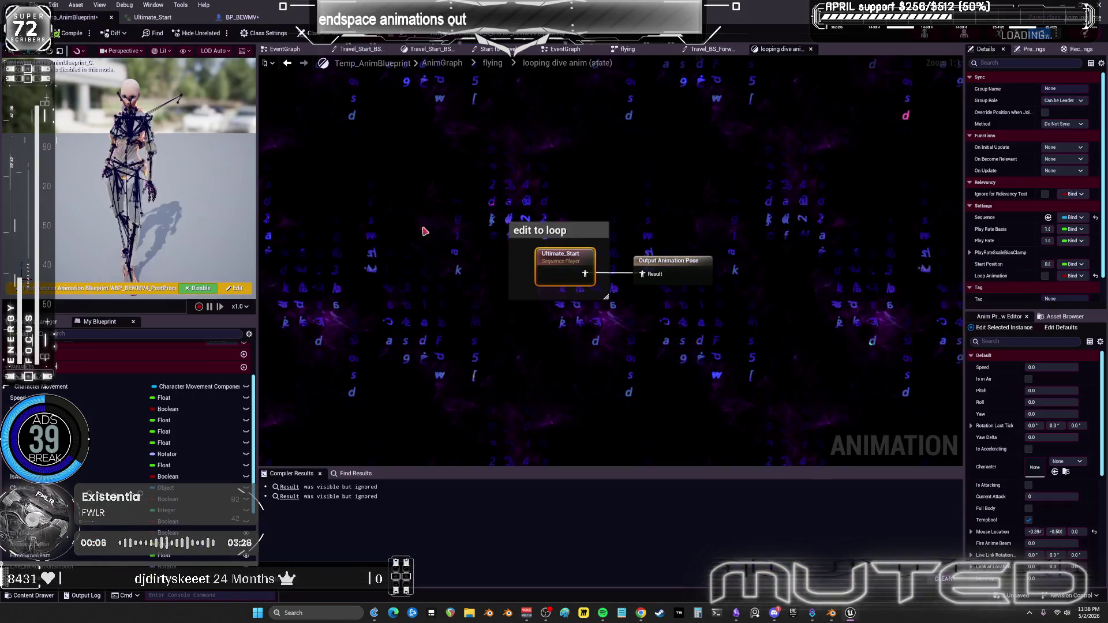
Tidy the landing states and connect looping dive anim to CancelLanding Dive with a transition.
left_click(492, 63)
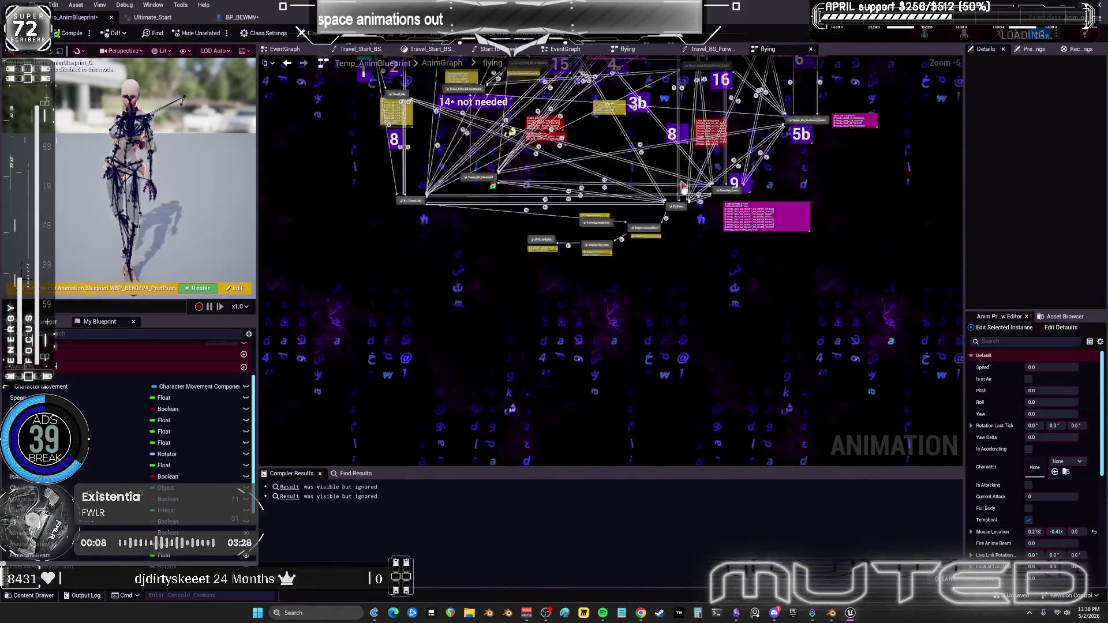
mouse_move(638, 272)
left_mouse_down()
mouse_move(441, 291)
mouse_move(396, 360)
left_mouse_up()
left_click_drag(715, 231, 753, 271)
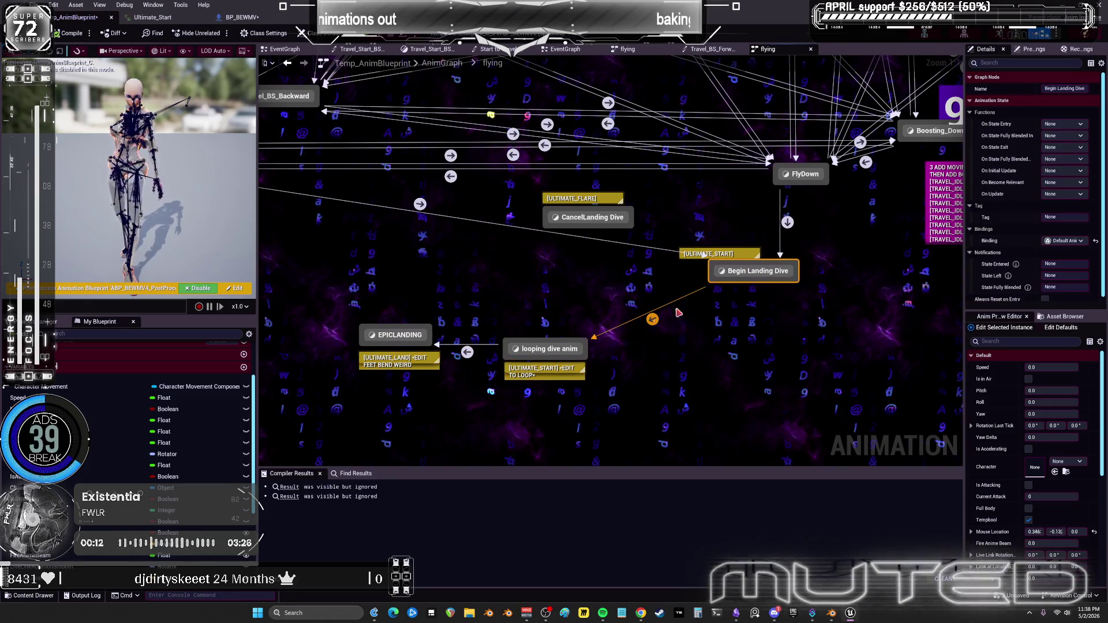
mouse_move(356, 325)
left_mouse_down()
mouse_move(594, 381)
mouse_move(561, 369)
mouse_move(590, 299)
left_mouse_up()
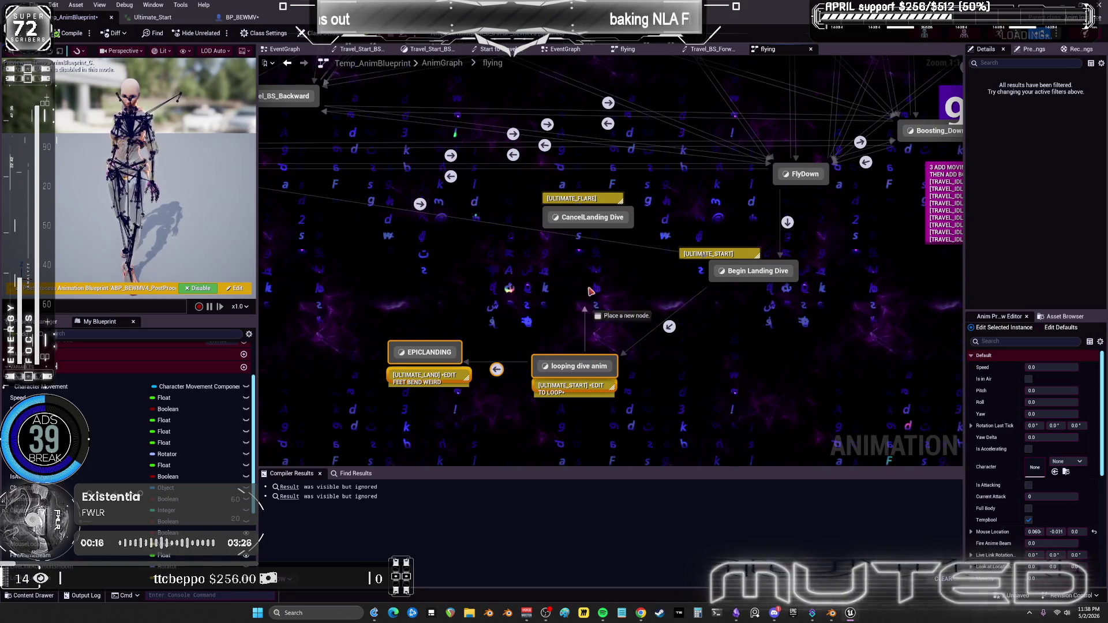
left_click_drag(595, 237, 593, 230)
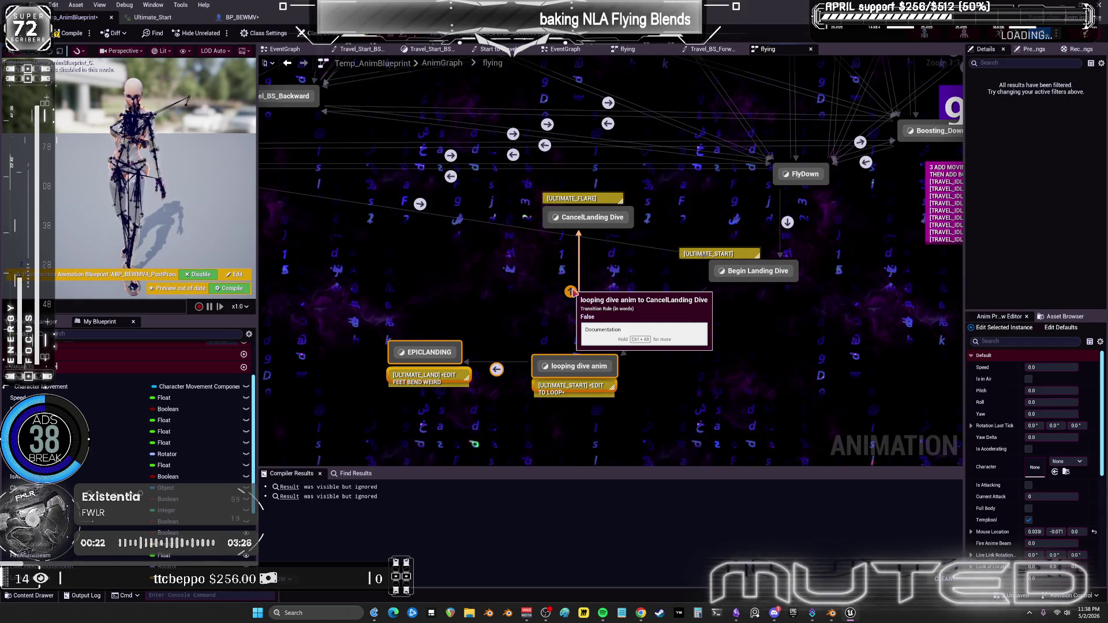
left_click(574, 296)
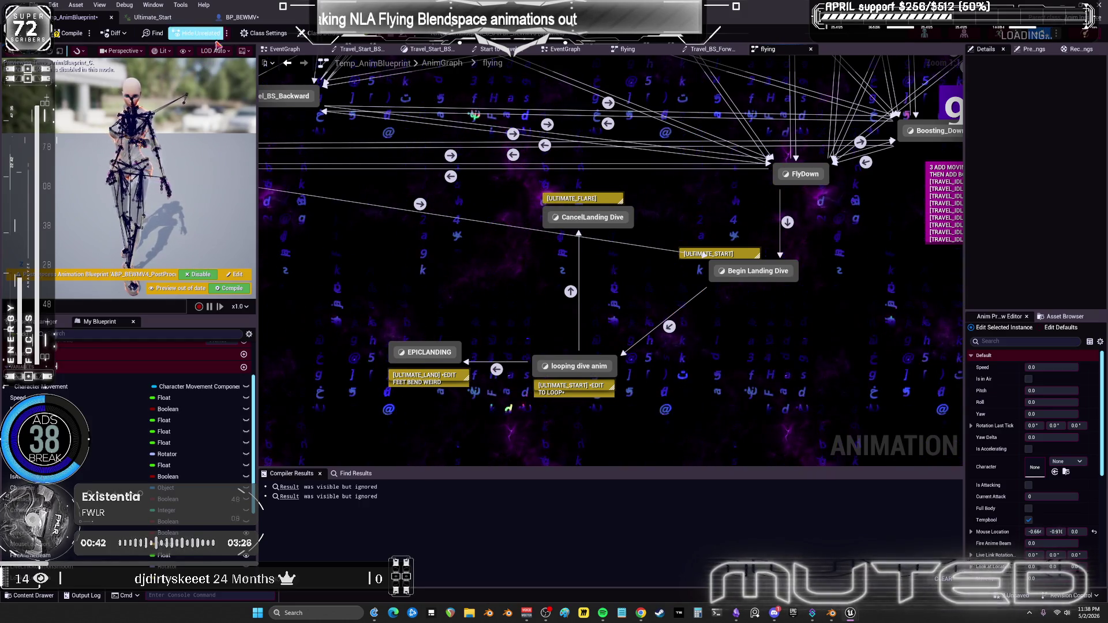
left_click(242, 17)
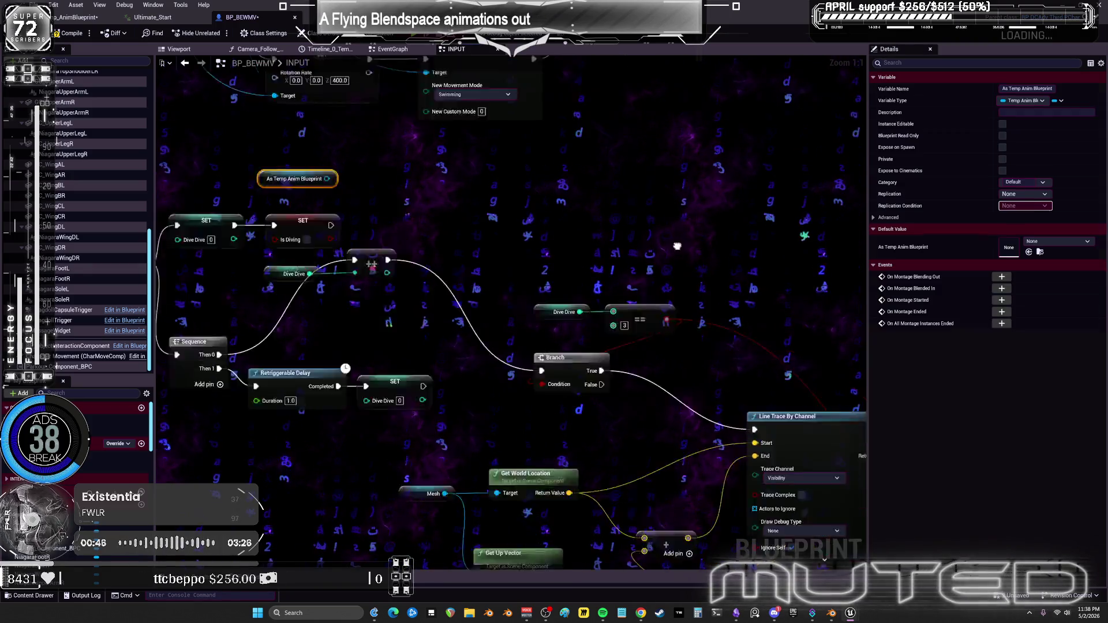
Take the SET Dive Dive node and its As Temp Anim Blueprint target out of Long DistanceDive.
scroll(558, 310, "down", 2)
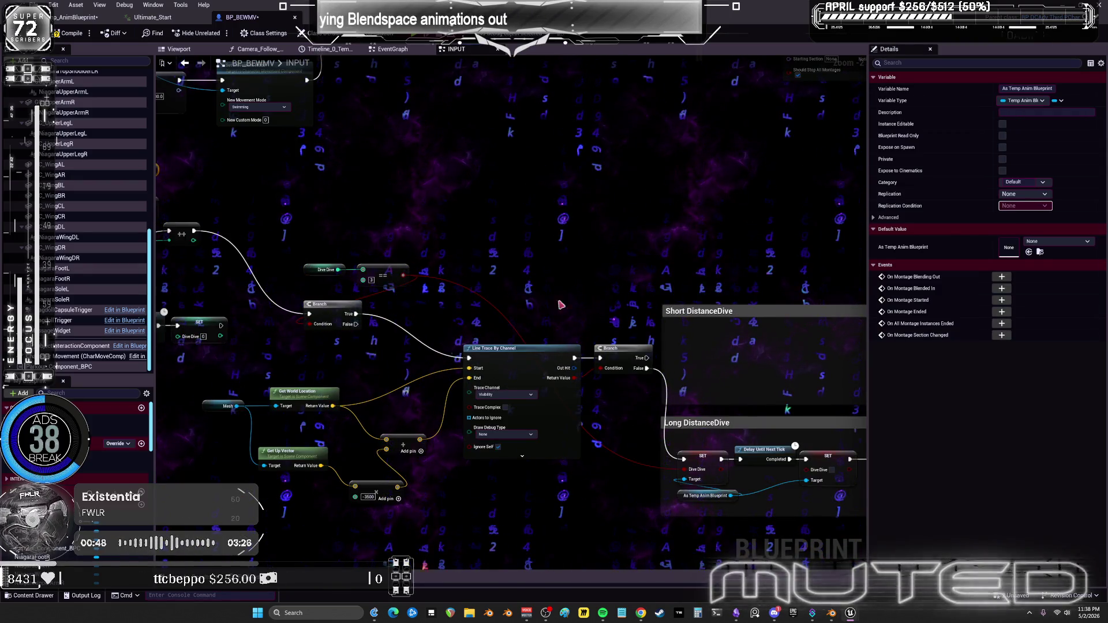
left_click_drag(557, 245, 560, 246)
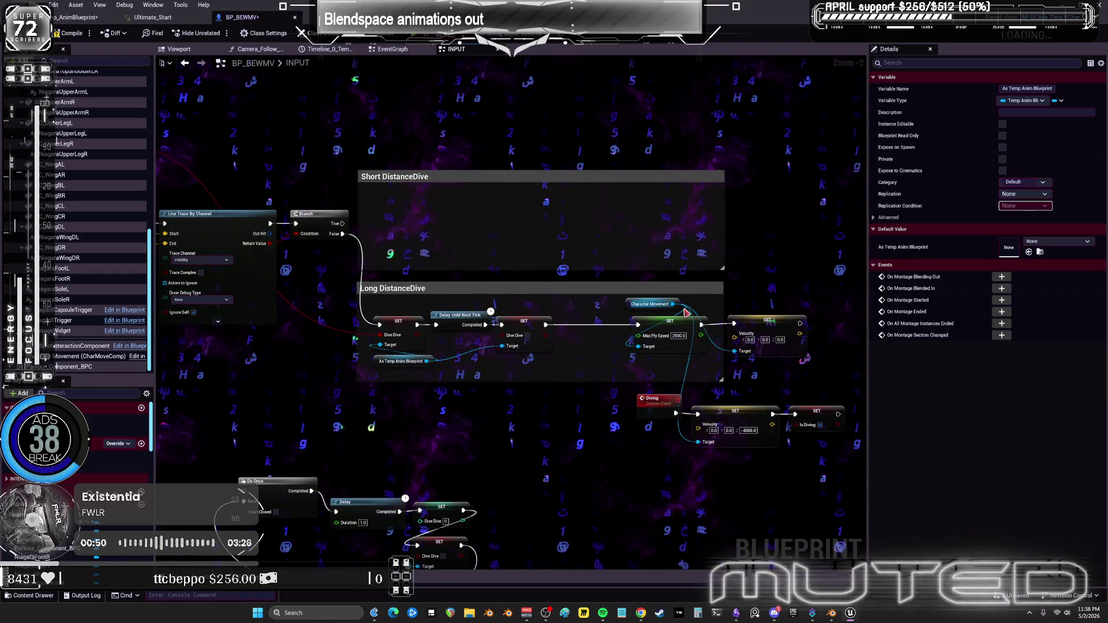
left_click(460, 321)
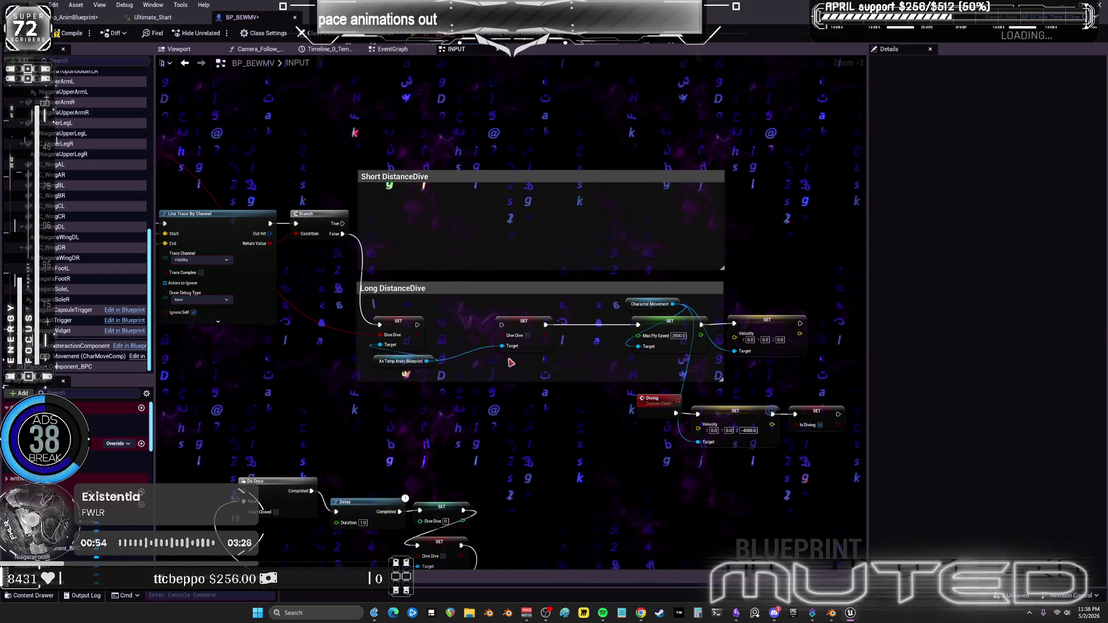
left_click(517, 332)
left_click(406, 362, "ctrl")
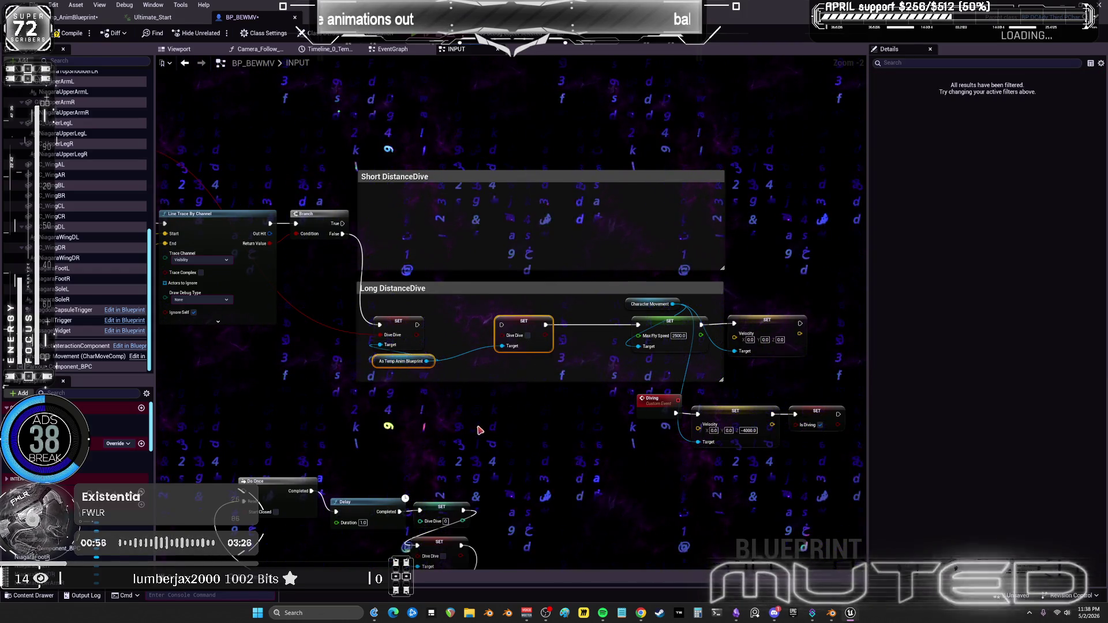
left_click(430, 436)
key("ctrl+z")
key("ctrl+z")
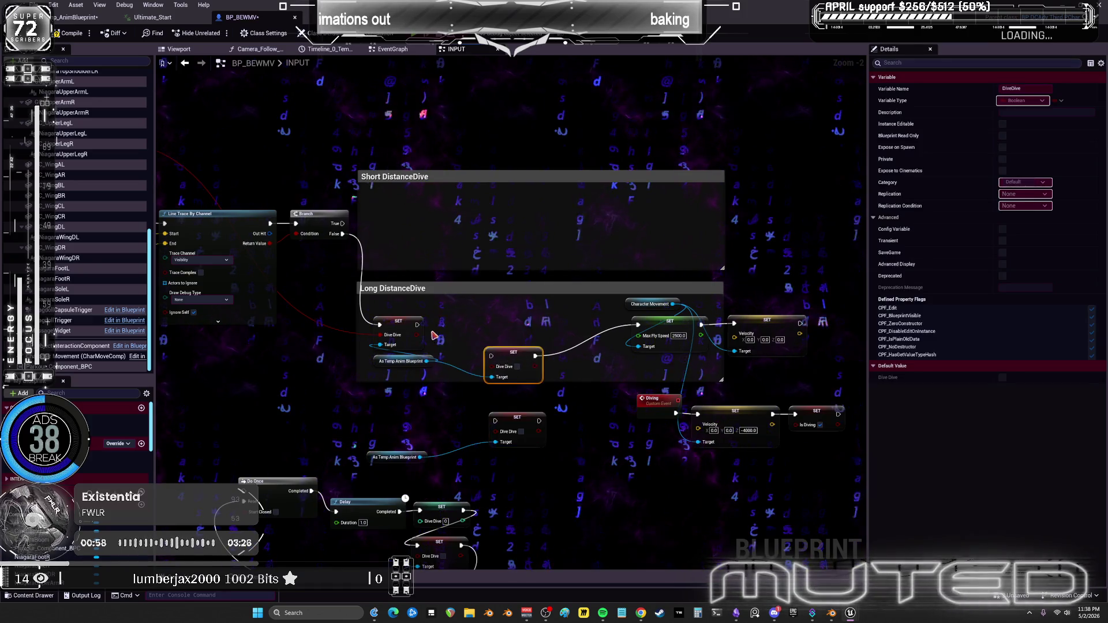
key("Delete")
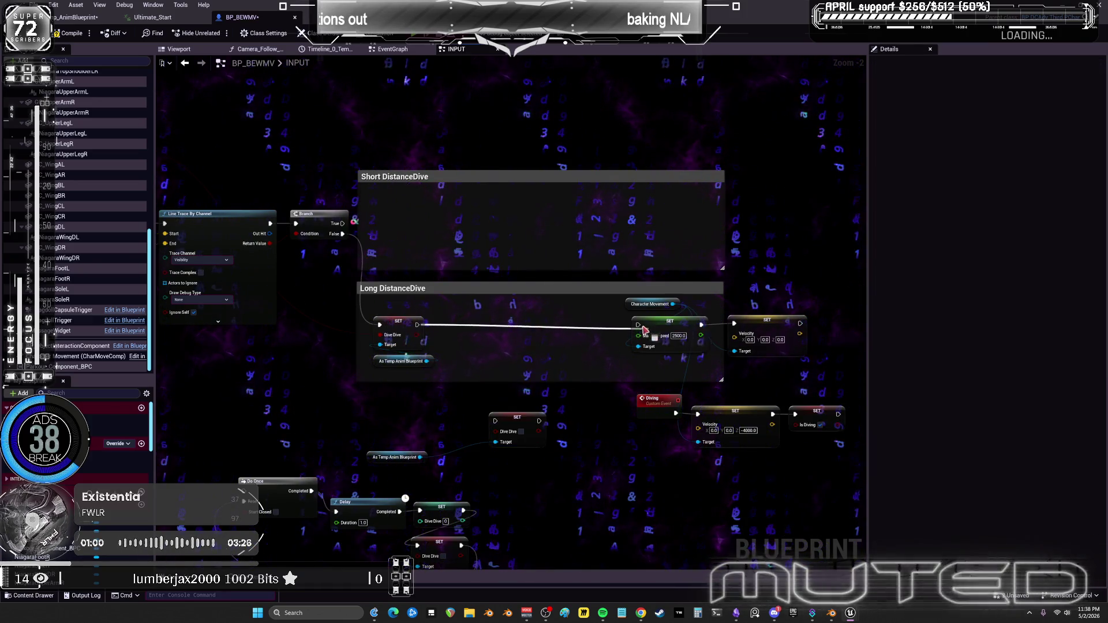
Paste the Dive Dive setter after SET Is Diving, wire it in, and tidy the nodes.
mouse_move(290, 258)
left_mouse_down()
mouse_move(537, 248)
mouse_move(460, 248)
mouse_move(482, 259)
mouse_move(483, 242)
left_mouse_up()
key("ctrl+v")
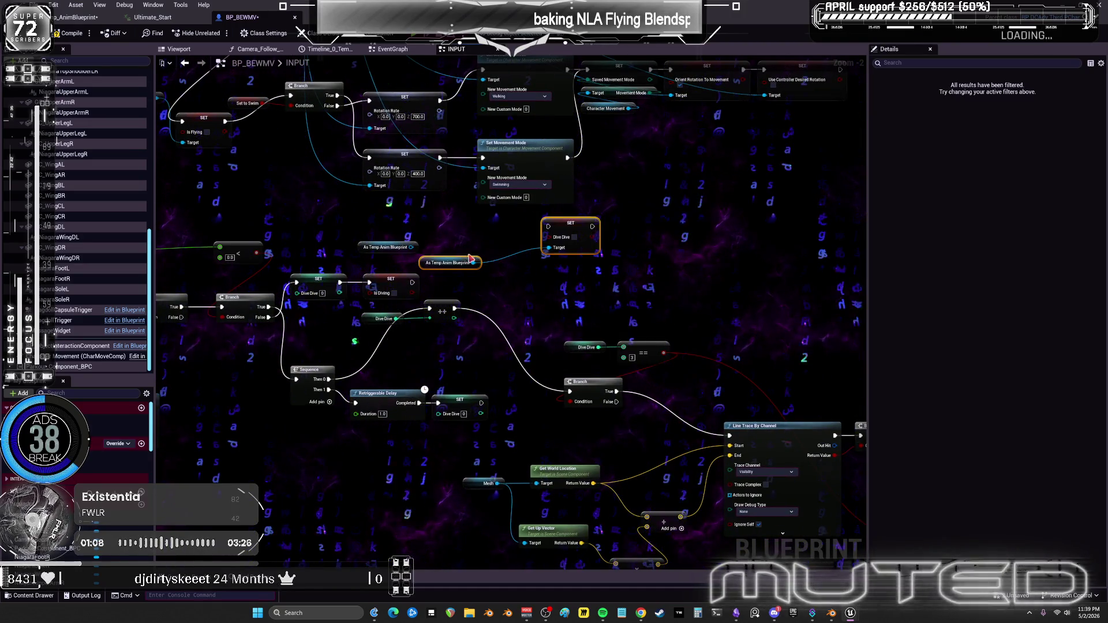
left_click_drag(412, 283, 548, 226)
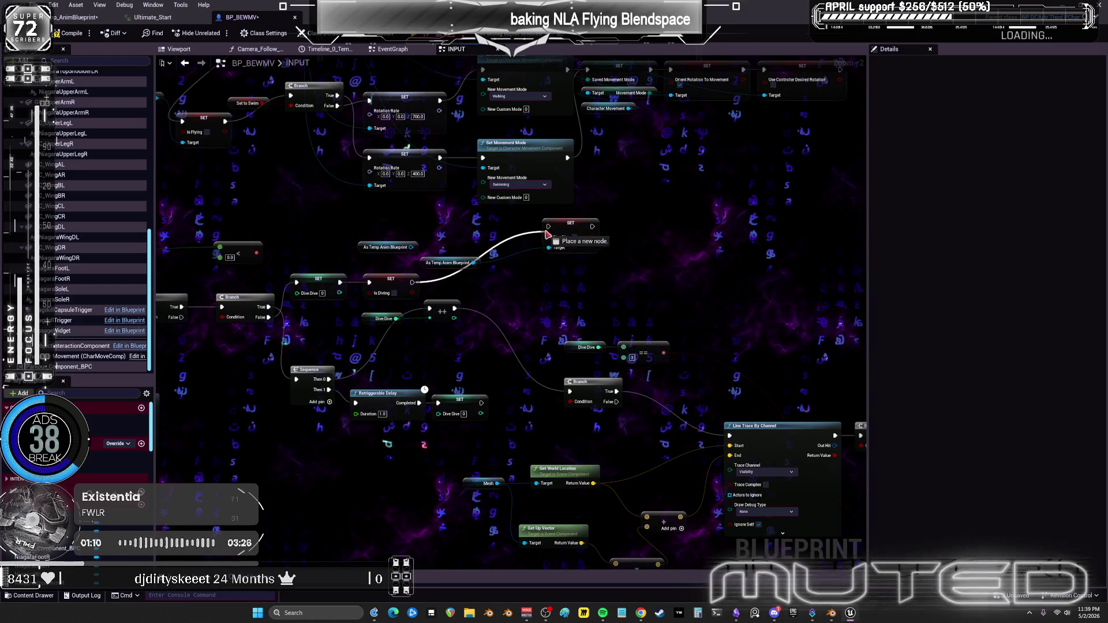
left_click(386, 247)
key("Delete")
mouse_move(391, 279)
left_mouse_down()
mouse_move(382, 240)
mouse_move(430, 269)
mouse_move(394, 281)
left_mouse_up()
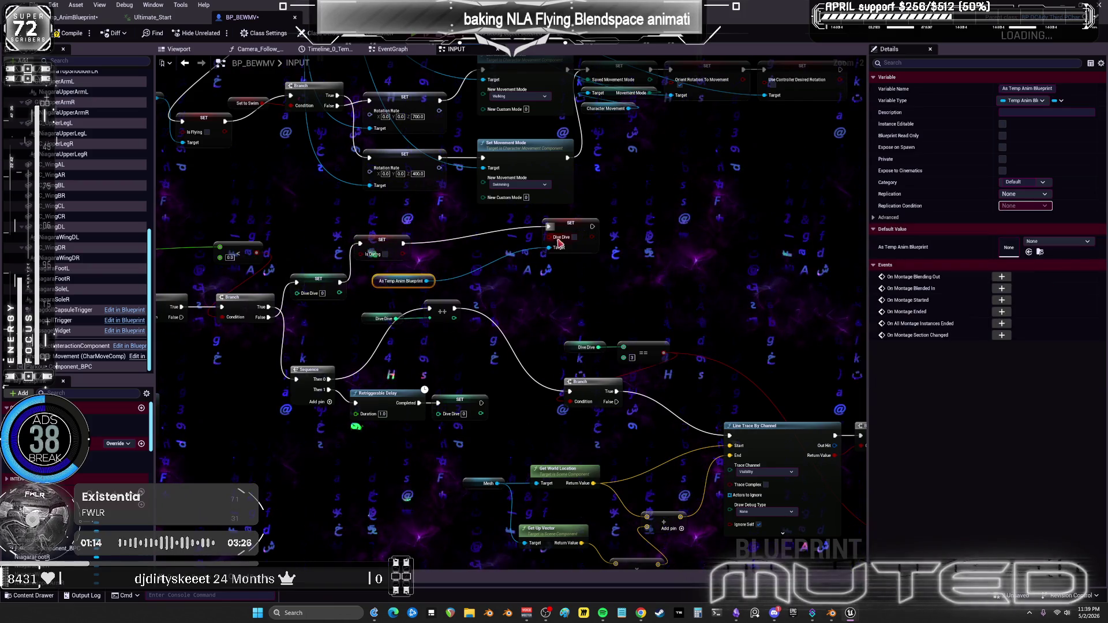
left_click_drag(570, 225, 483, 242)
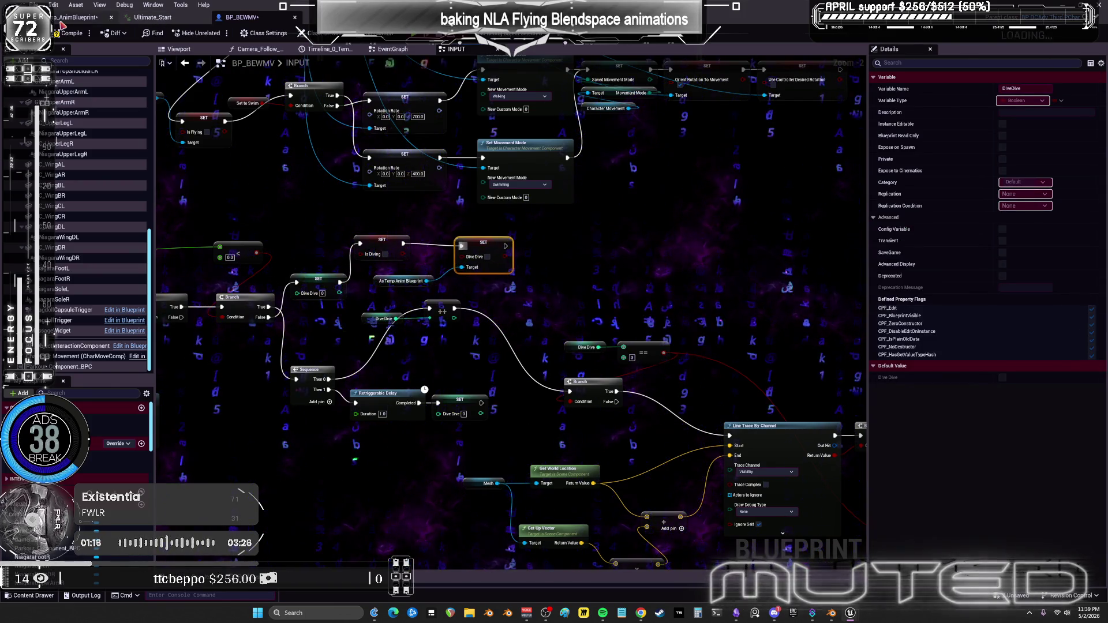
left_click(78, 18)
left_click(571, 293)
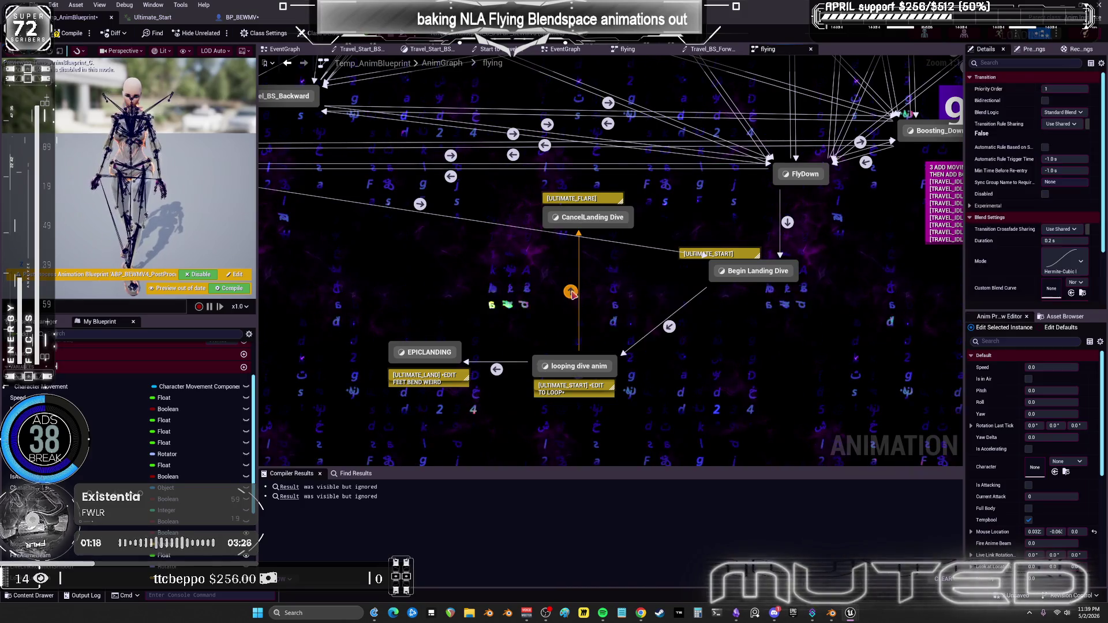
Feed Dive Dive through a NOT node into the looping dive anim → CancelLanding Dive rule.
double_click(788, 223)
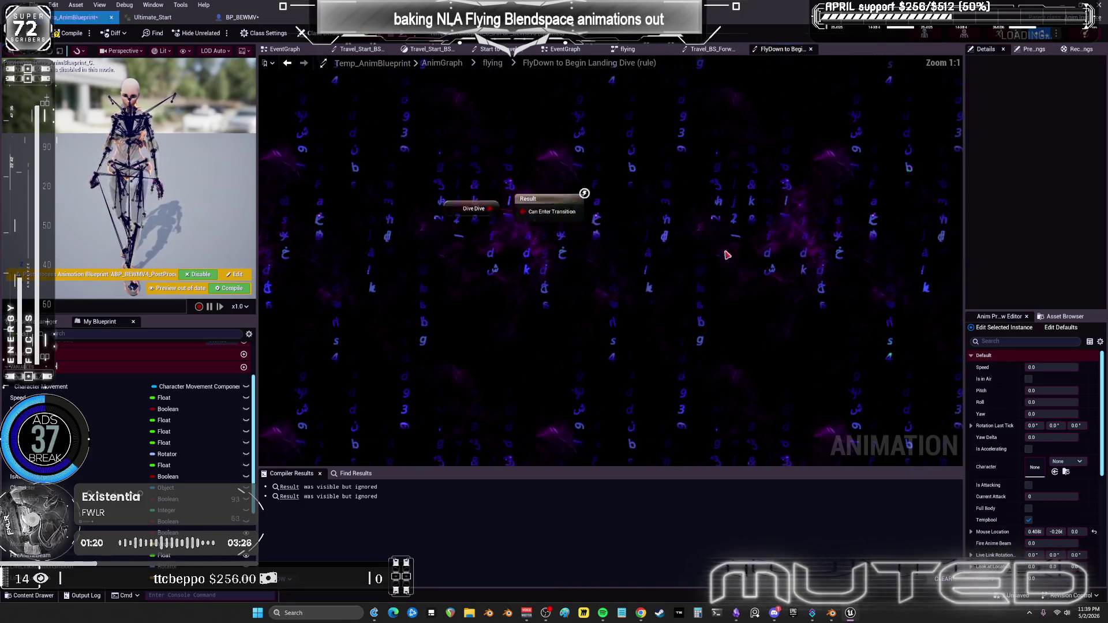
left_click(288, 64)
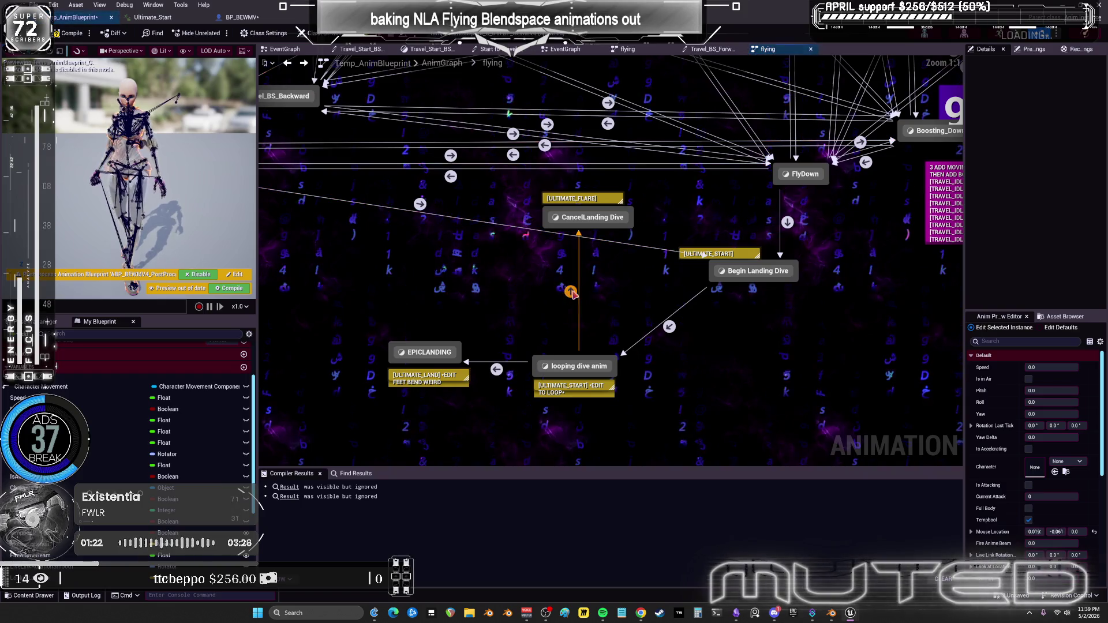
double_click(571, 292)
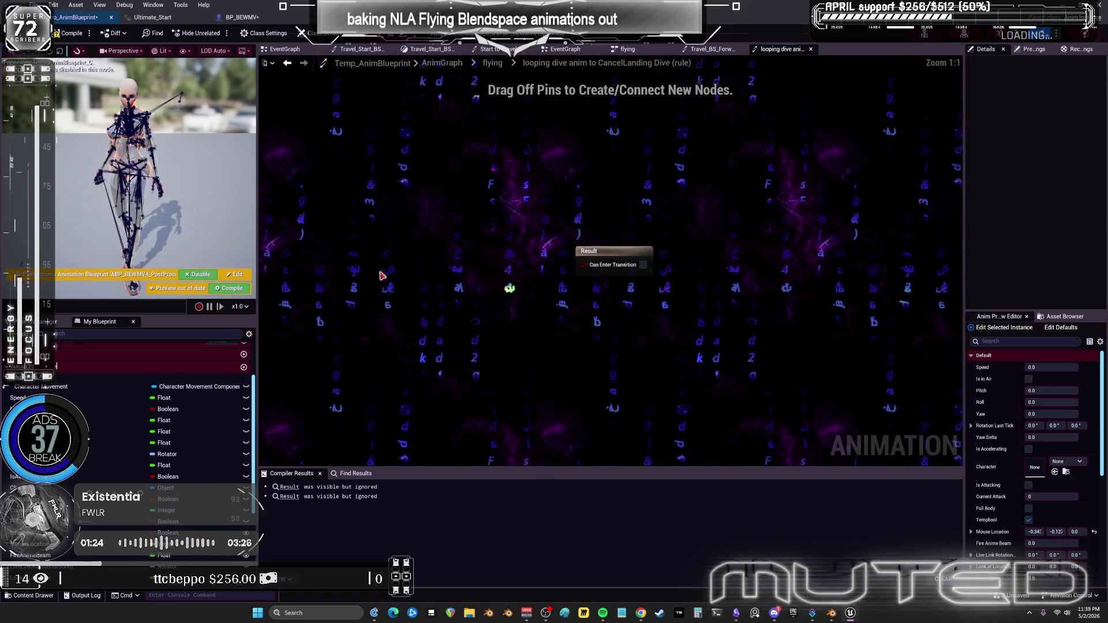
key("ctrl+v")
left_click_drag(440, 280, 483, 298)
type("not")
key("Return")
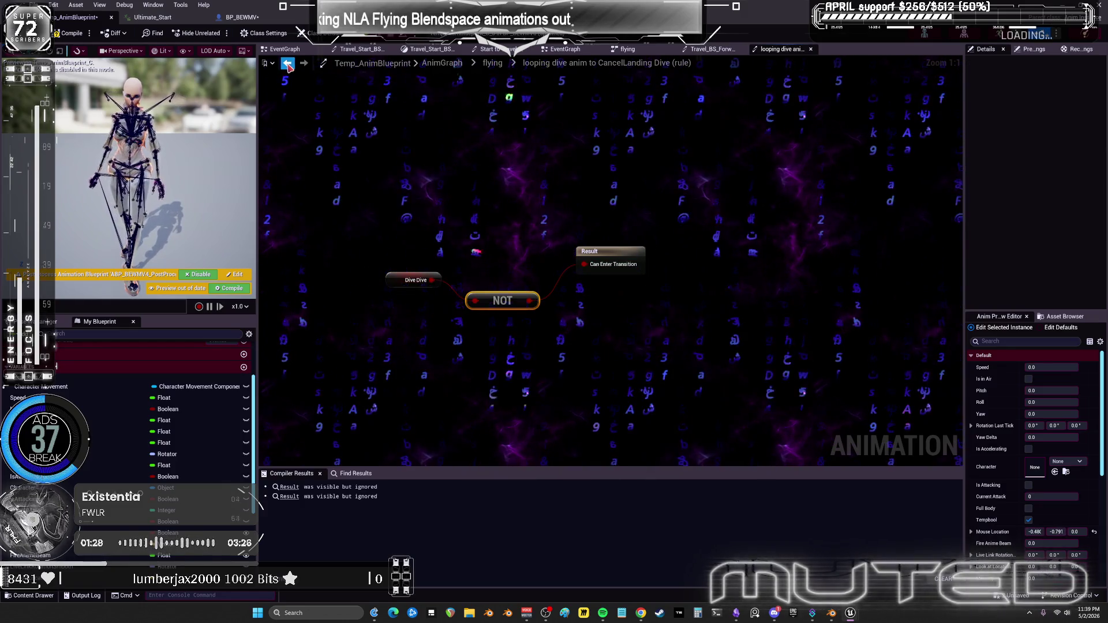
key("alt+Left")
left_click_drag(582, 229, 560, 275)
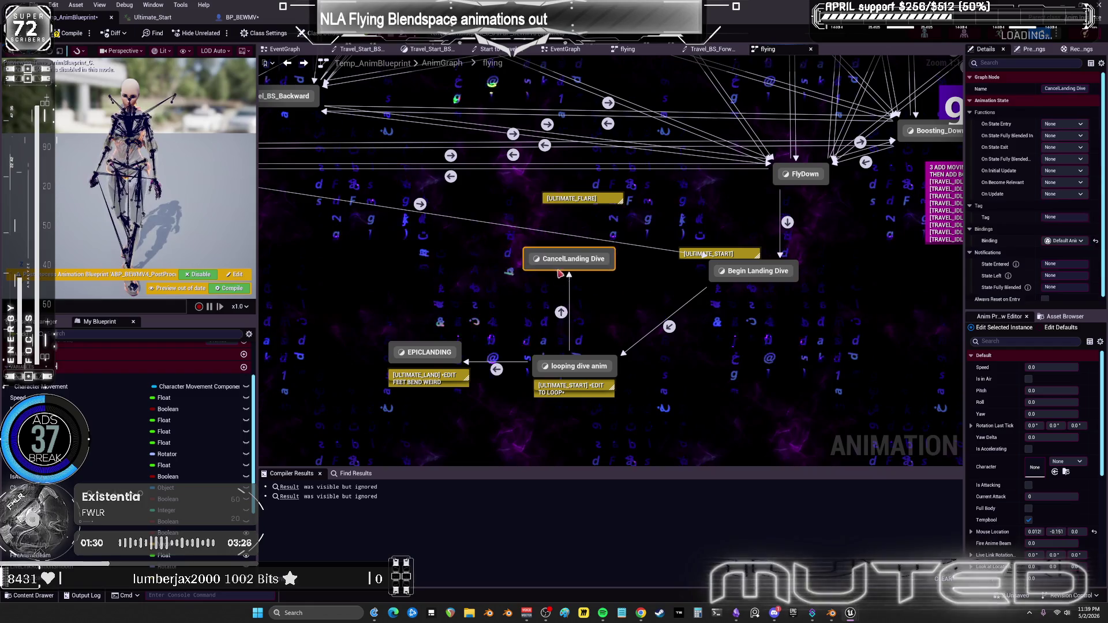
Add a transition from CancelLanding Dive to BS_Travel_Idle and open its rule.
scroll(568, 287, "down", 5)
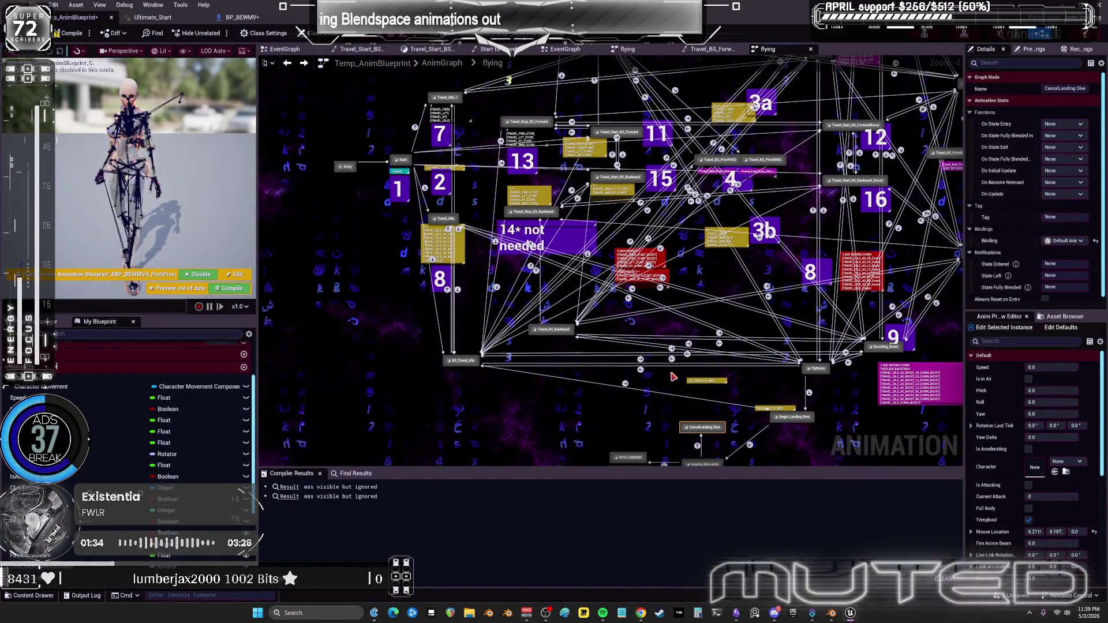
scroll(688, 346, "up", 3)
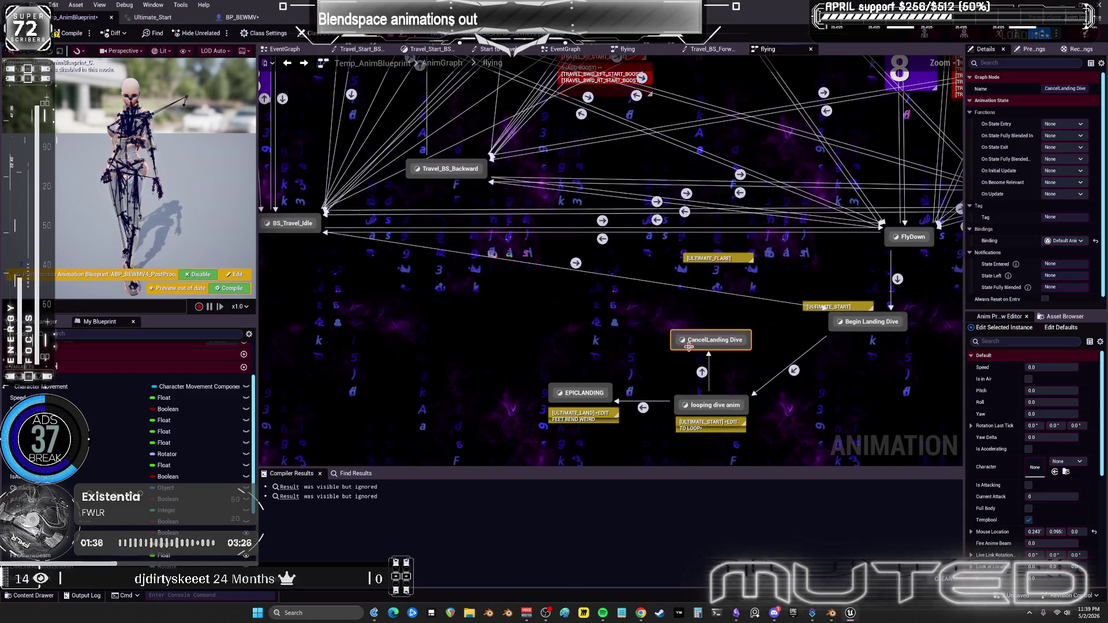
mouse_move(674, 348)
left_mouse_down()
mouse_move(340, 257)
mouse_move(294, 225)
left_mouse_up()
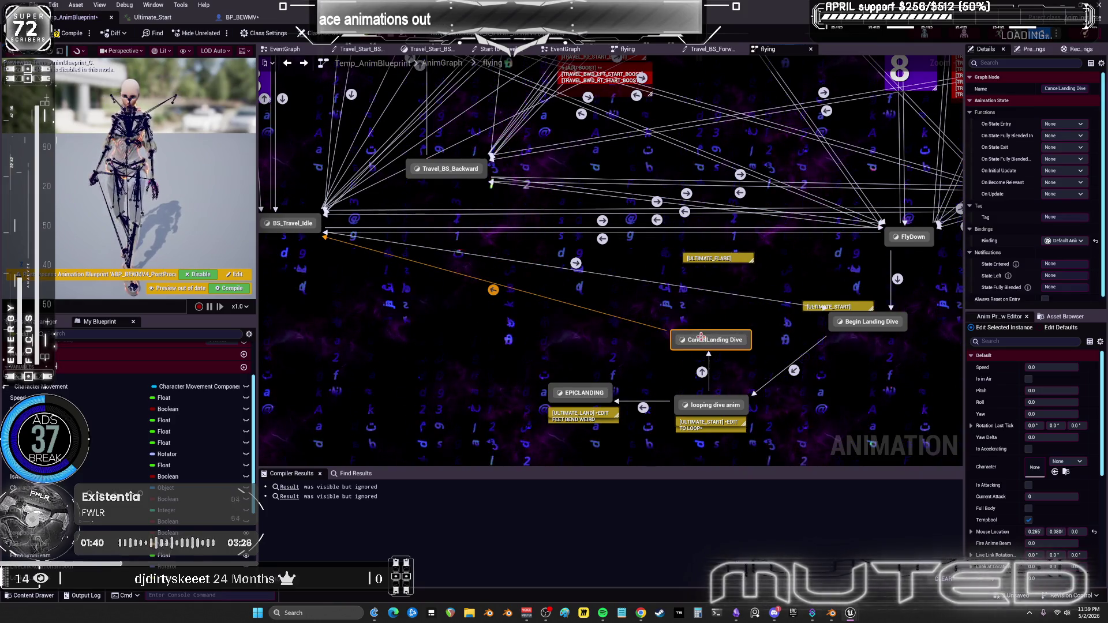
double_click(493, 290)
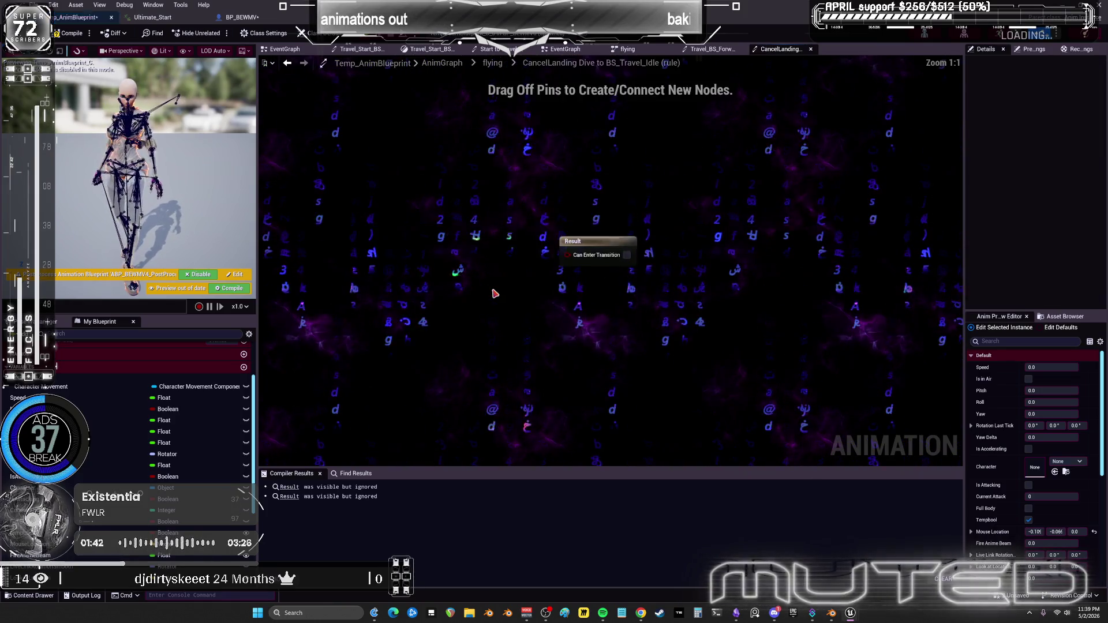
Make the rule test Time Remaining (Ultimate_Flare) less than 0.25, then compile.
right_click(406, 261)
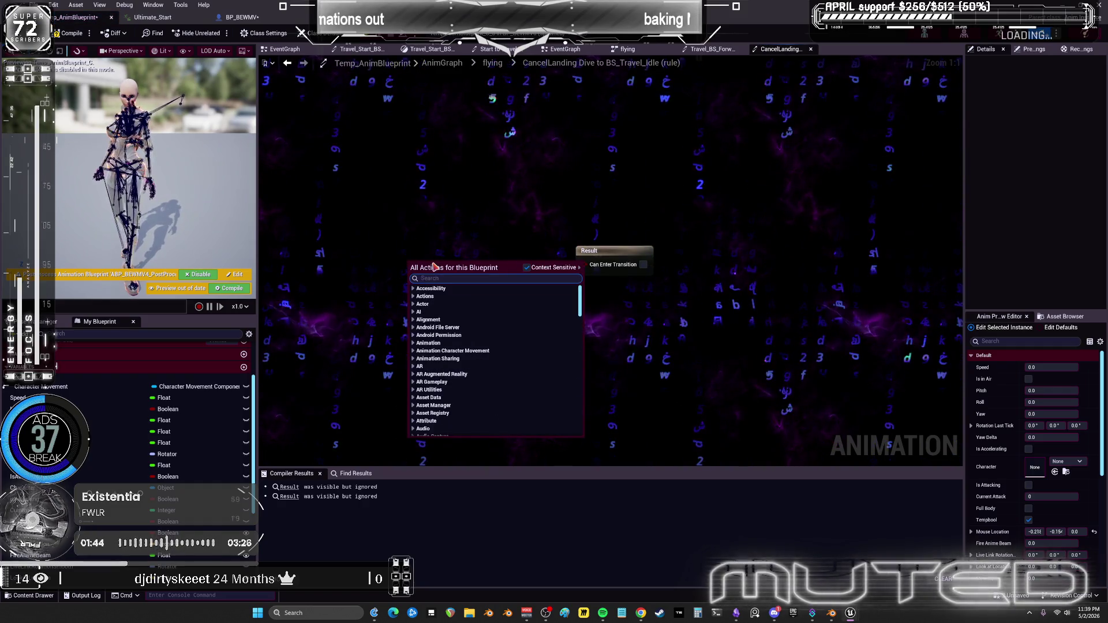
type("ultimate f")
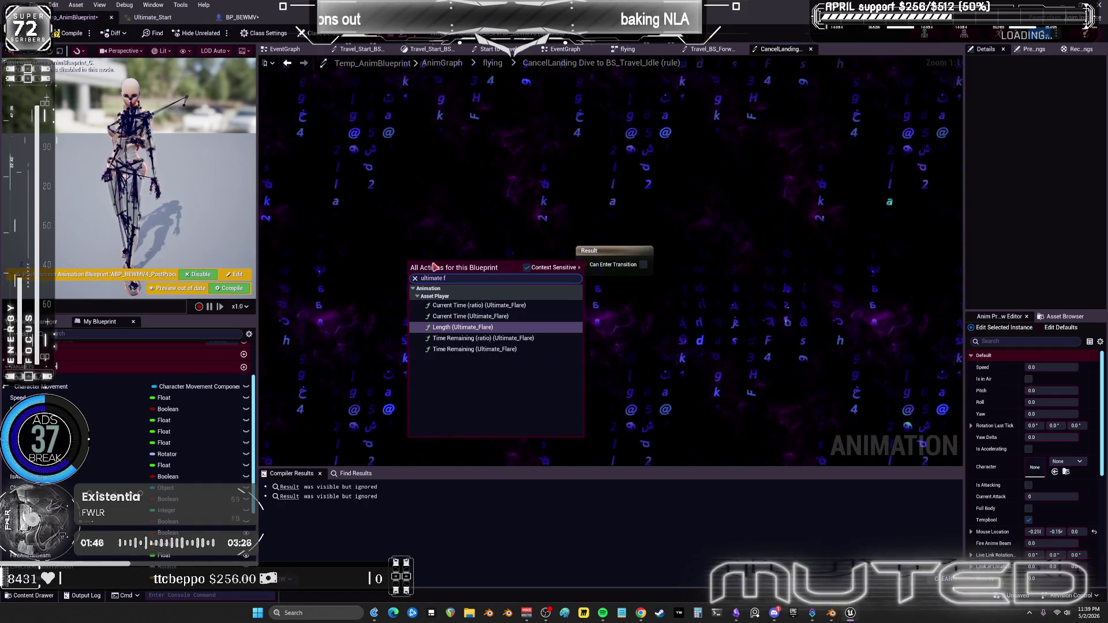
left_click(474, 349)
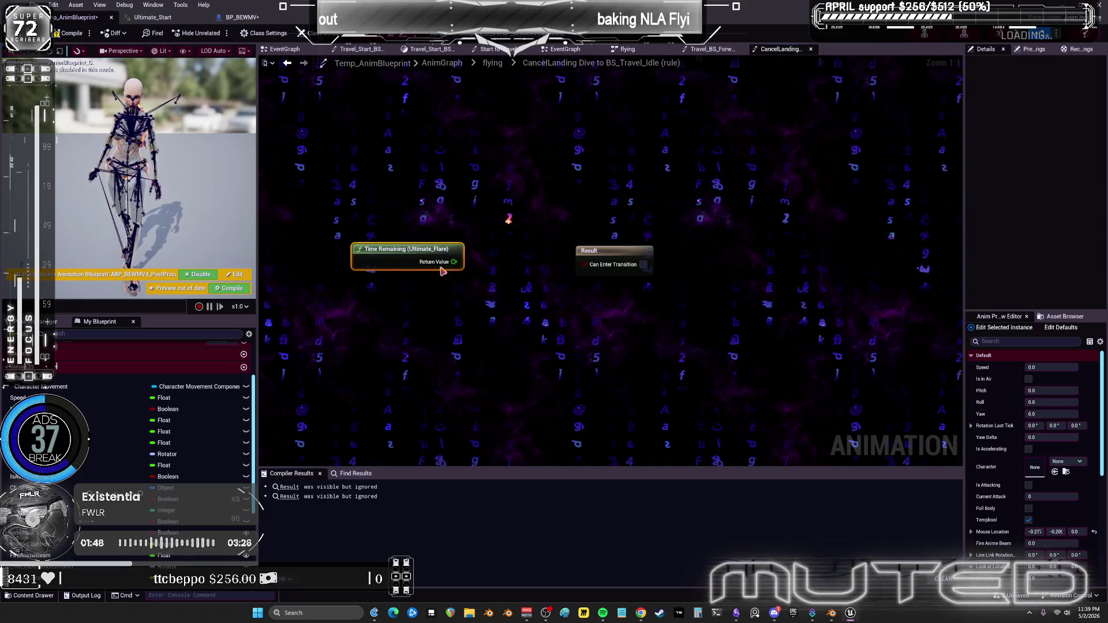
left_click_drag(466, 282, 478, 294)
type("less th")
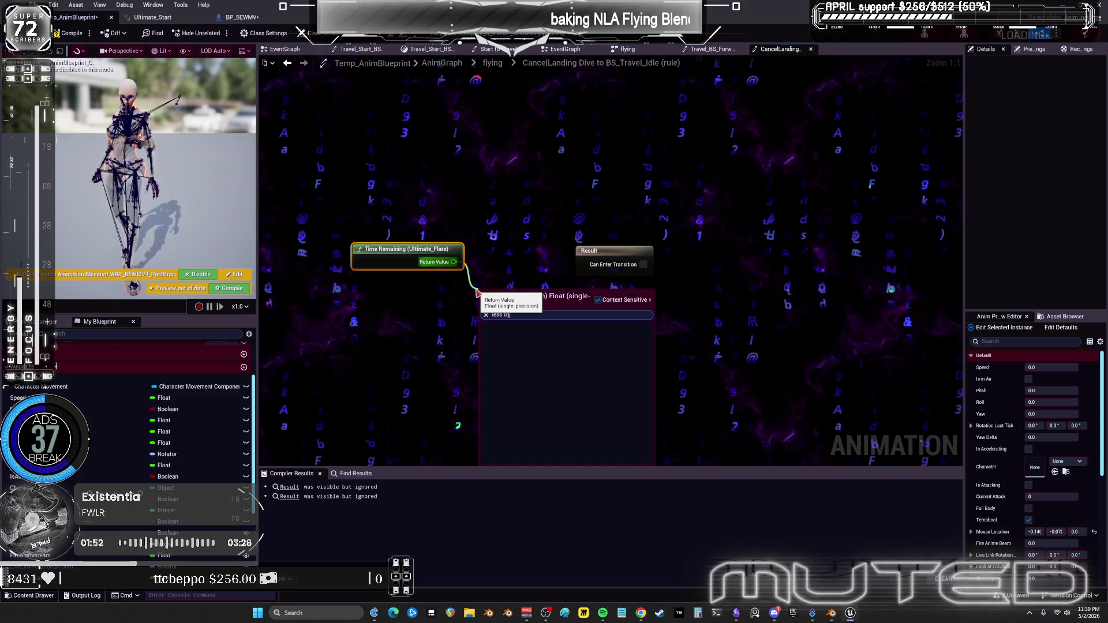
left_click(510, 343)
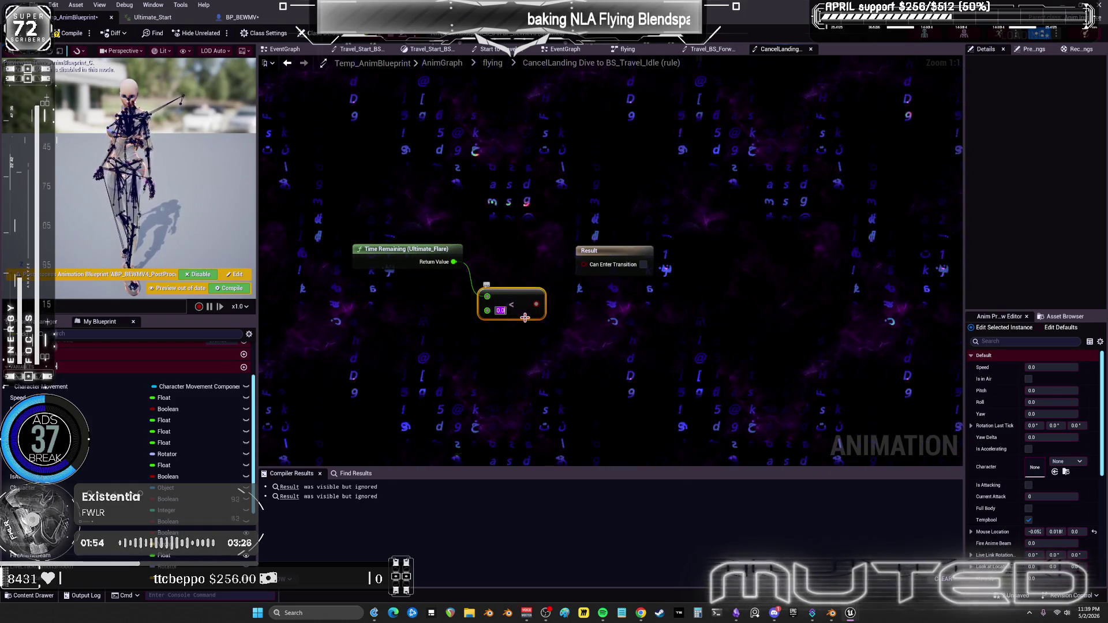
key("BackSpace")
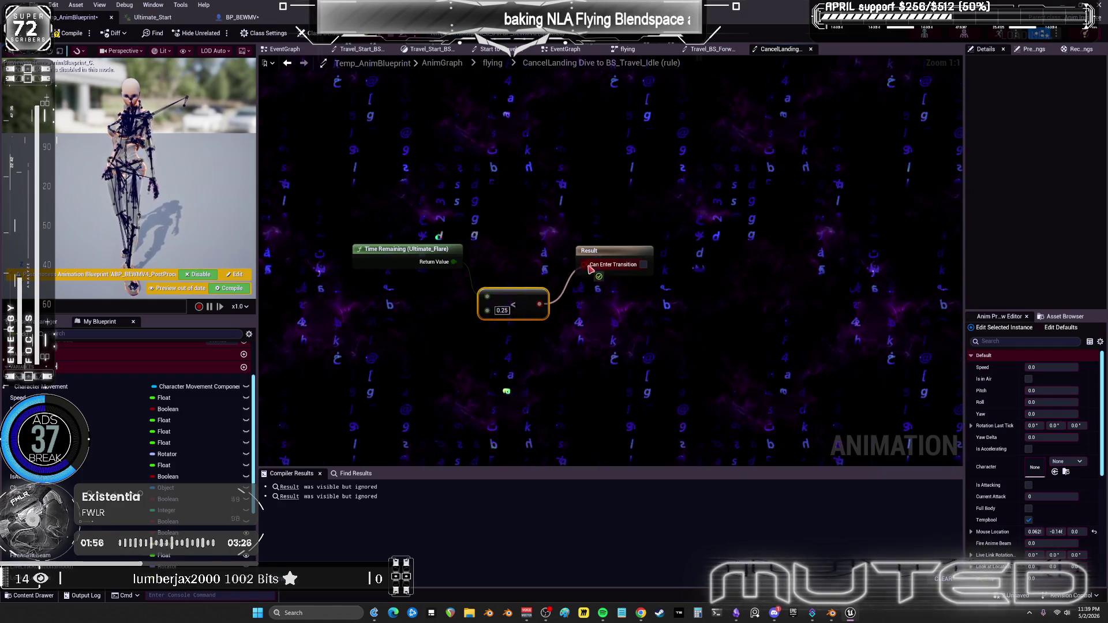
type("25")
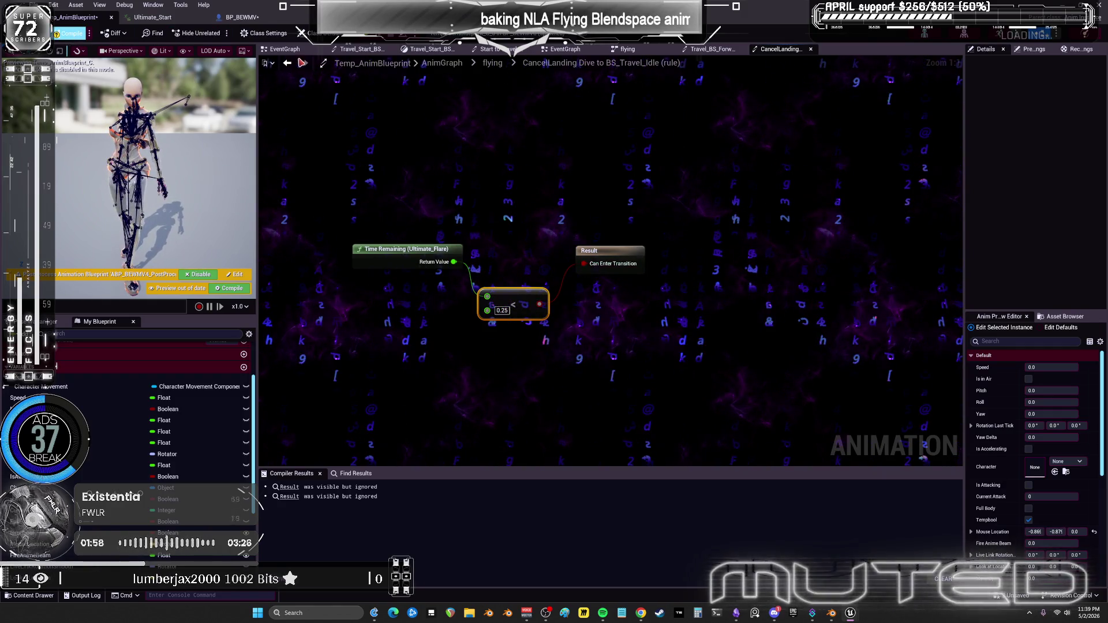
left_click(287, 62)
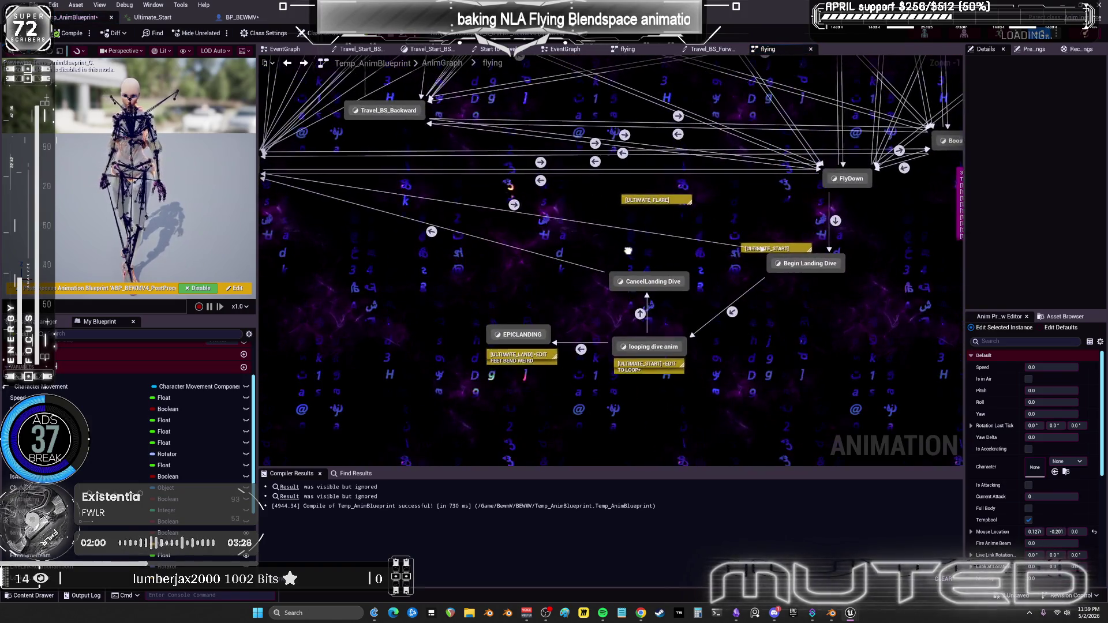
right_click(522, 335)
left_click(426, 290)
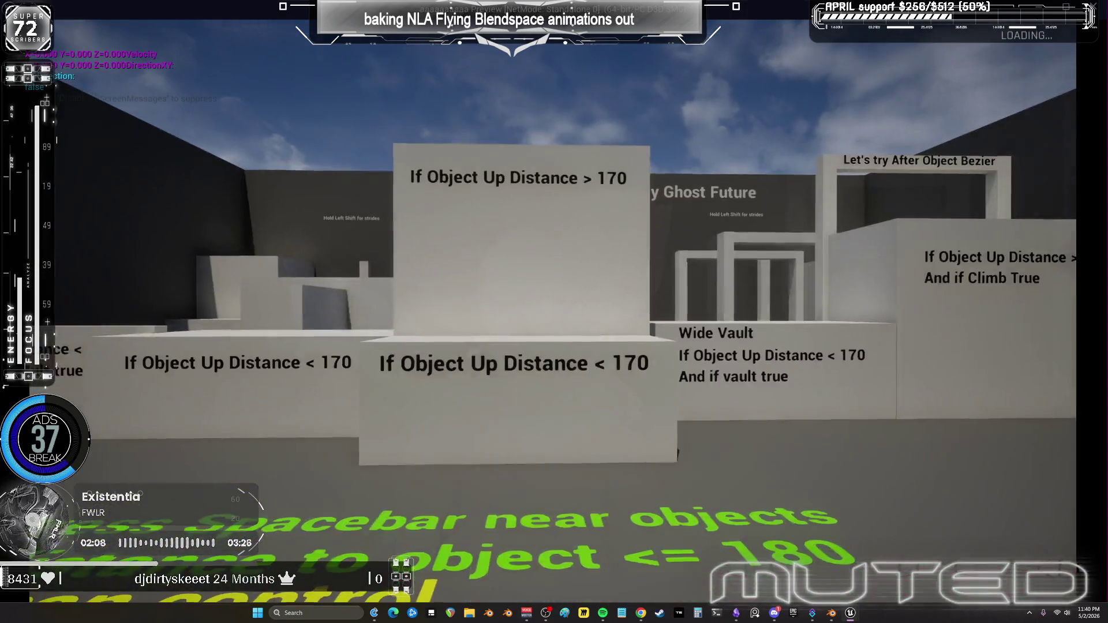
Take off and fly the winged character in the game preview, then exit back to the editor.
key("space")
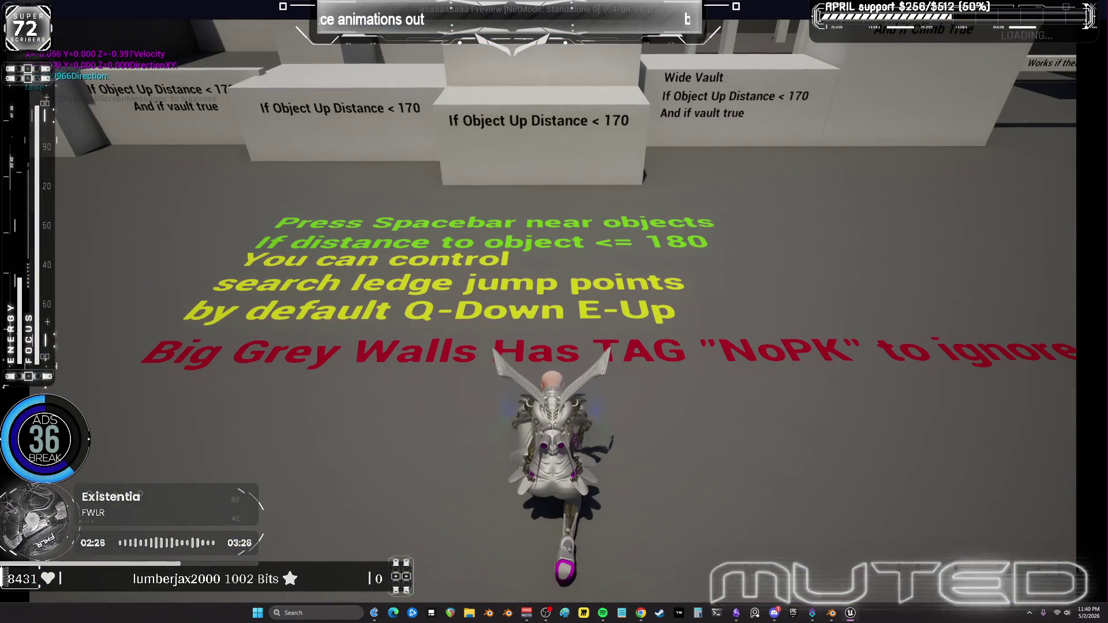
key("Escape")
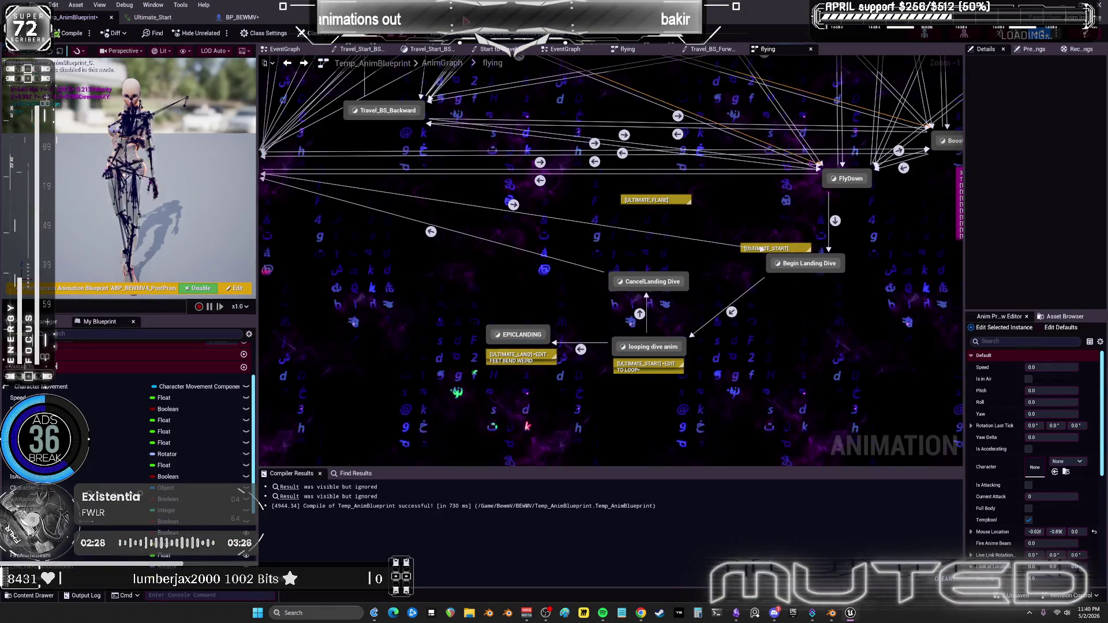
Replay the dive test, then open the EPICLANDING state graph to see its Ultimate_Land player.
key("alt+Tab")
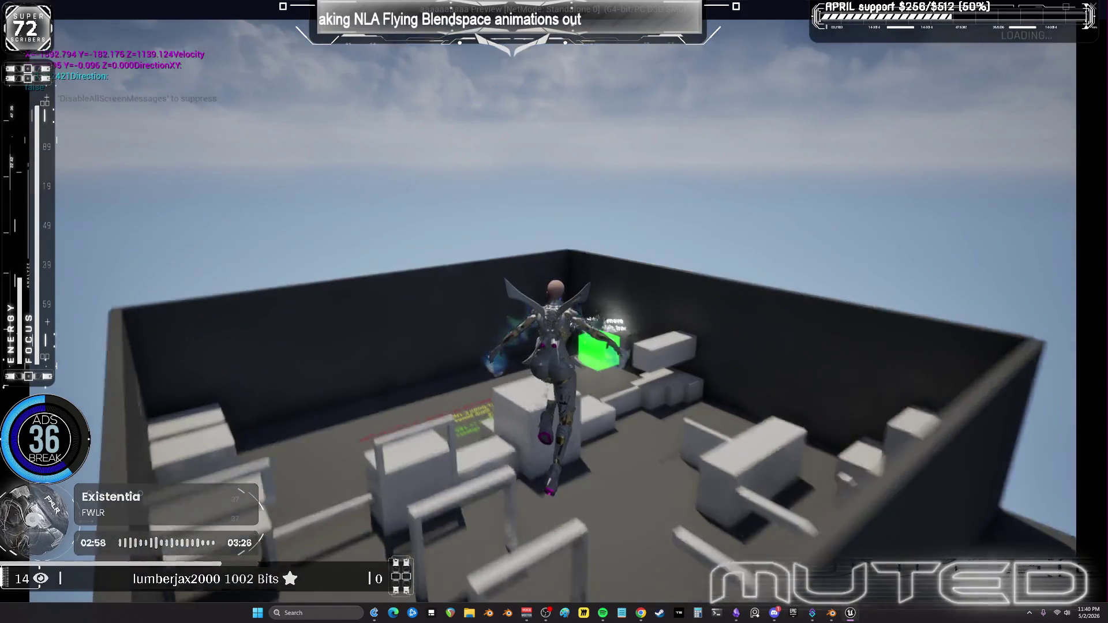
key("Escape")
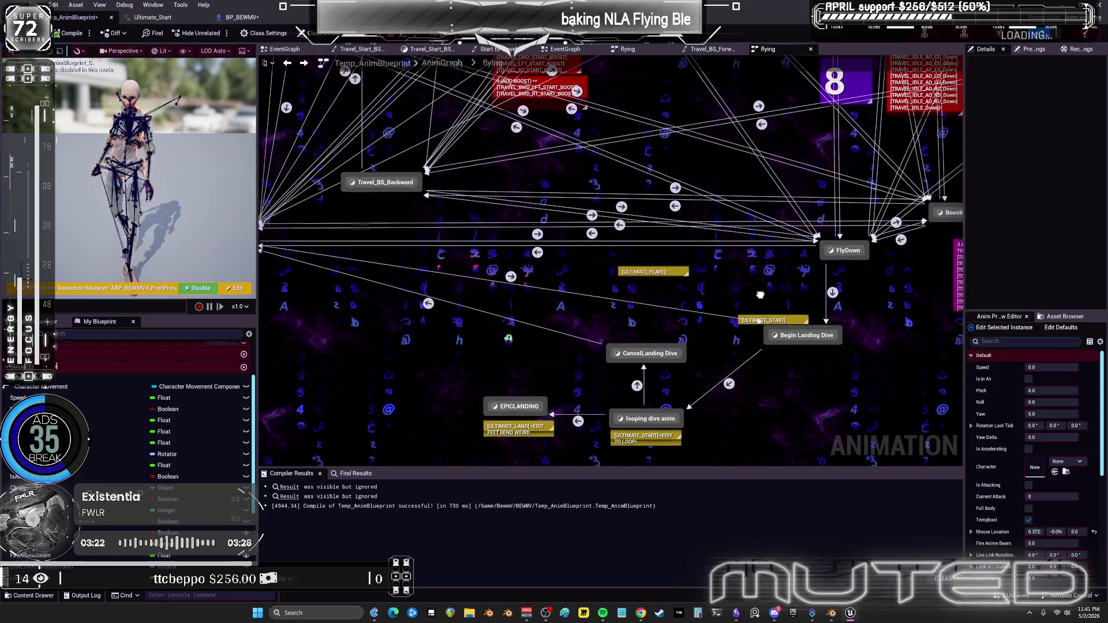
left_click_drag(808, 287, 759, 288)
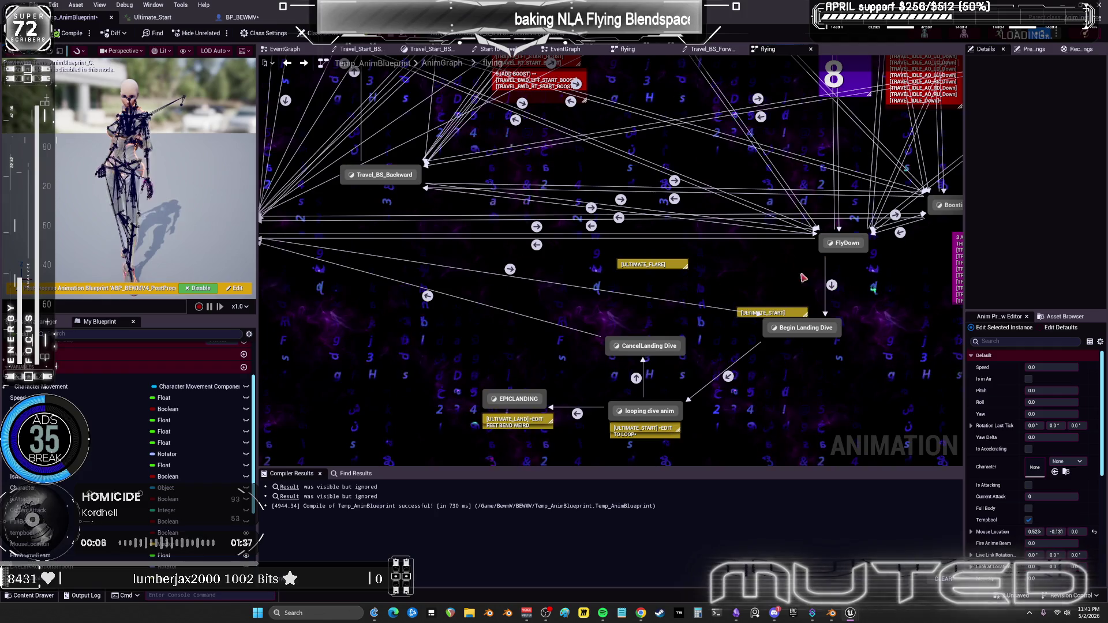
mouse_move(709, 316)
left_mouse_down()
mouse_move(621, 440)
mouse_move(642, 215)
left_mouse_up()
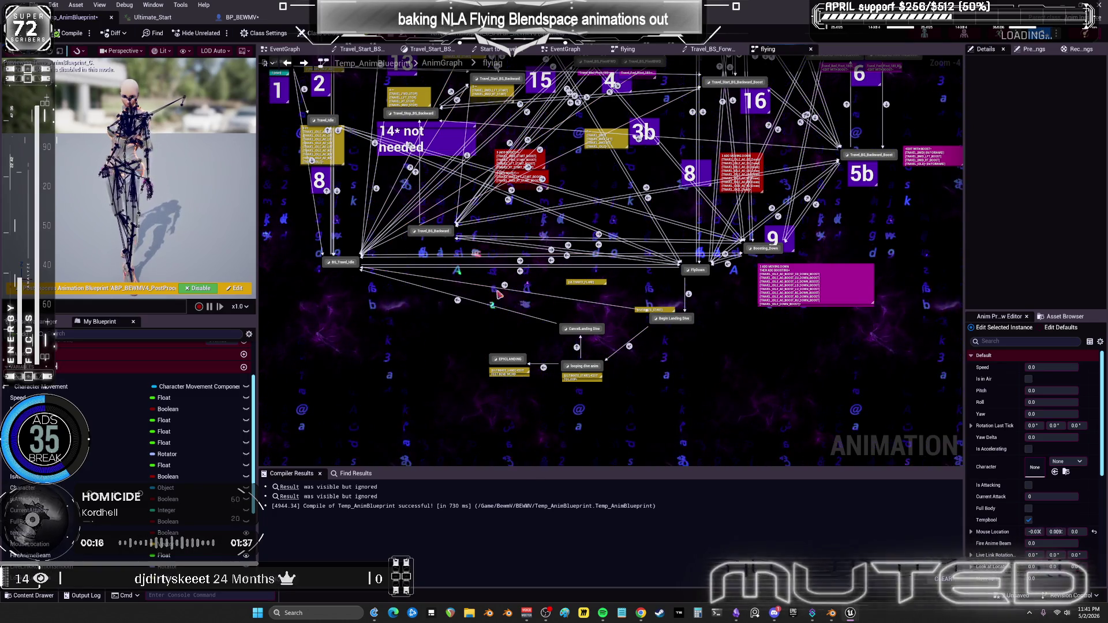
left_click(509, 359)
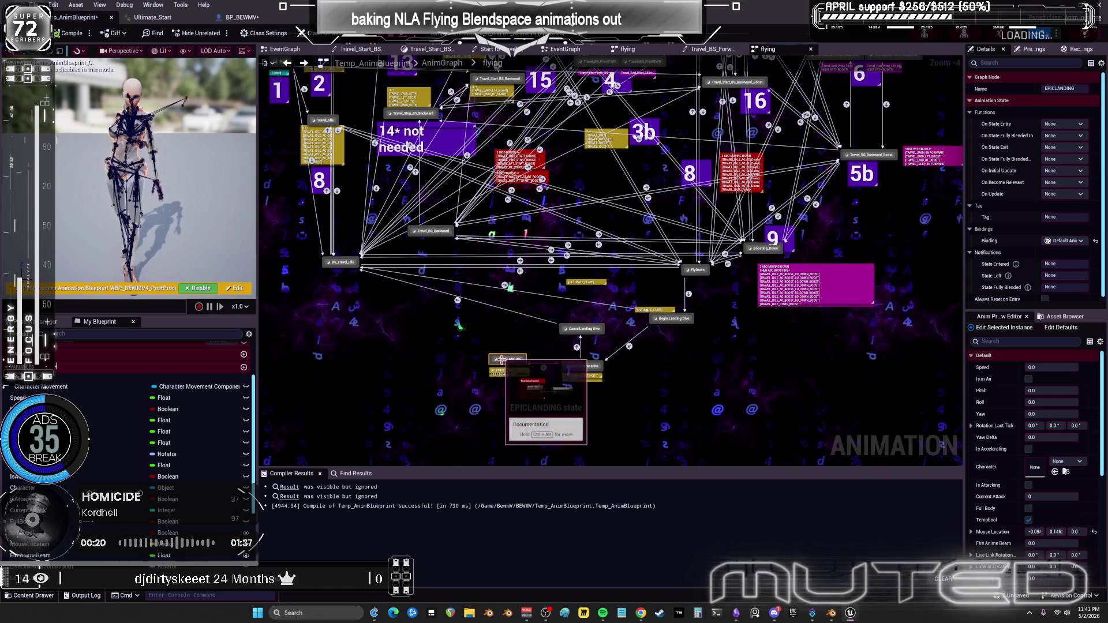
double_click(502, 359)
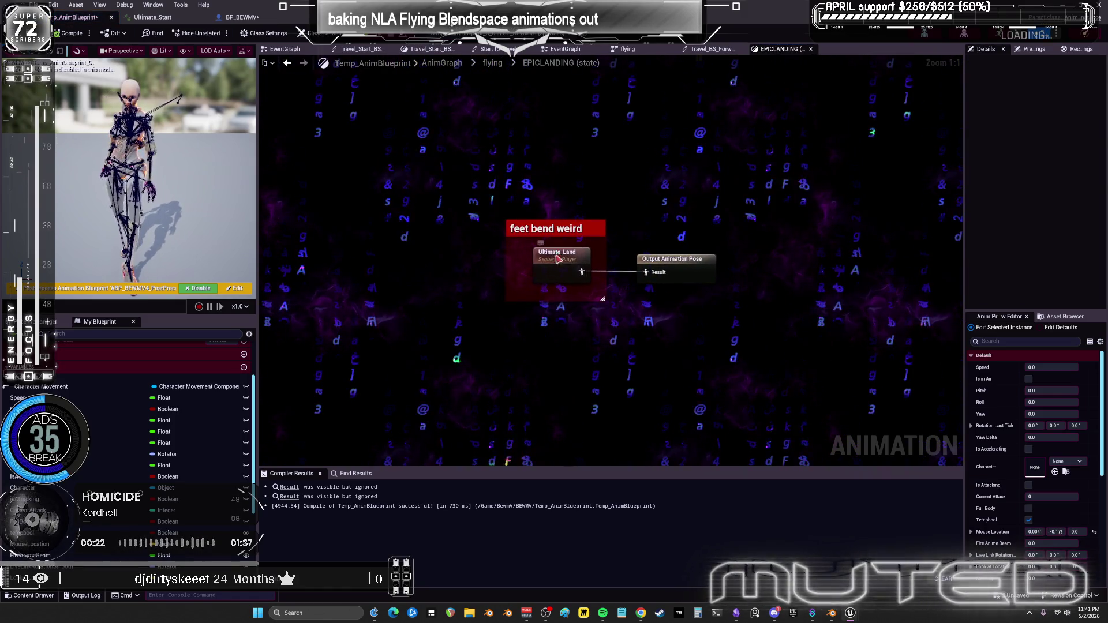
Open the Ultimate_Land animation and scrub from its start to the final landing pose.
double_click(556, 256)
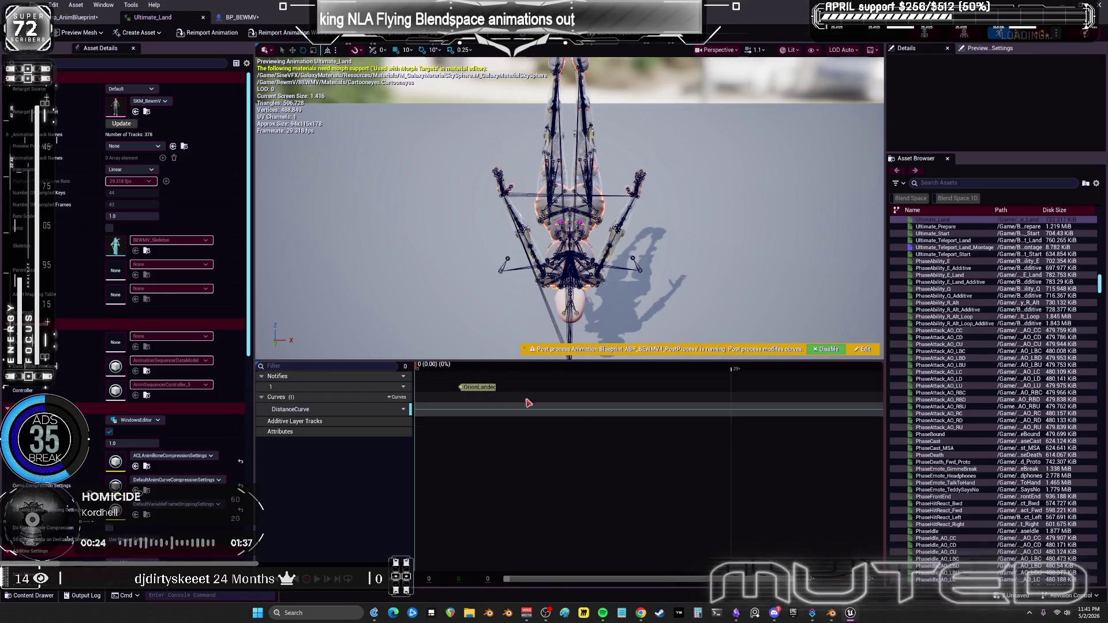
left_click(451, 371)
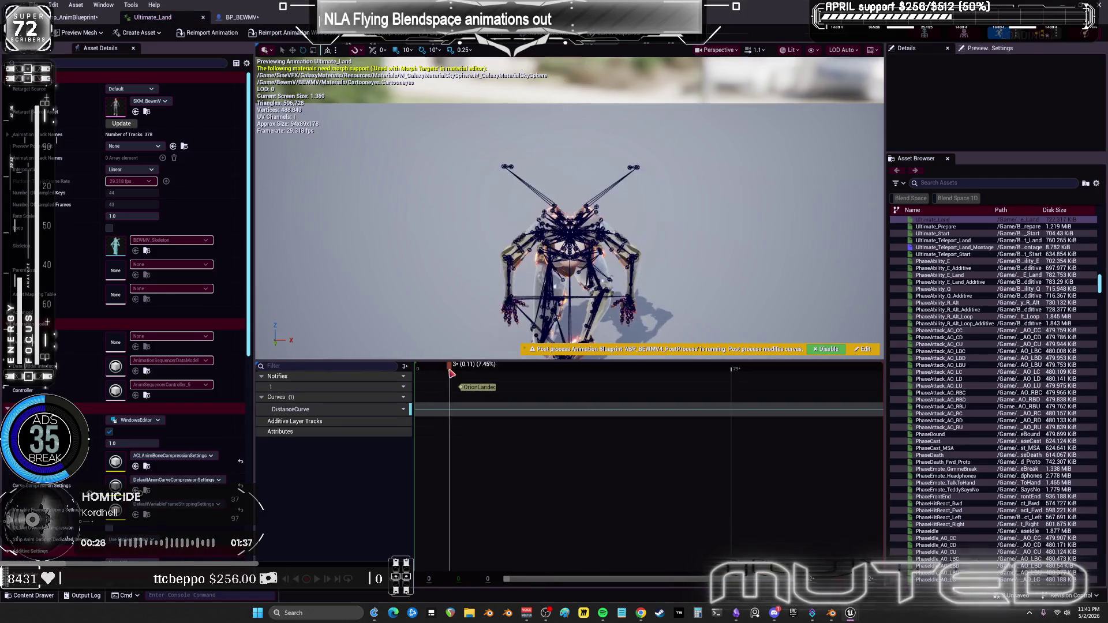
left_click_drag(579, 368, 628, 371)
mouse_move(708, 372)
left_mouse_down()
mouse_move(876, 375)
mouse_move(699, 374)
left_mouse_up()
left_click_drag(785, 379, 855, 381)
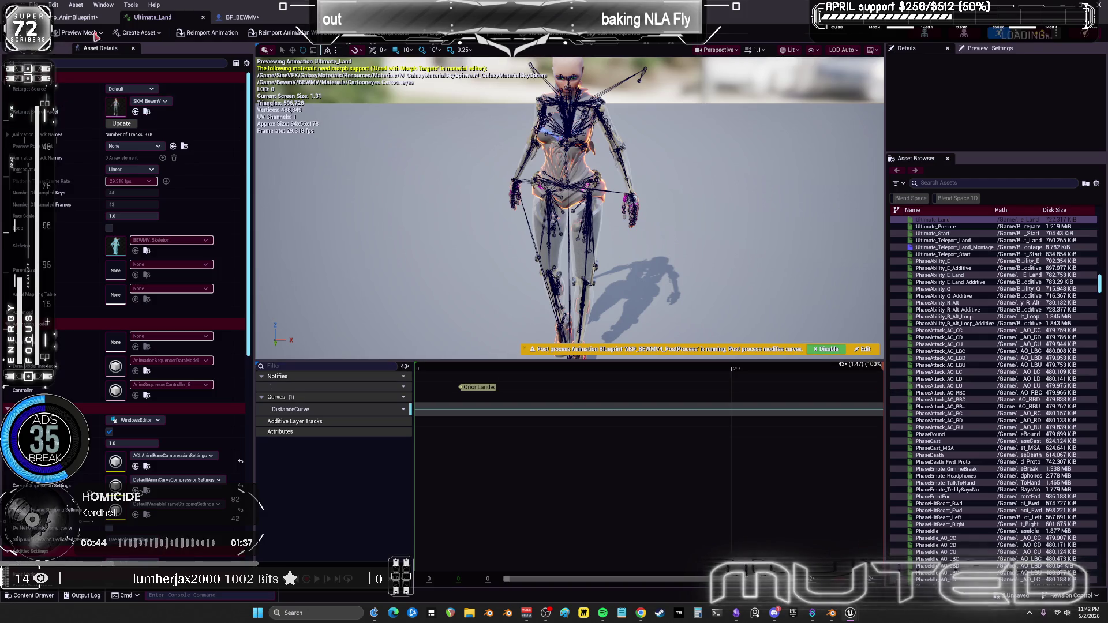
left_click(75, 18)
left_click(496, 63)
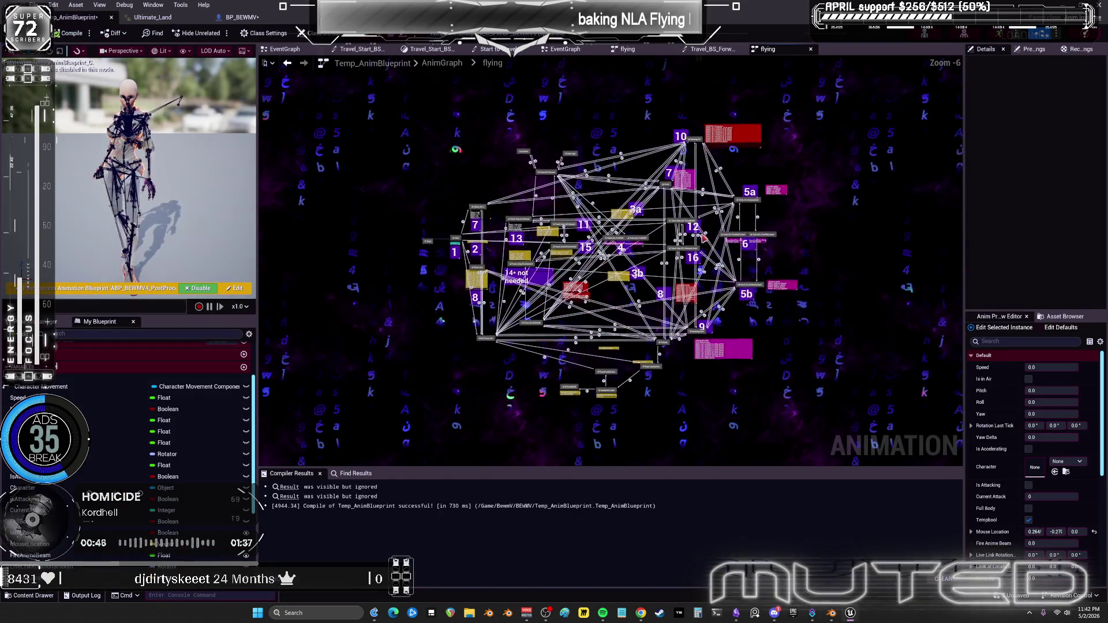
left_click(442, 63)
scroll(641, 233, "up", 6)
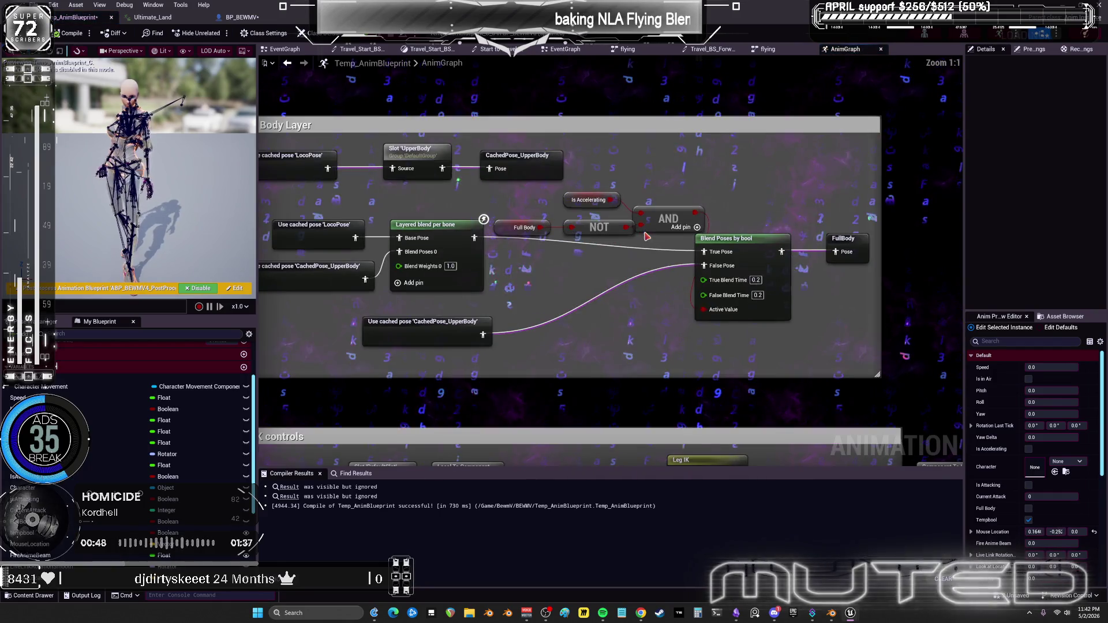
scroll(707, 129, "down", 5)
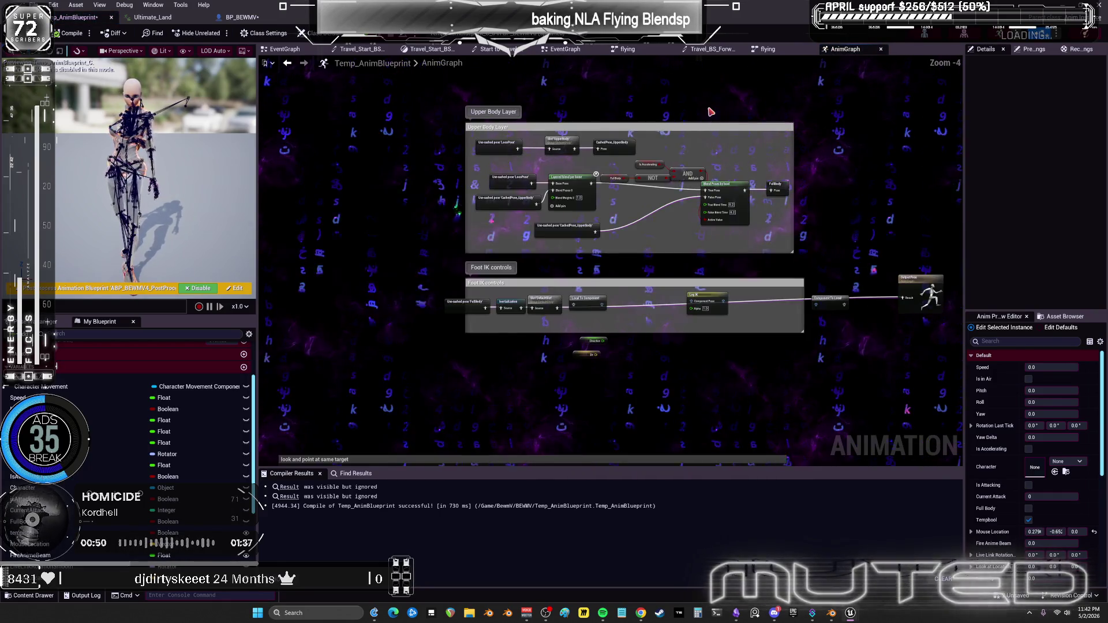
scroll(827, 276, "up", 5)
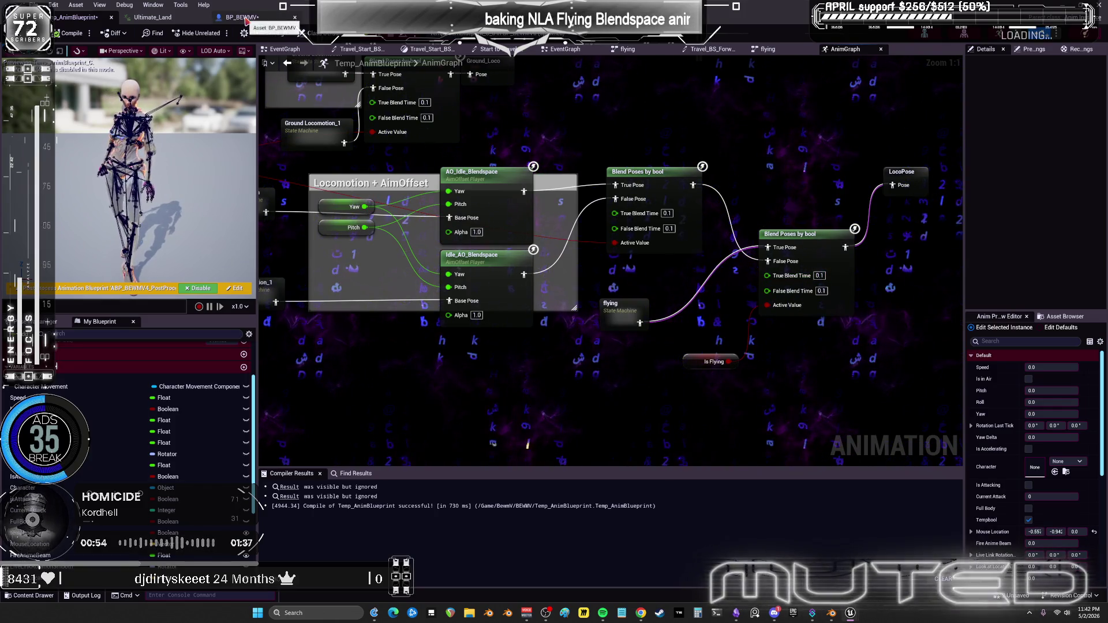
left_click(167, 20)
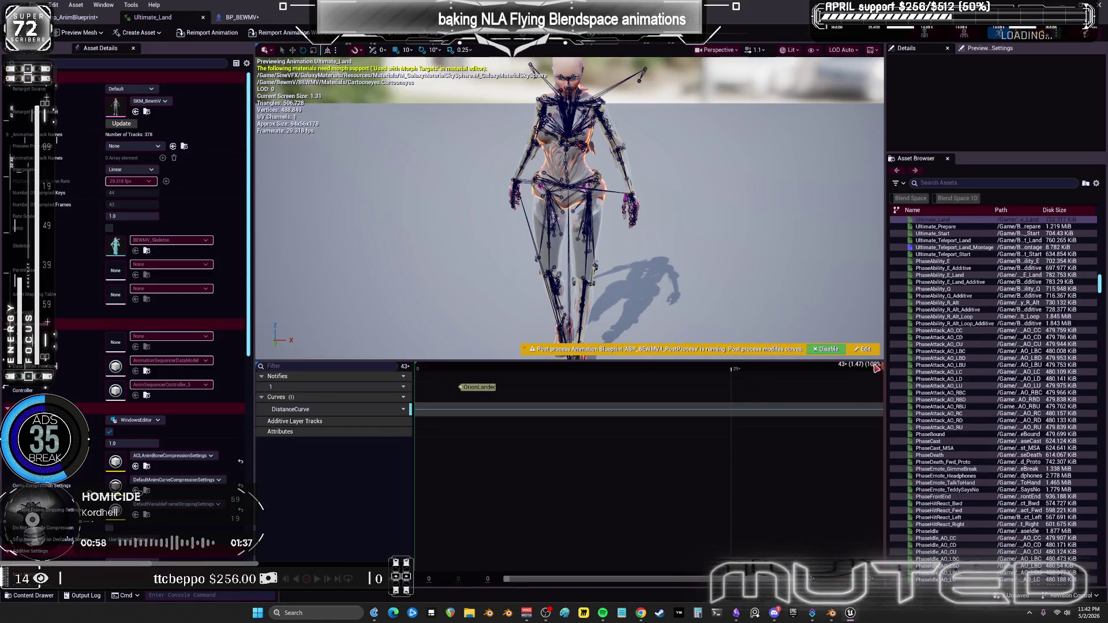
Add a new notify named Landed at frame 40 on Ultimate_Land's Notifies track.
left_click_drag(876, 368, 855, 368)
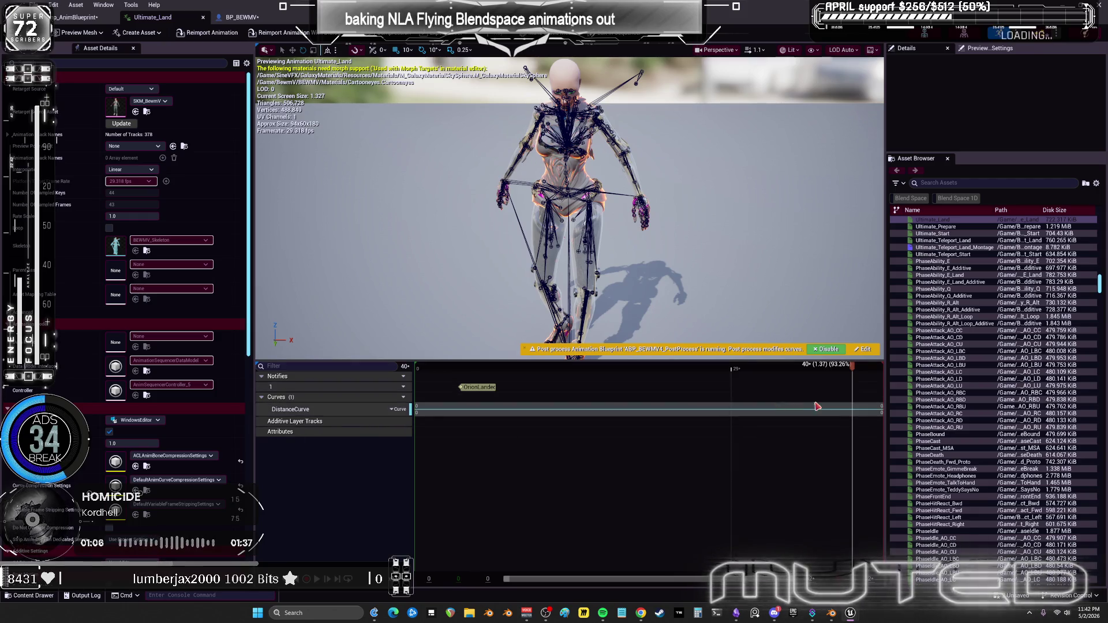
right_click(849, 389)
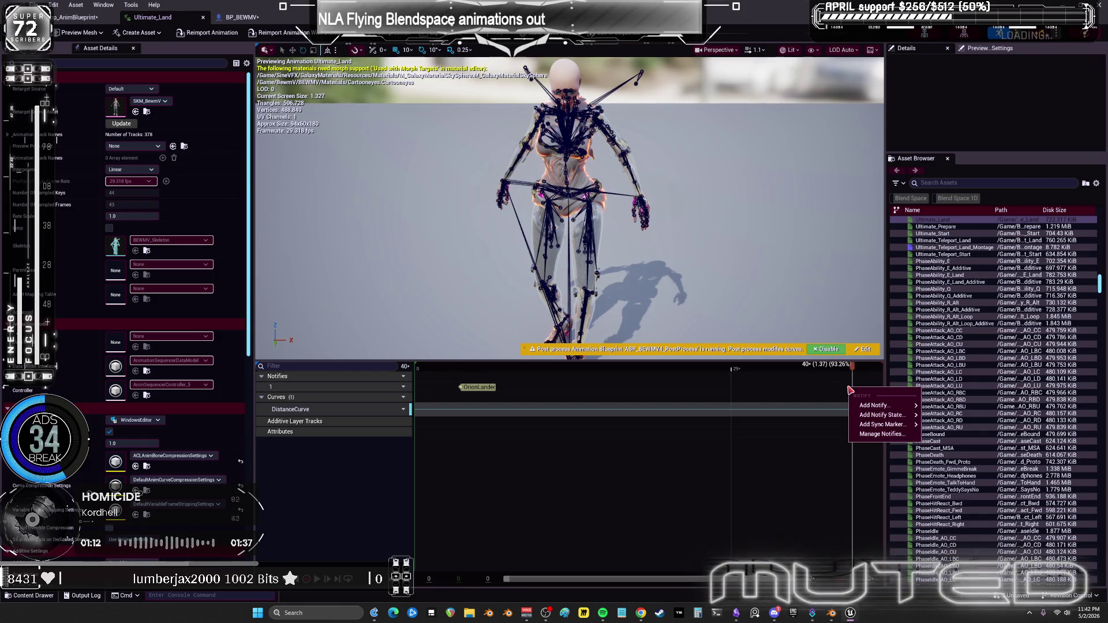
mouse_move(866, 409)
left_click(945, 367)
type("Landed")
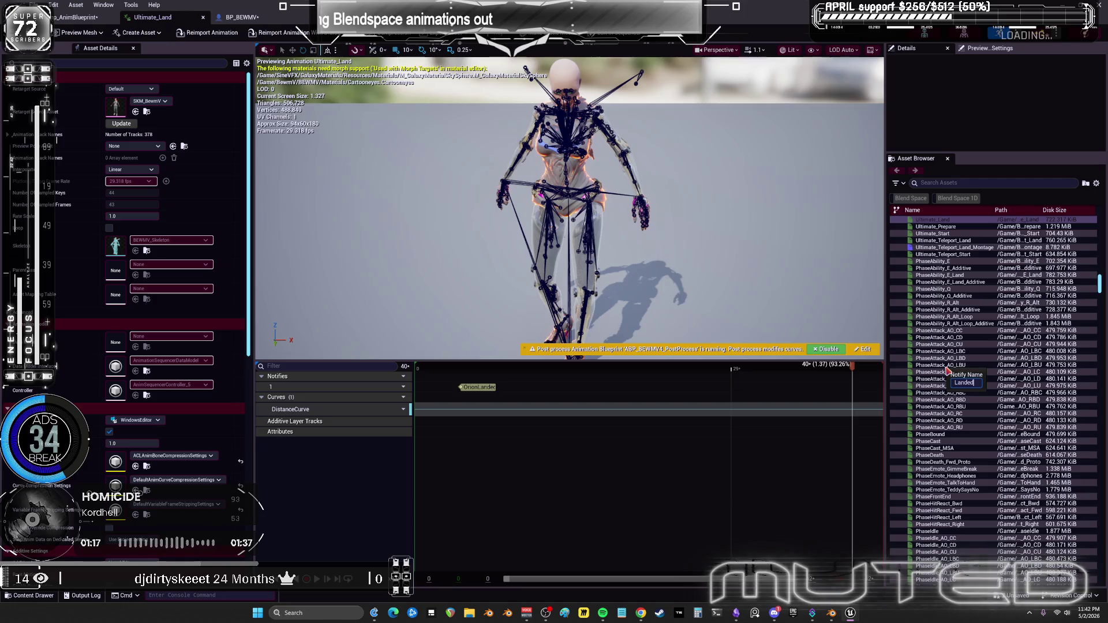
key("Return")
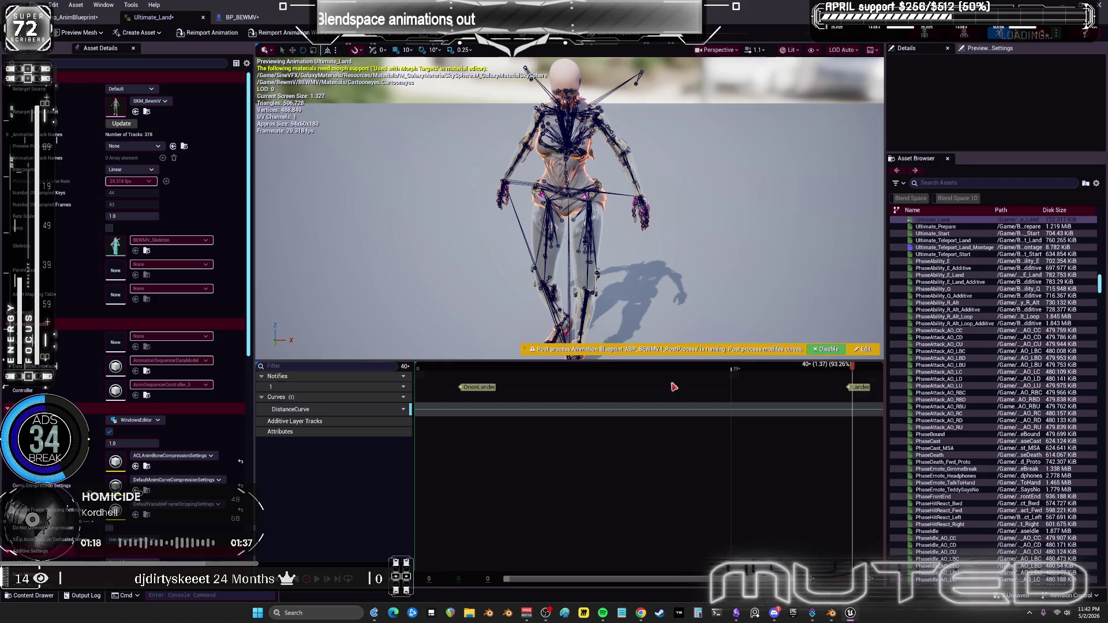
Delete the old OrionLander notify and go back to the AnimGraph.
left_click(485, 390)
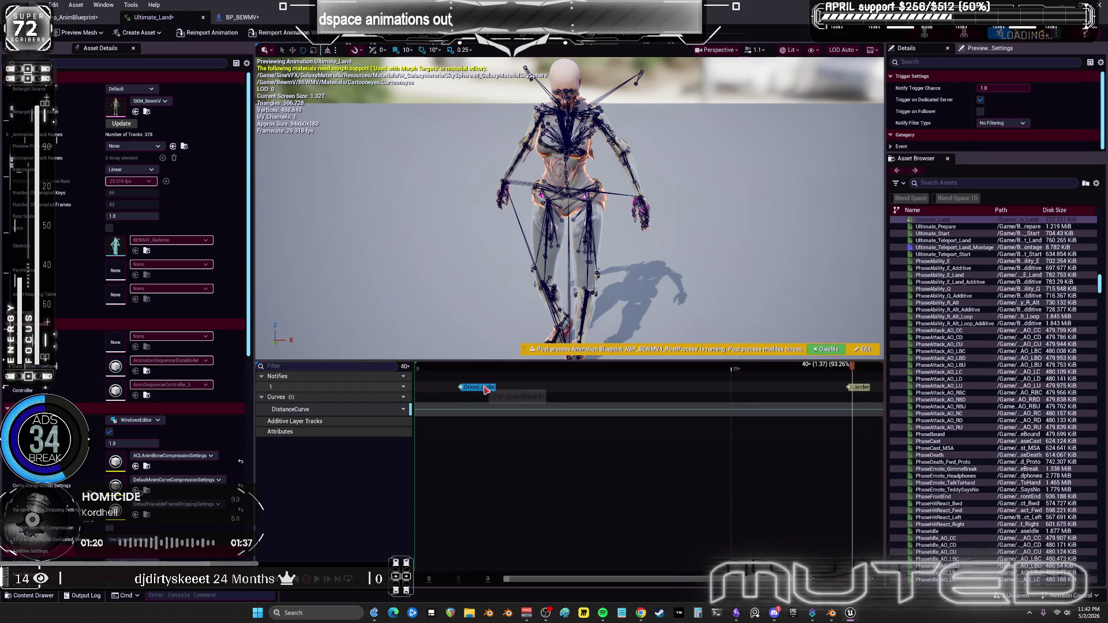
key("Delete")
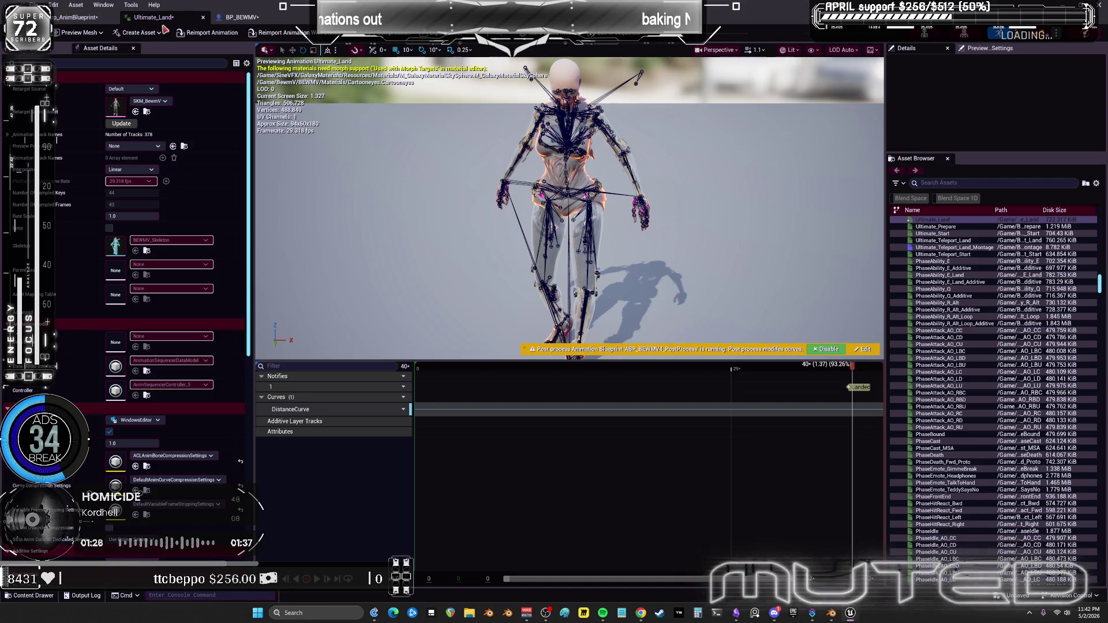
left_click(81, 20)
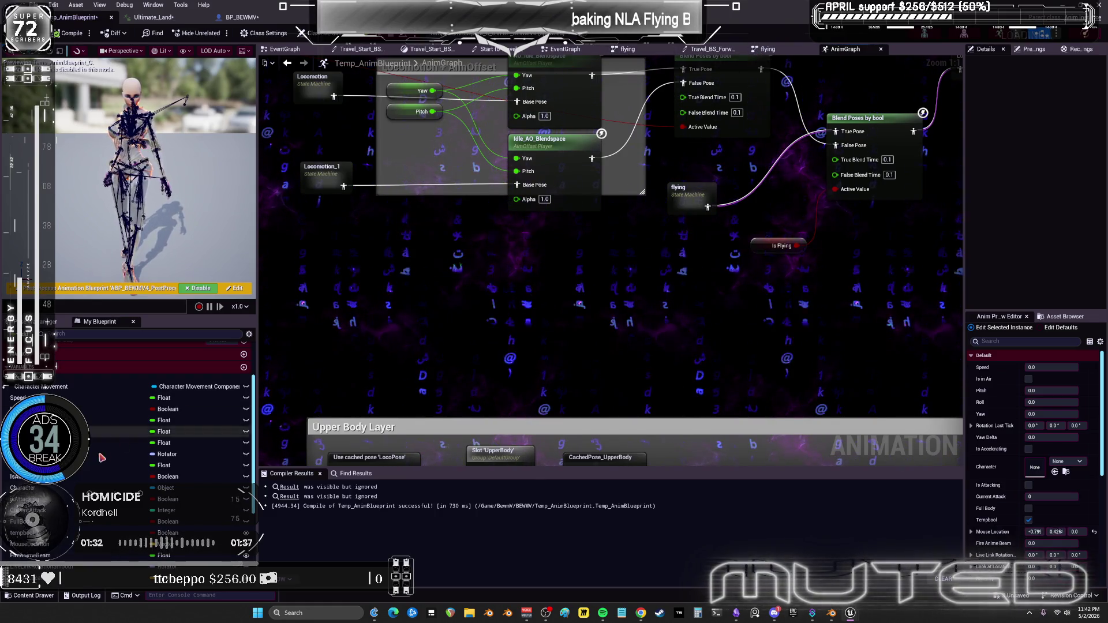
Add an AnimNotify_Landed event to the event graph and paste a copy of the As BP BEWMV cast beside it.
left_click(564, 49)
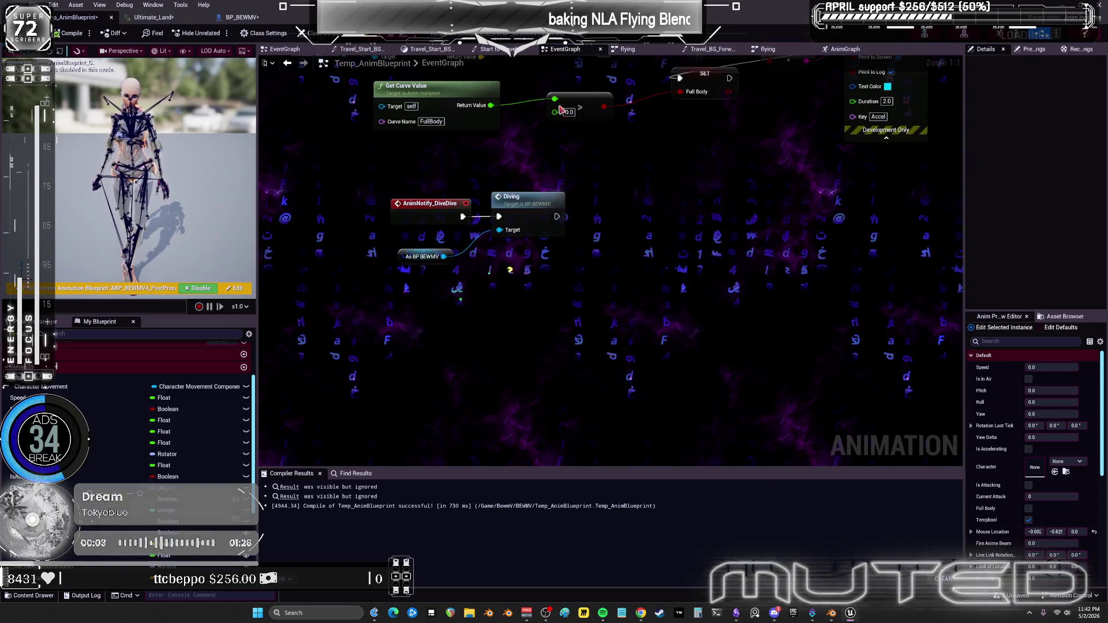
right_click(456, 277)
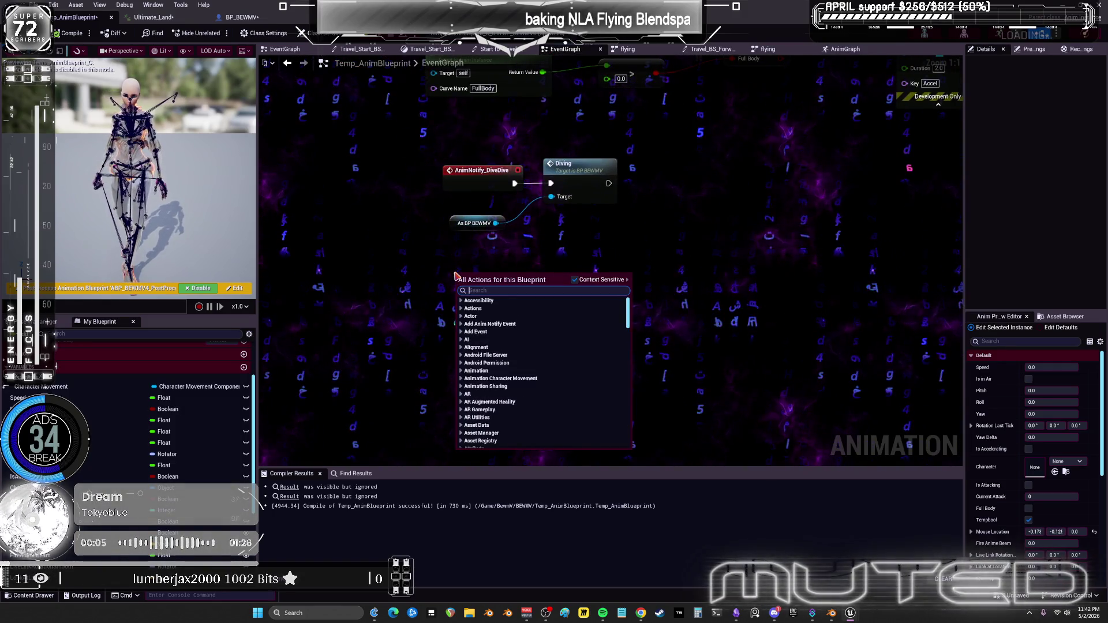
type("landed")
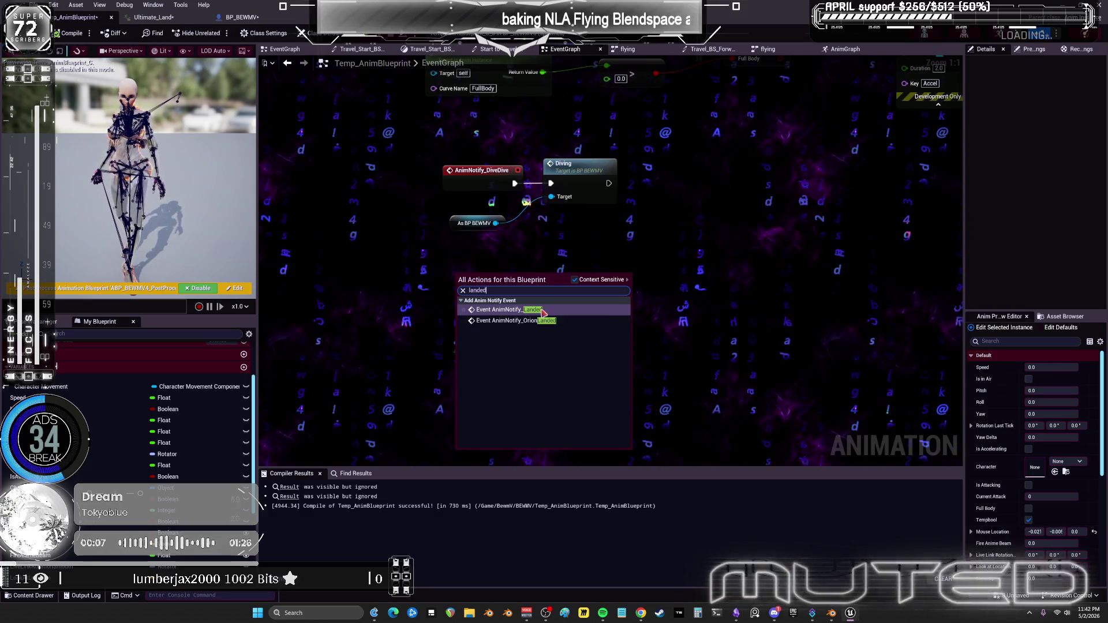
left_click(526, 310)
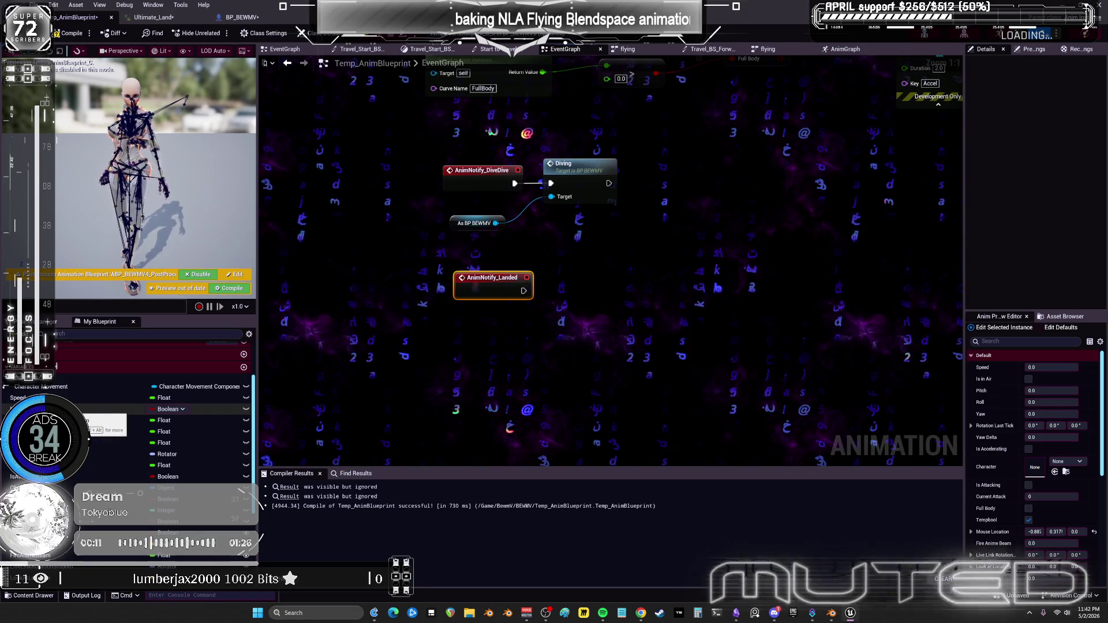
left_click_drag(513, 246, 462, 219)
key("ctrl+c")
key("ctrl+v")
Abandon the 'set' search on the BP BEWMV reference and view BP_BEWMV's INPUT graph.
left_click_drag(533, 325, 564, 323)
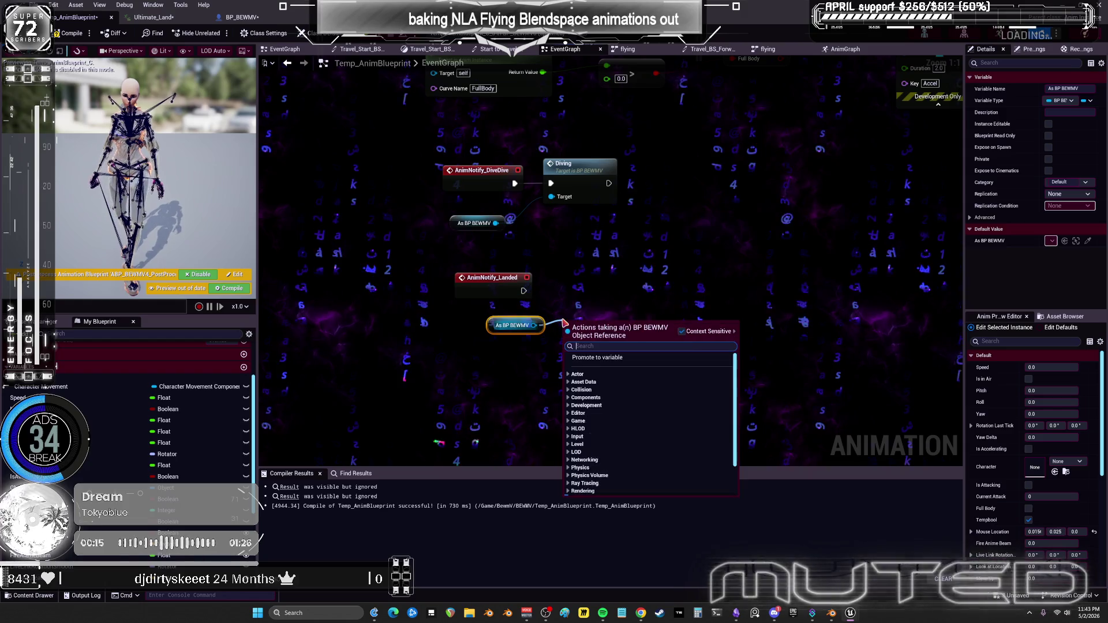
type("set is flyin")
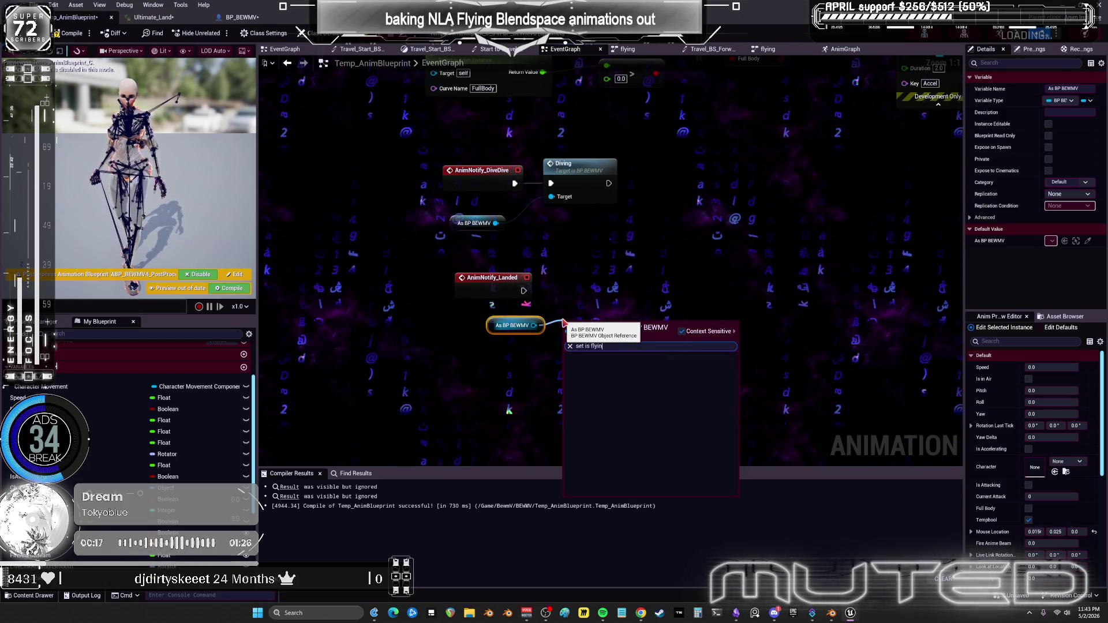
left_click(564, 339)
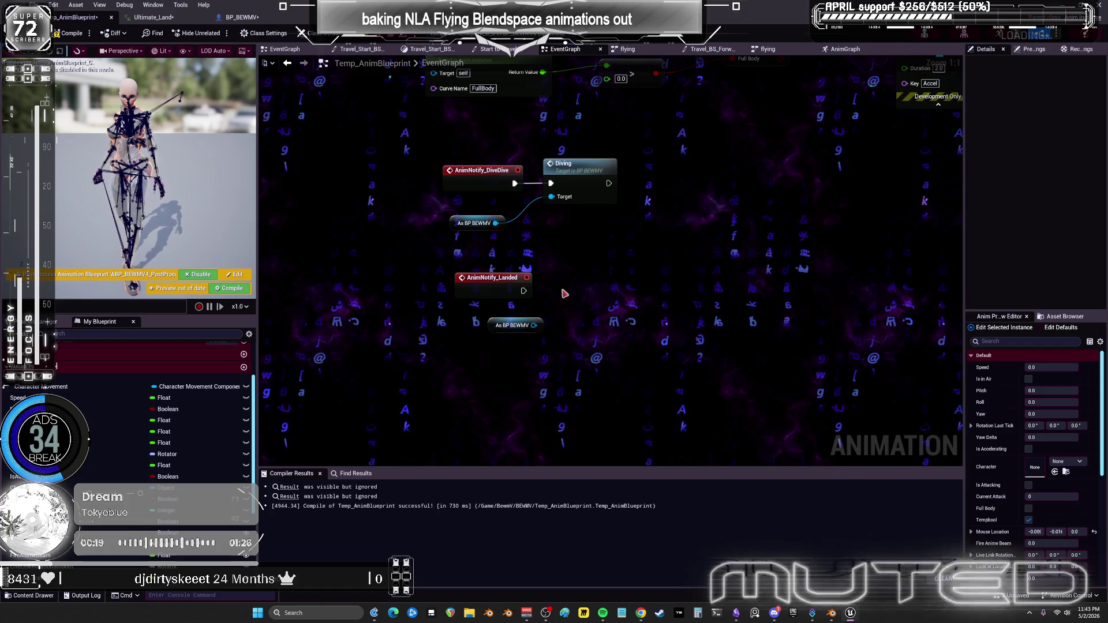
left_click(242, 18)
left_click(456, 49)
scroll(362, 319, "up", 5)
mouse_move(363, 319)
left_mouse_down()
mouse_move(409, 298)
mouse_move(662, 79)
mouse_move(406, 345)
mouse_move(274, 302)
mouse_move(391, 414)
mouse_move(269, 277)
left_mouse_up()
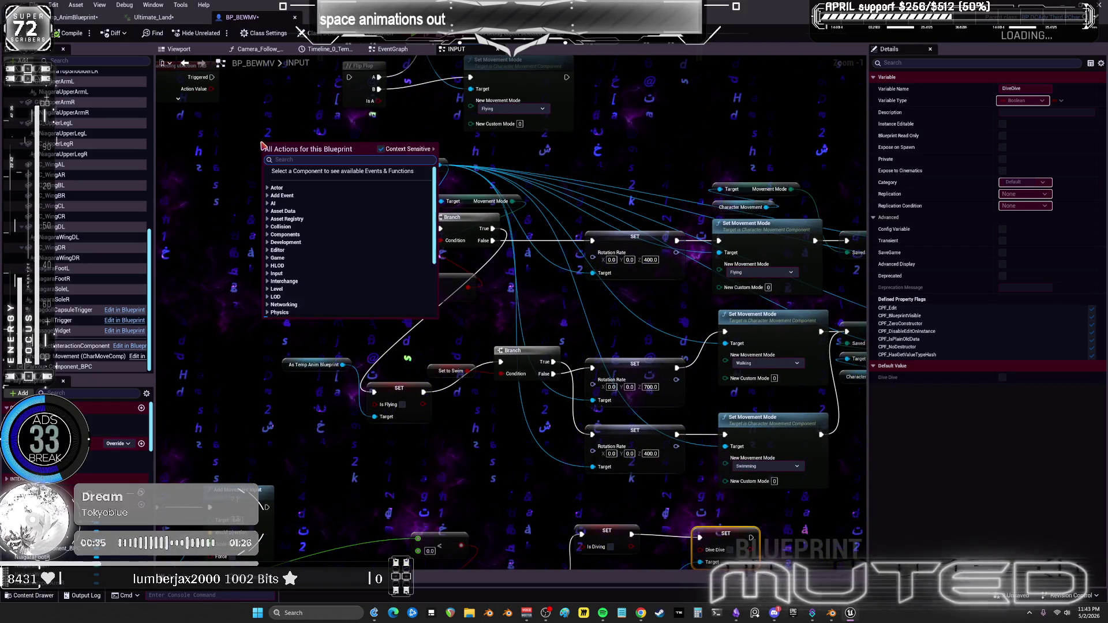
Add a StopFlying custom event wired into SET Is Flying, then drag from As BP BEWMV in Temp_AnimBlueprint.
type("custom event")
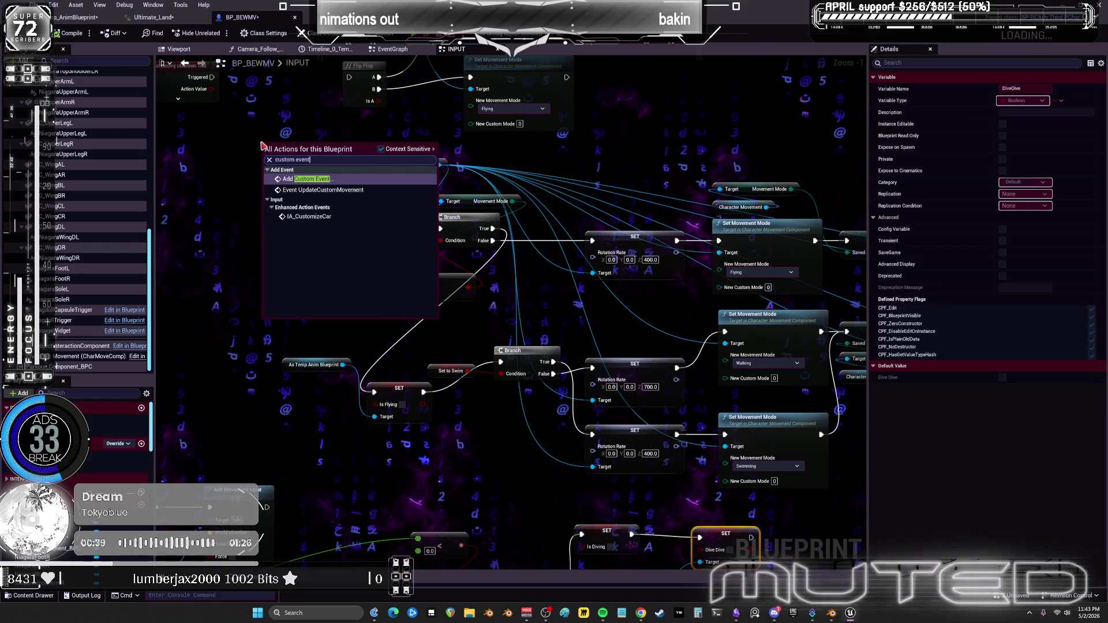
key("Escape")
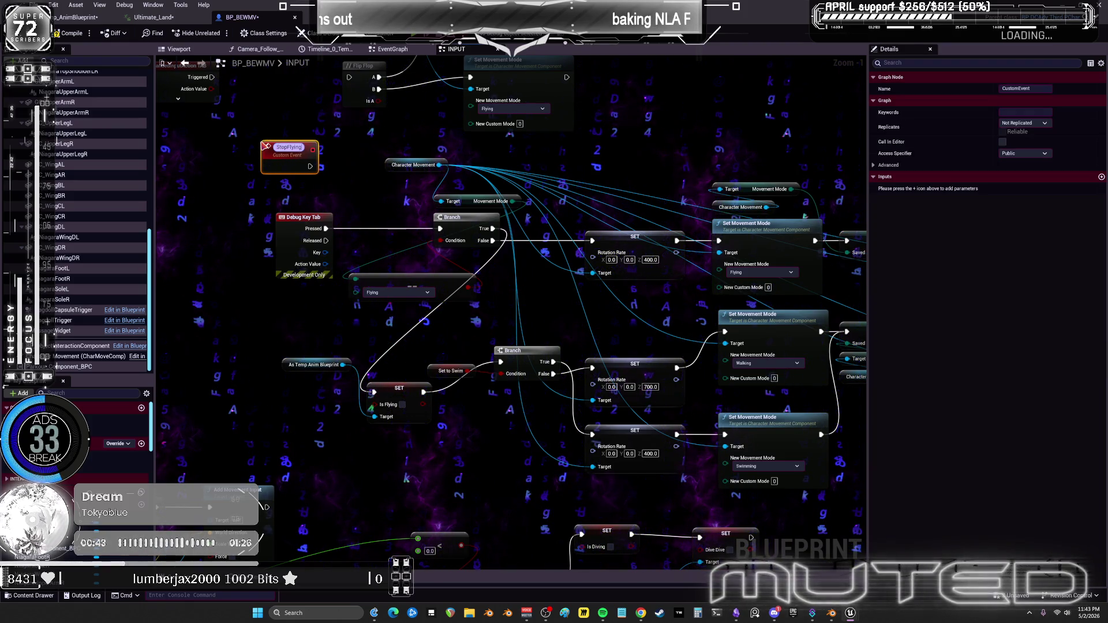
key("Return")
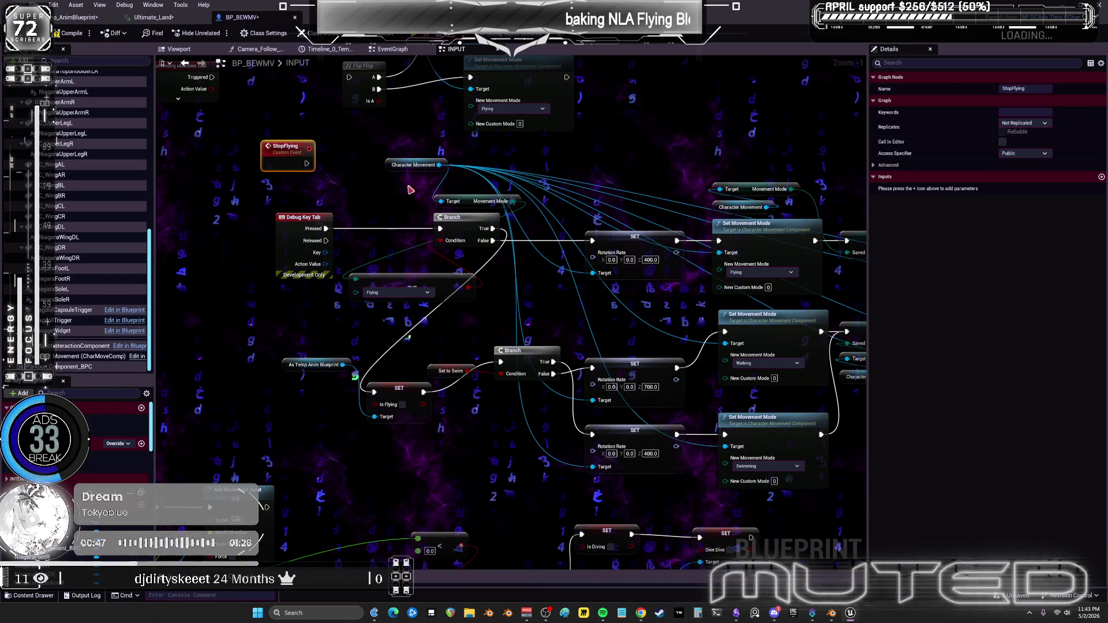
mouse_move(306, 164)
left_mouse_down()
mouse_move(323, 352)
mouse_move(374, 392)
left_mouse_up()
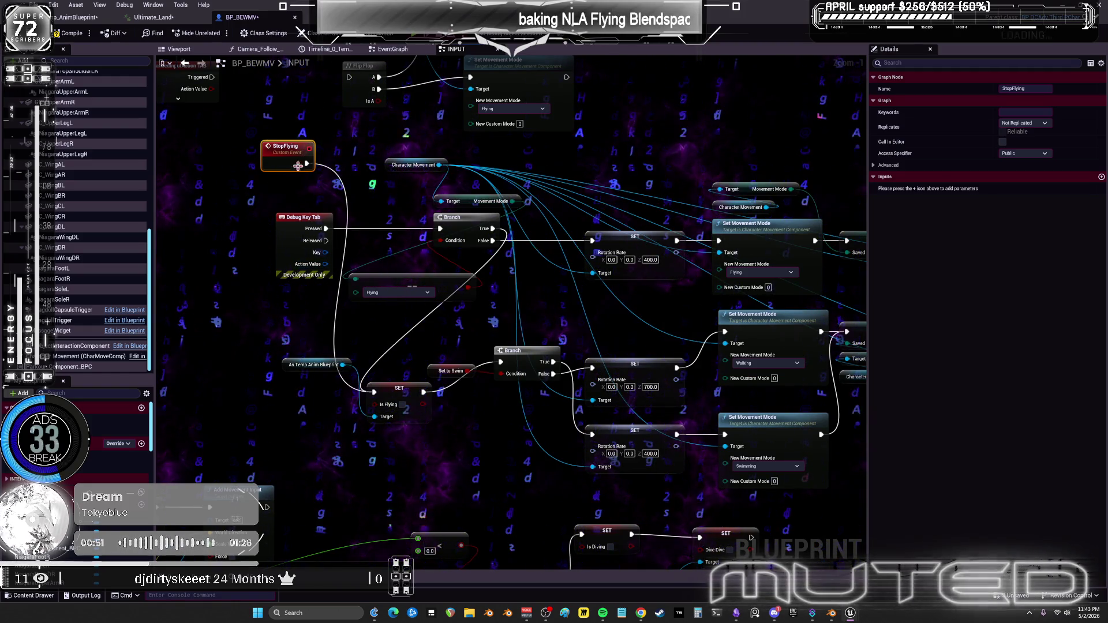
left_click_drag(277, 154, 293, 166)
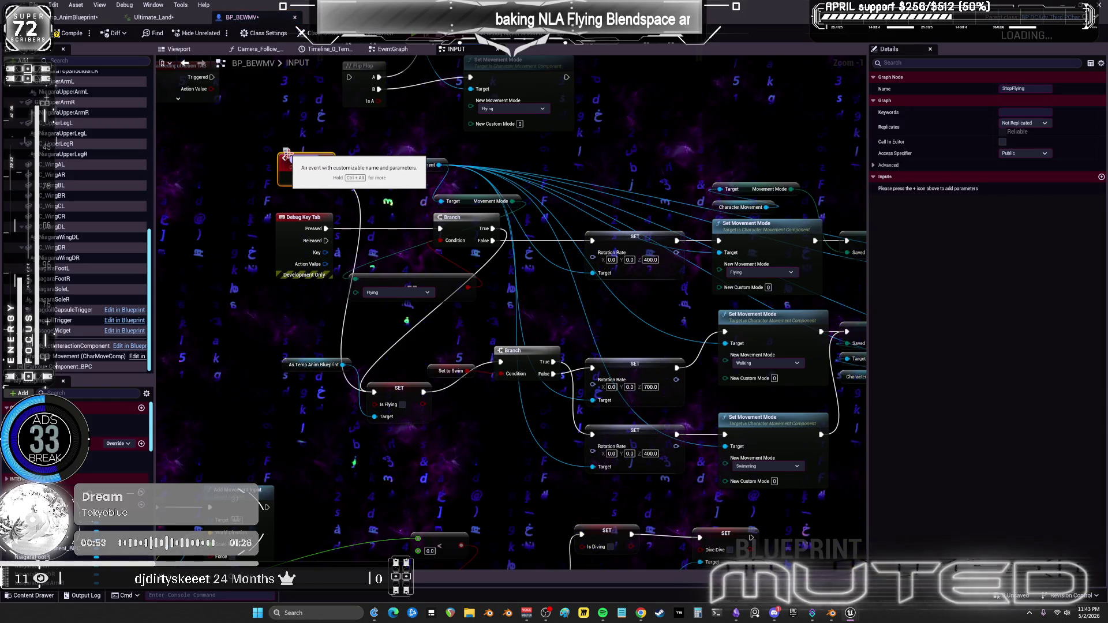
key("F2")
key("Return")
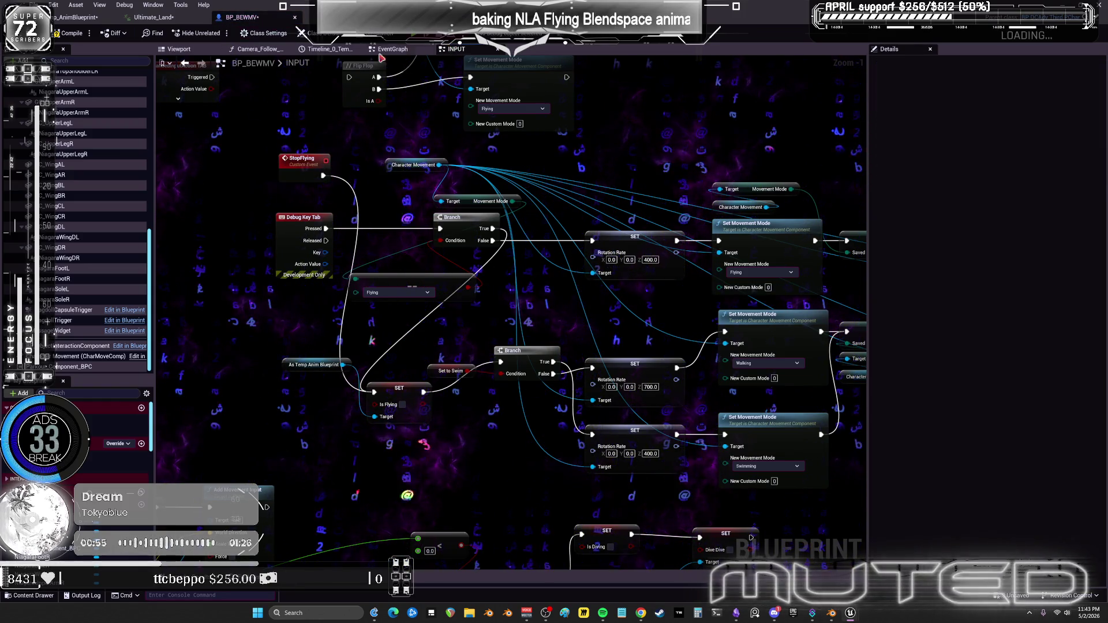
left_click(81, 18)
left_click_drag(534, 325, 580, 289)
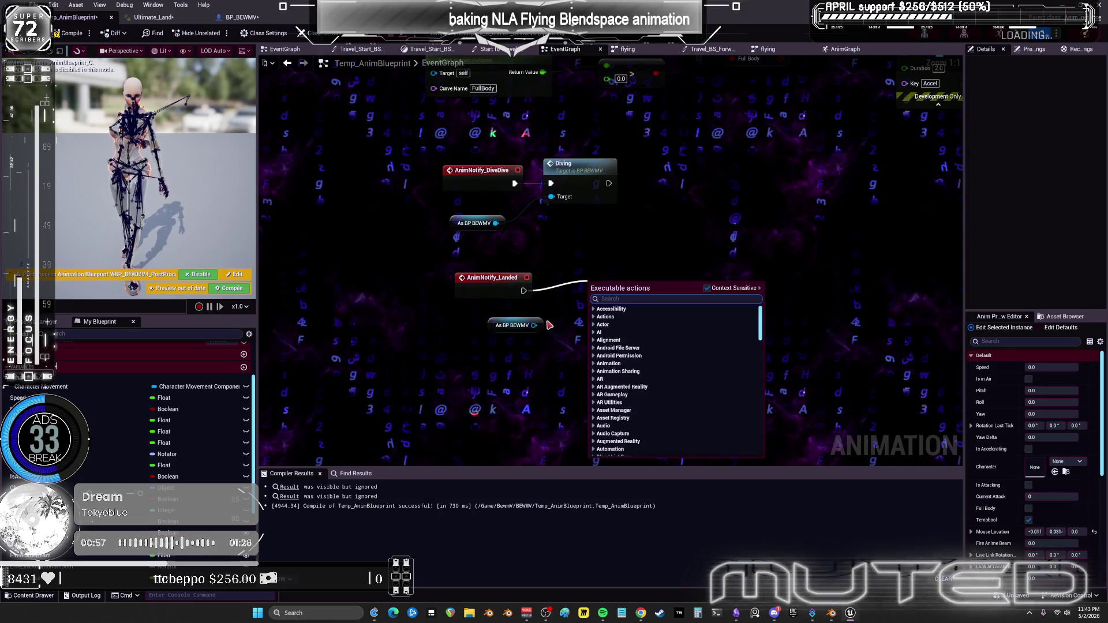
Have AnimNotify_Landed call Stop Flying on As BP BEWMV, then launch the game and take off.
key("Escape")
mouse_move(534, 325)
left_mouse_down()
mouse_move(577, 307)
mouse_move(579, 337)
mouse_move(597, 273)
left_mouse_up()
left_click(612, 347)
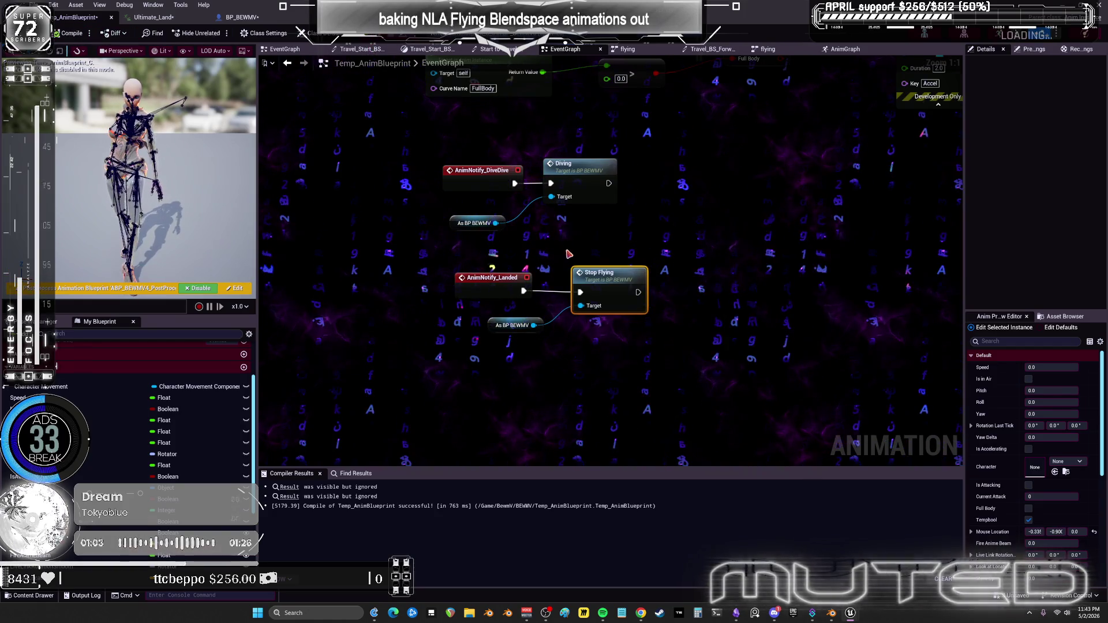
key("alt+Tab")
key("space")
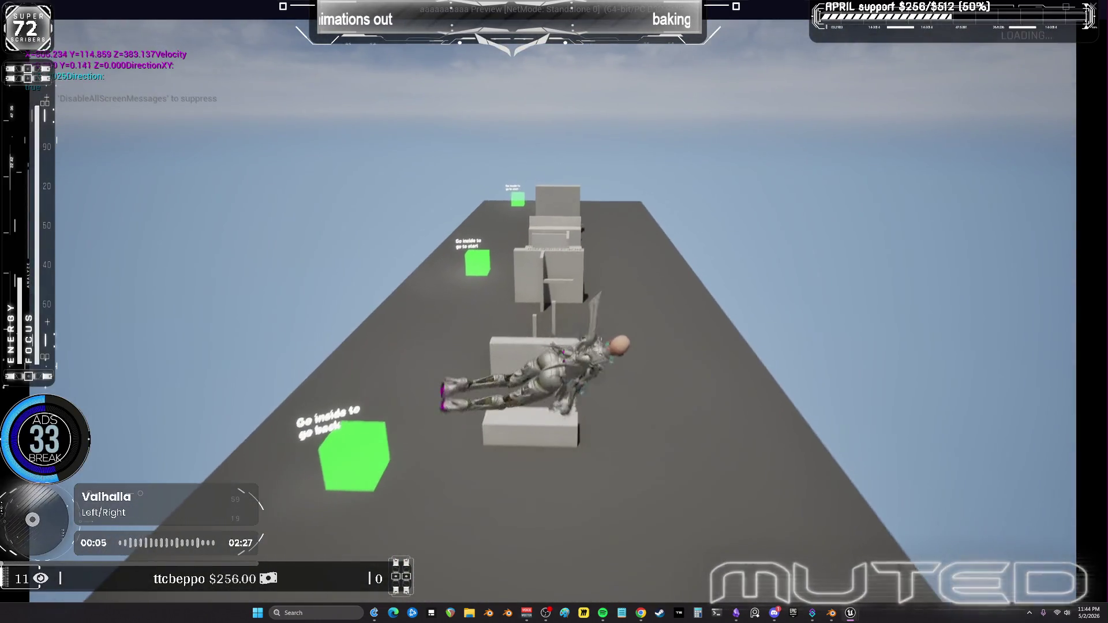
Fly along the rooftop with W and Space, end the play-test, and switch to the stream dashboard.
key("w")
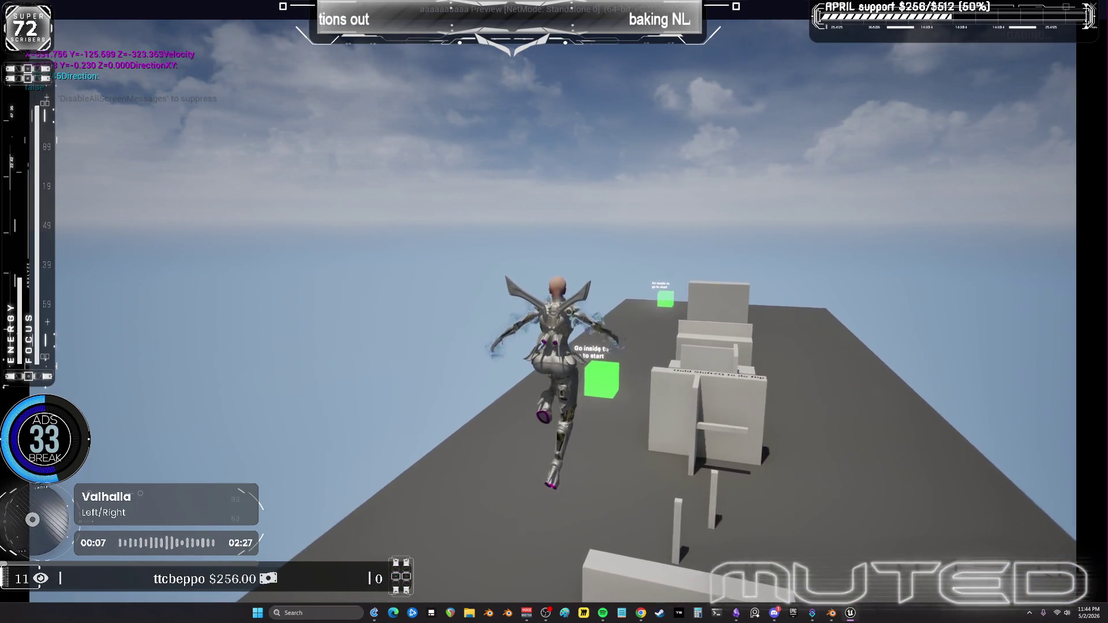
key("space")
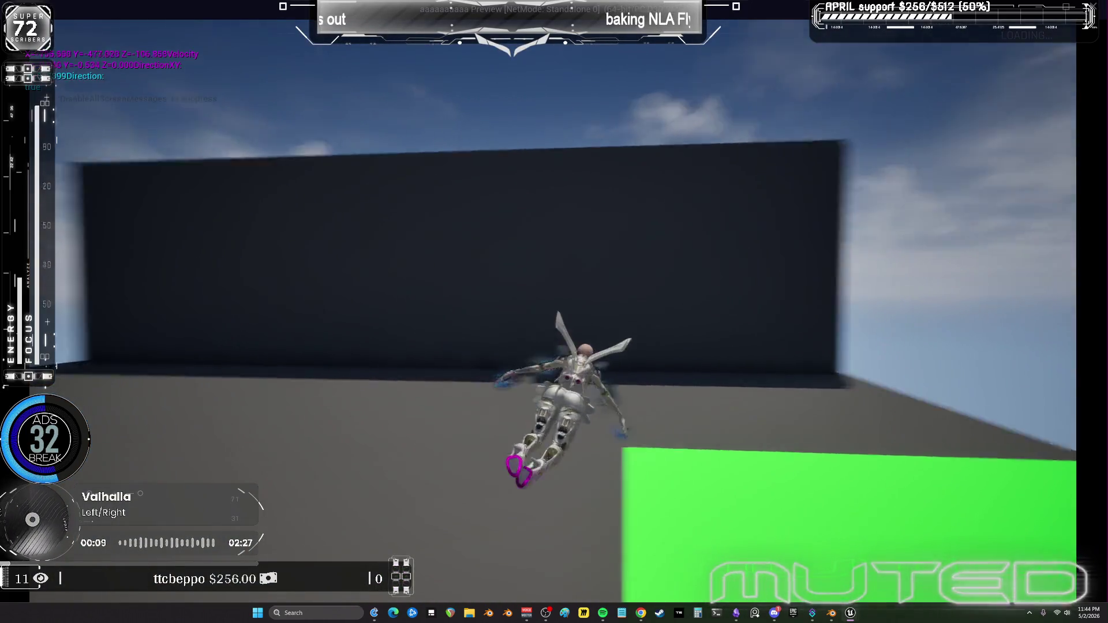
key("w")
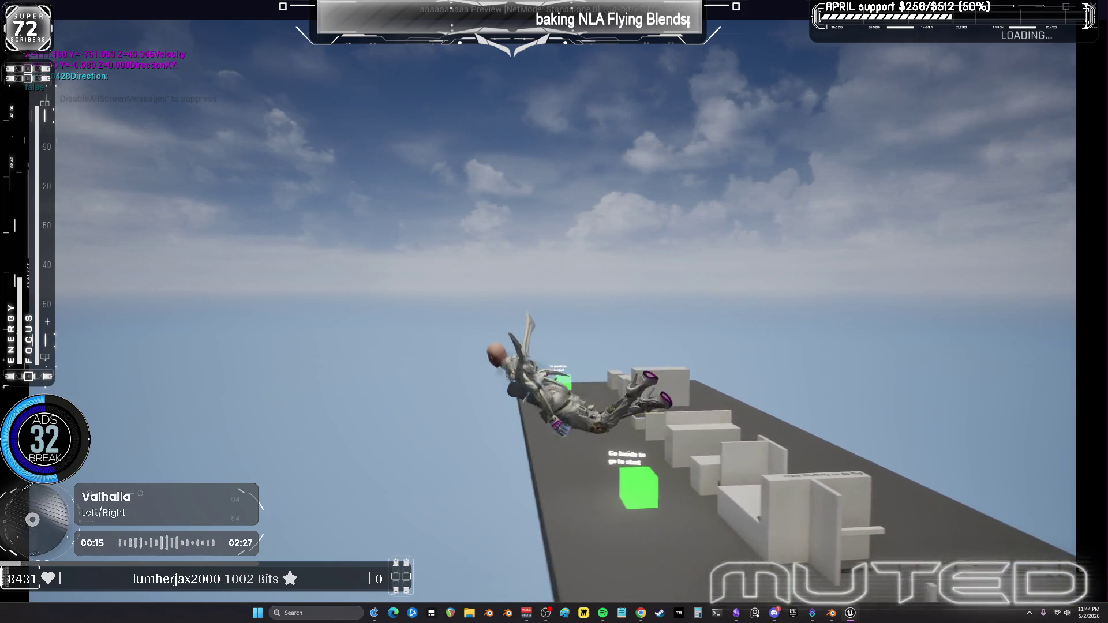
key("Escape")
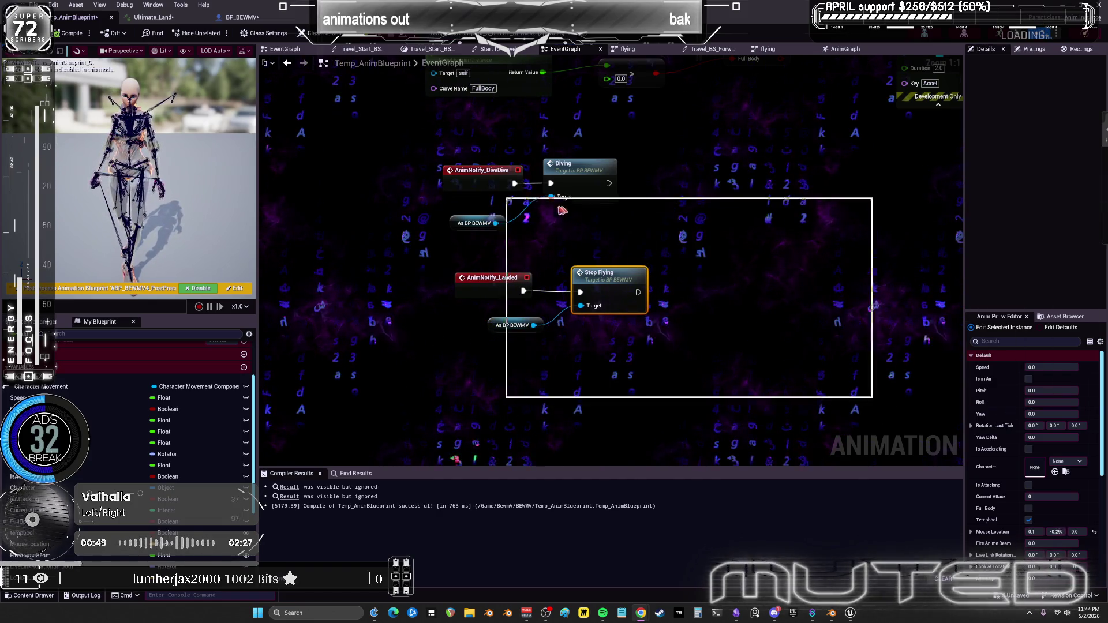
key("alt+Tab")
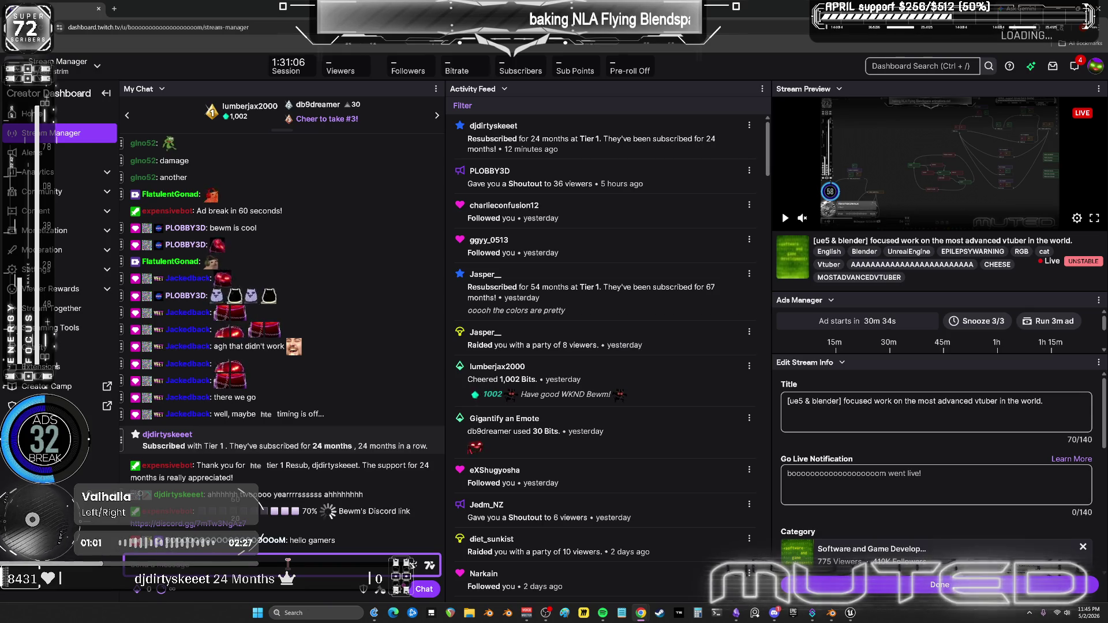
Zoom in the dashboard and pin the 'licks spaghetti' message to the top of chat.
key("ctrl+plus")
key("ctrl+plus")
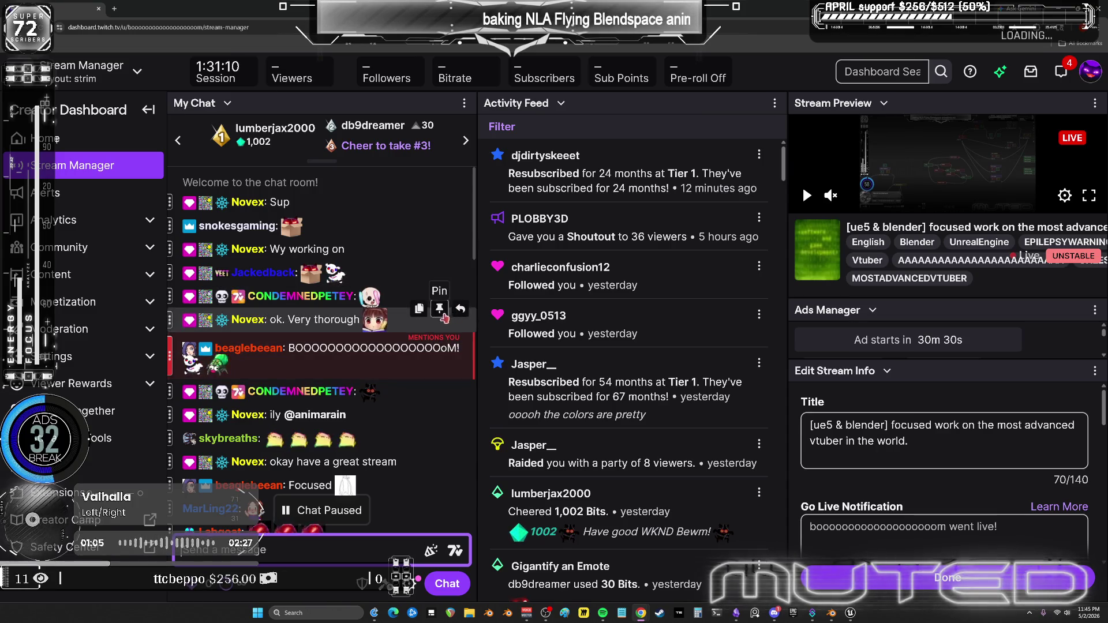
scroll(423, 364, "down", 3)
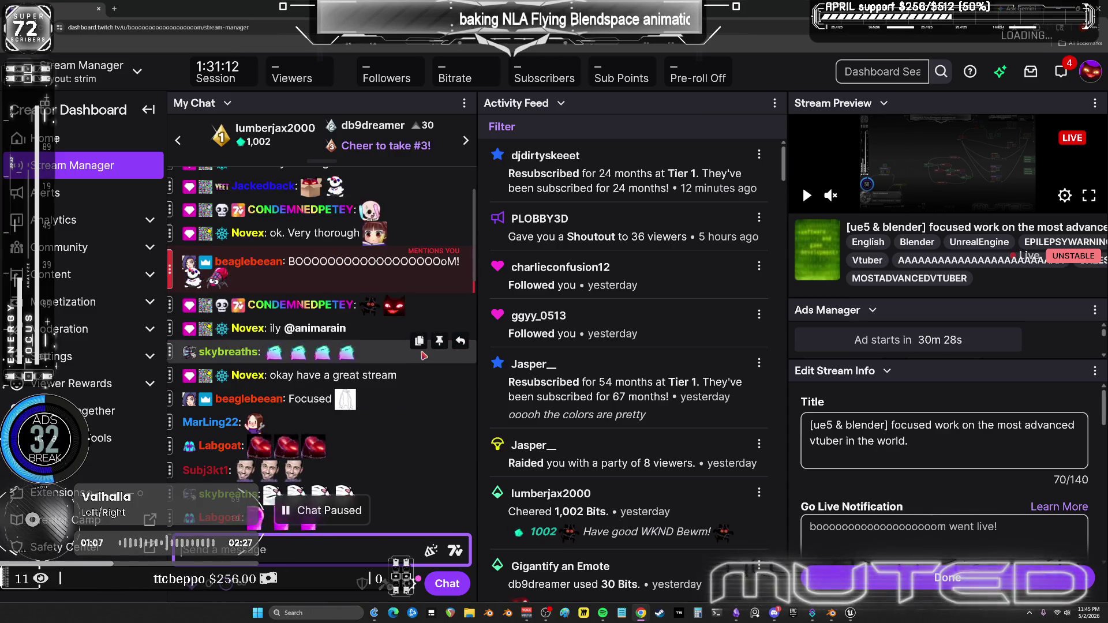
scroll(423, 356, "down", 3)
scroll(423, 356, "down", 3)
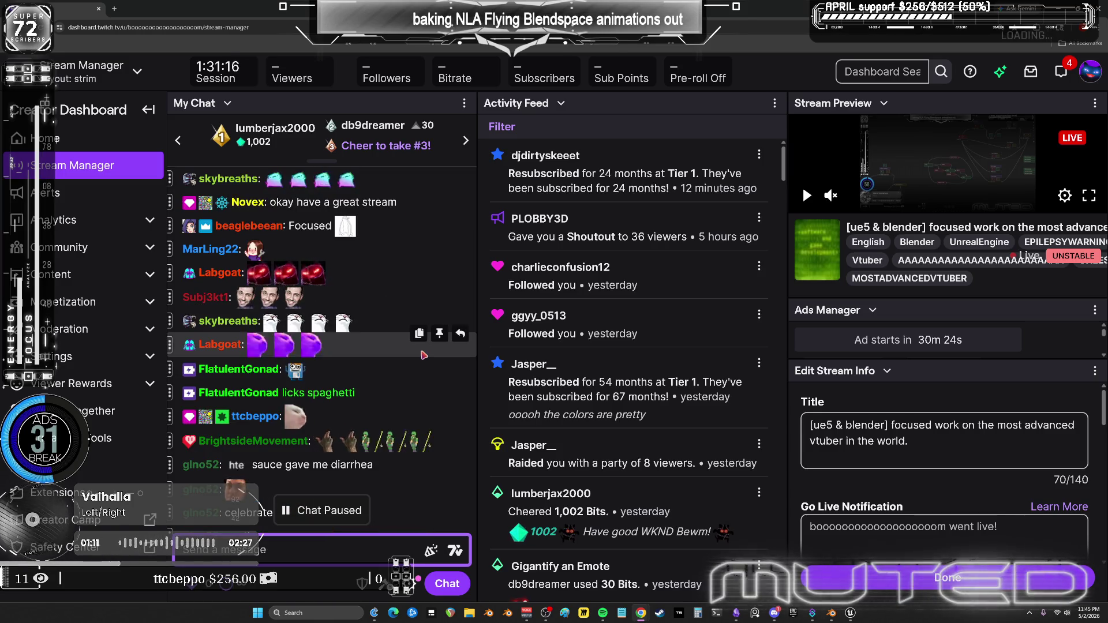
left_click(439, 382)
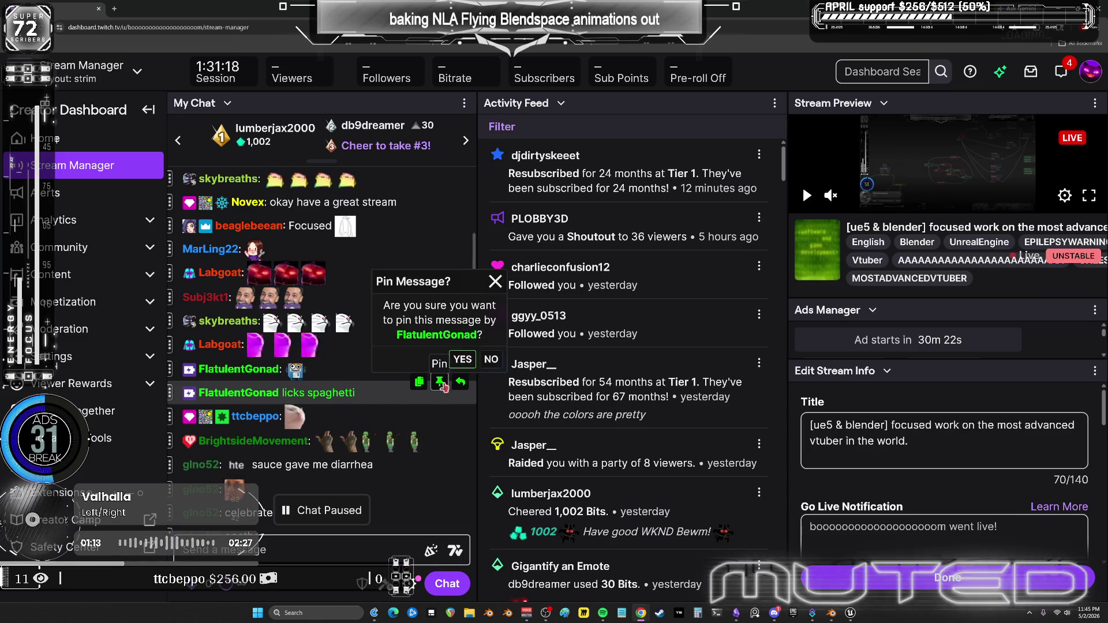
left_click(460, 362)
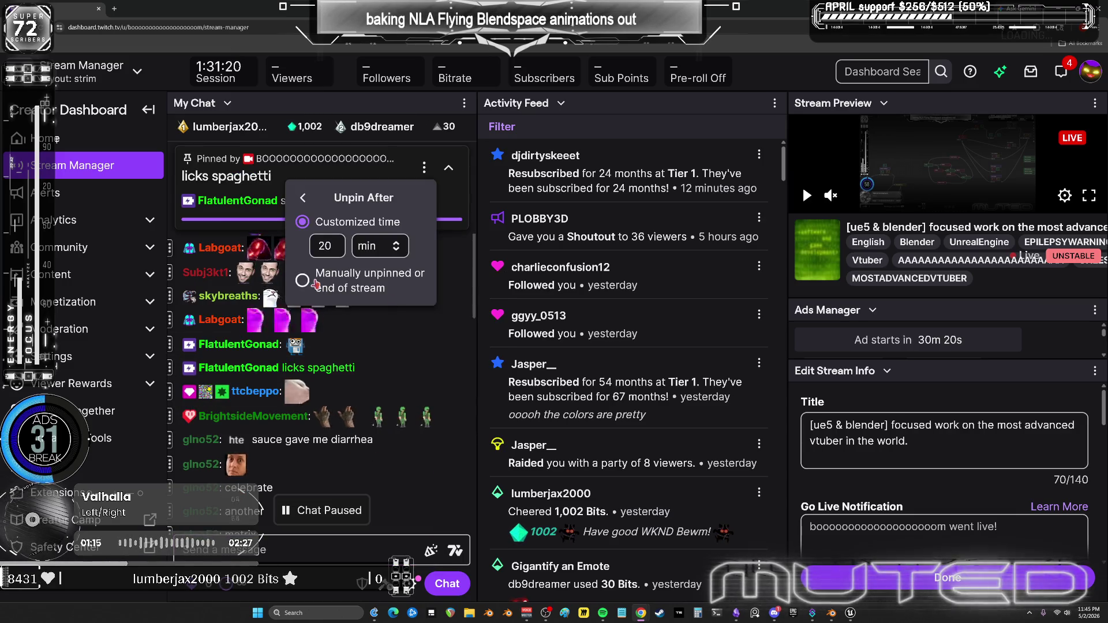
left_click(379, 378)
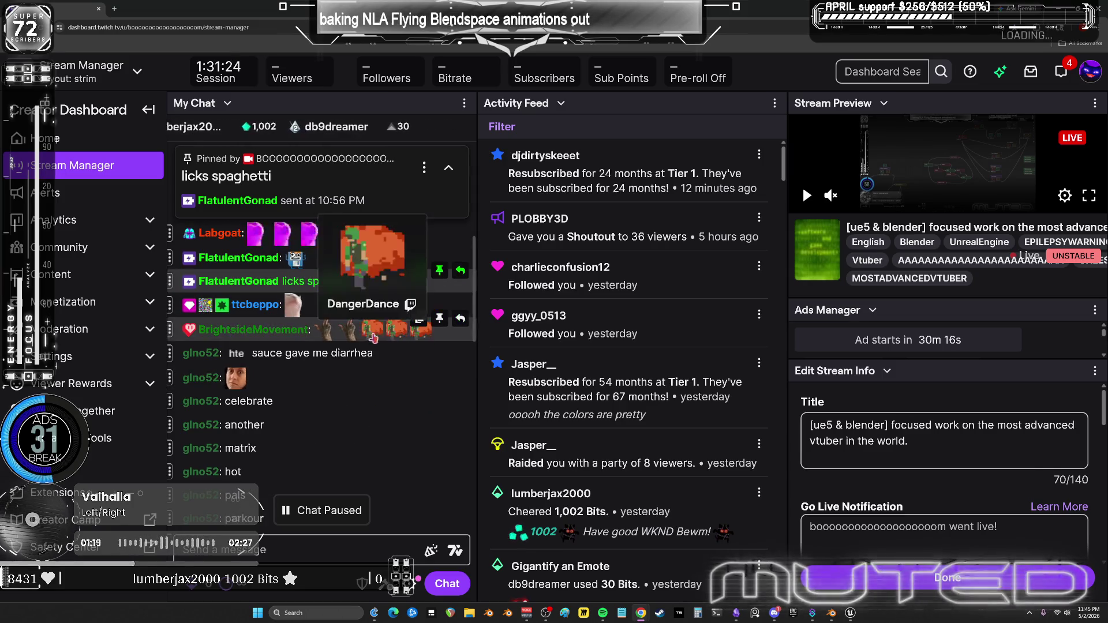
Start a chat reply to the subscriber's message.
scroll(340, 350, "down", 2)
scroll(340, 349, "down", 10)
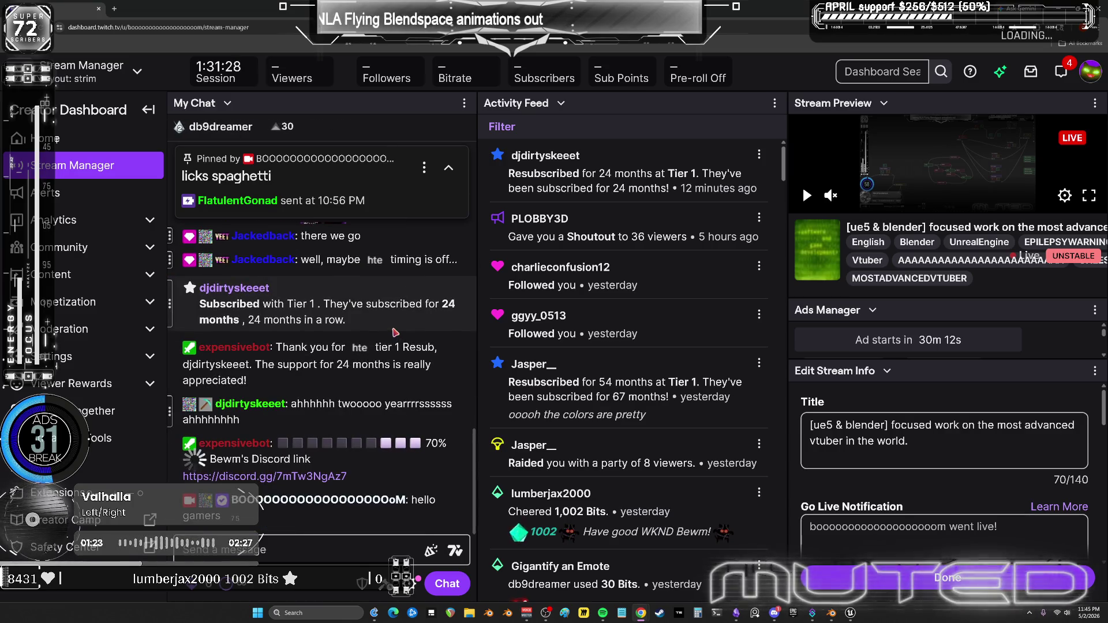
left_click(460, 394)
type("wow. thank you for superscri")
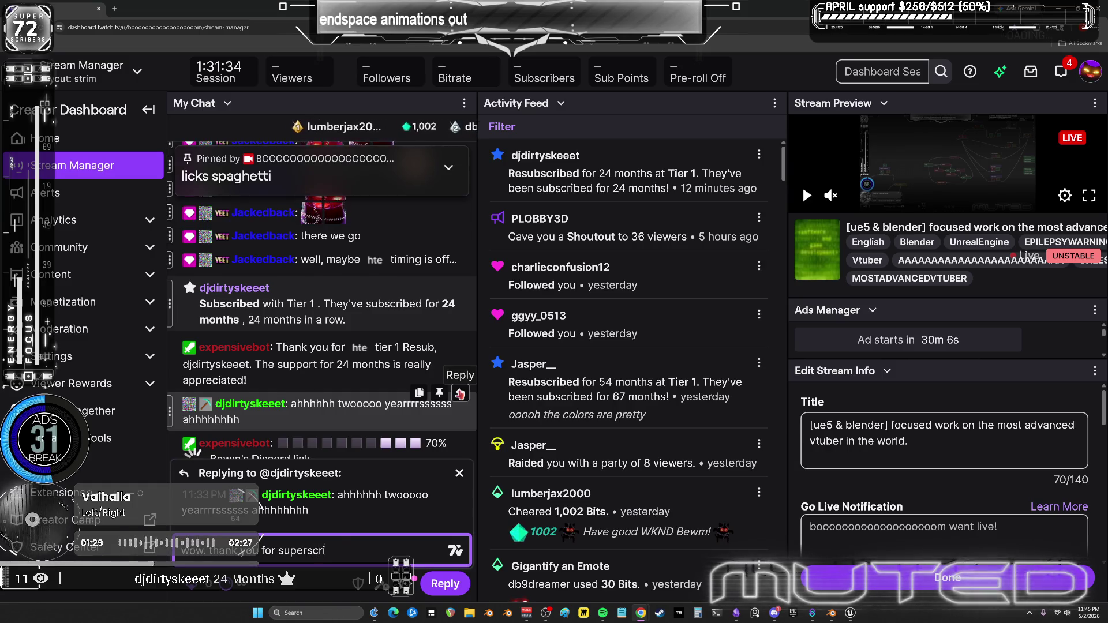
Send the thank-you reply ending 'bing so much', then post messages about pivot flying strafing and superhero nose diving.
type("bing so m")
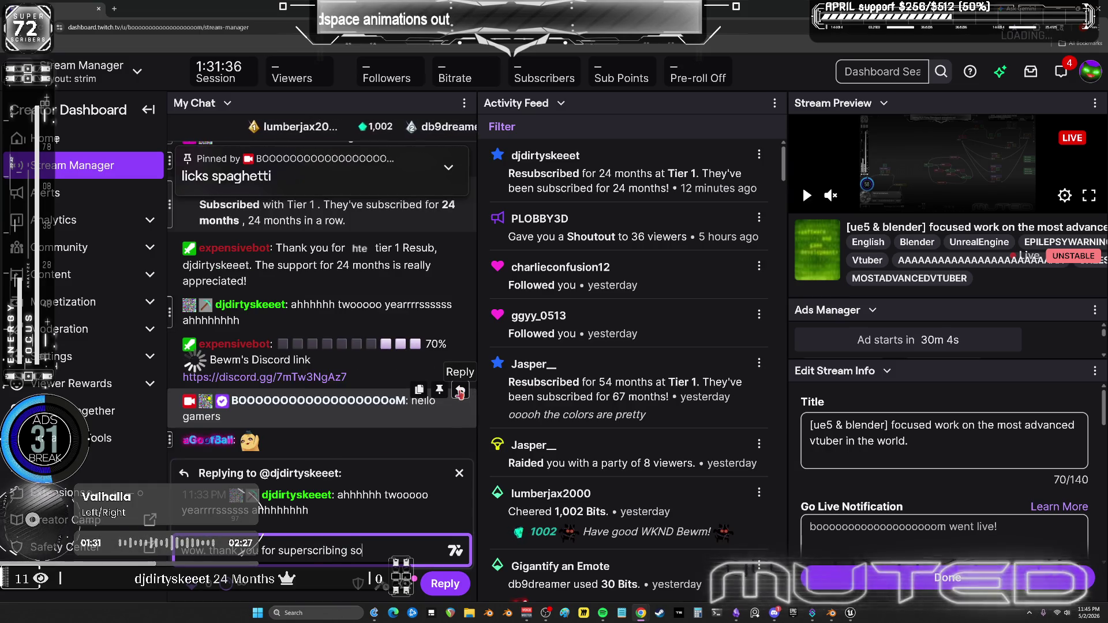
type("uch")
key("Return")
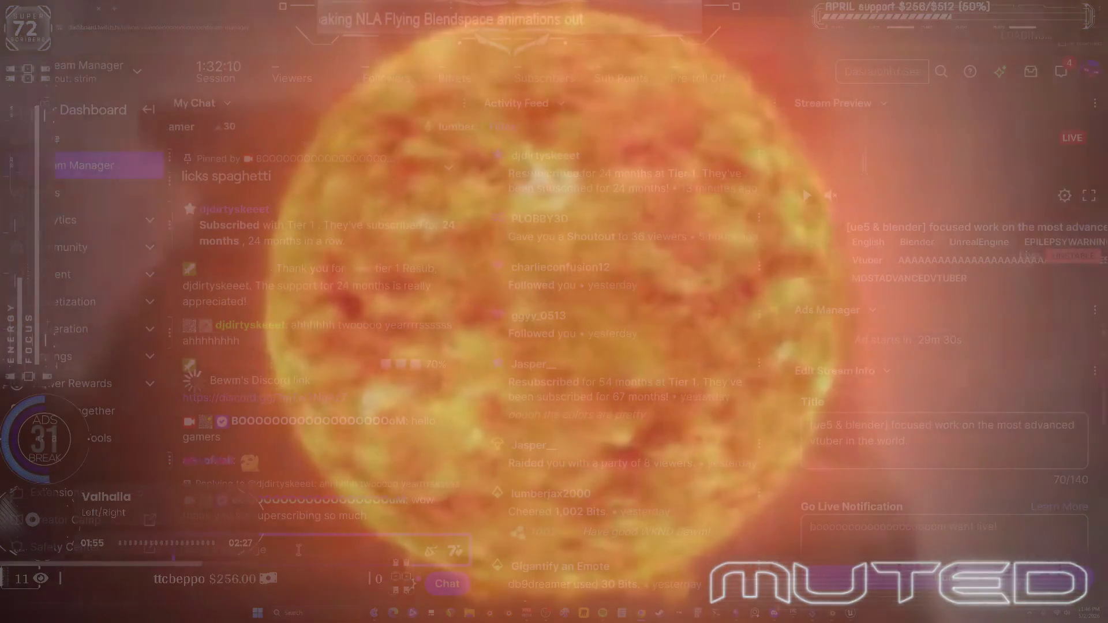
type("so i just added p")
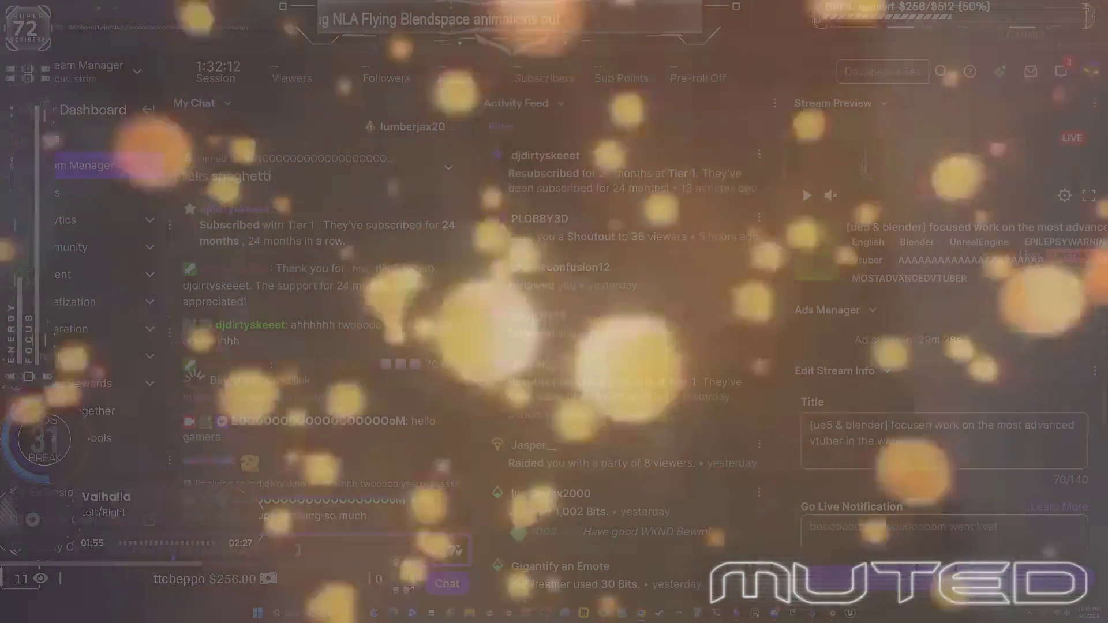
type("ivot ")
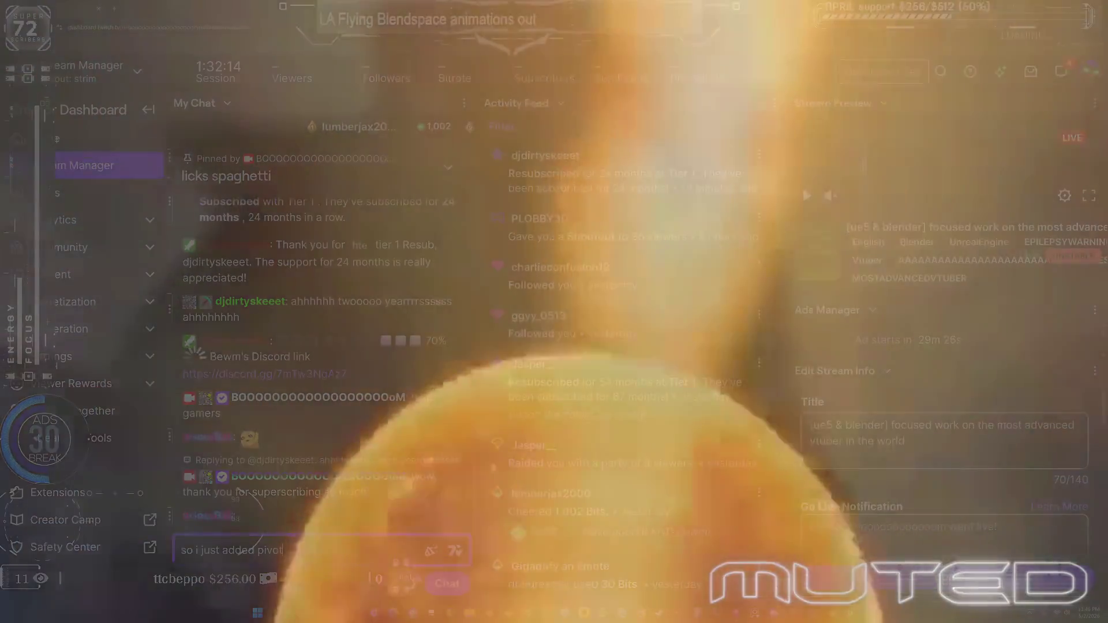
type("flying ")
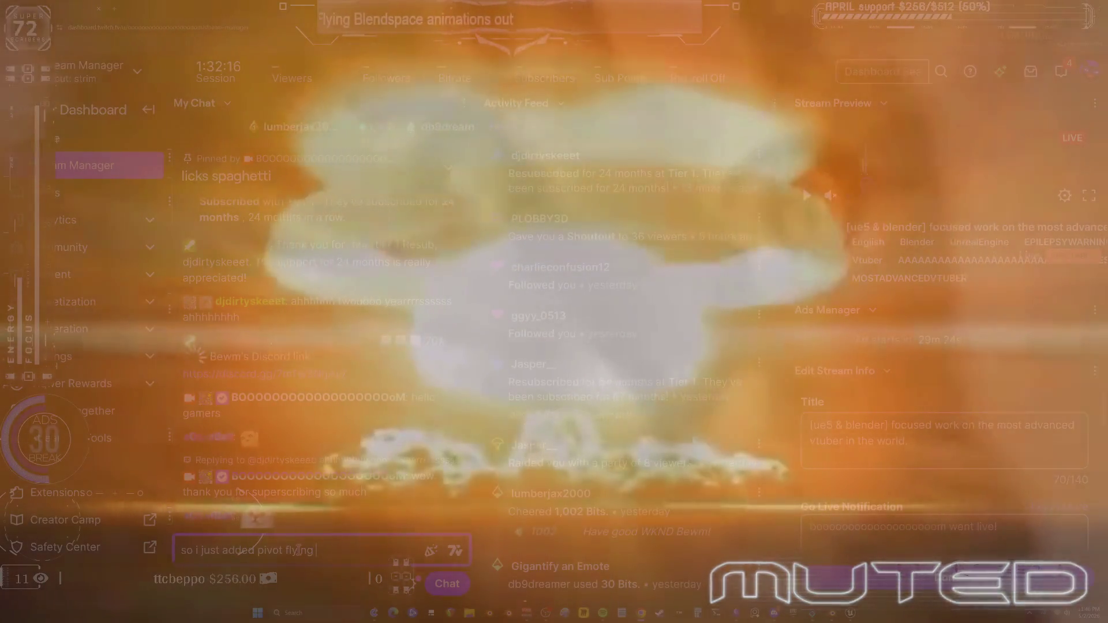
type("strafing left and rig")
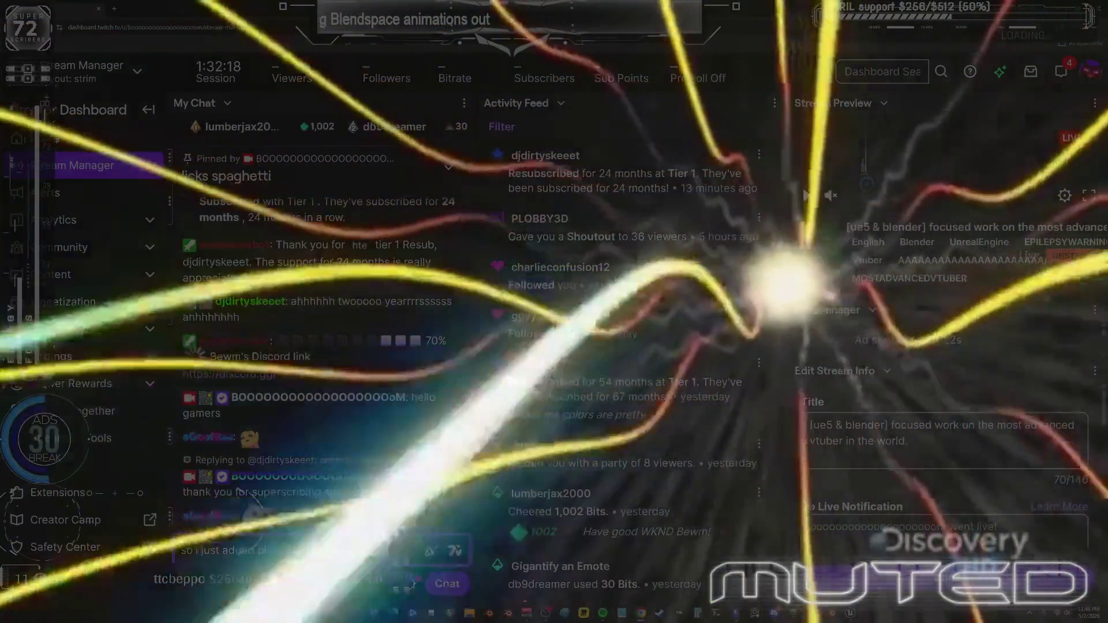
type("ht")
key("Return")
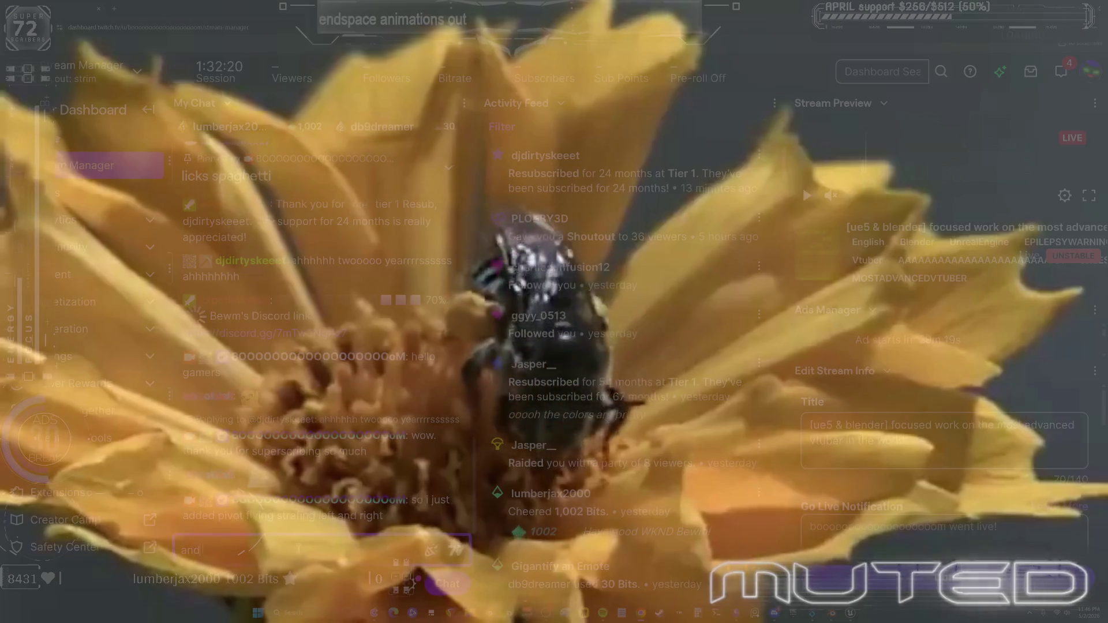
type("and superhero")
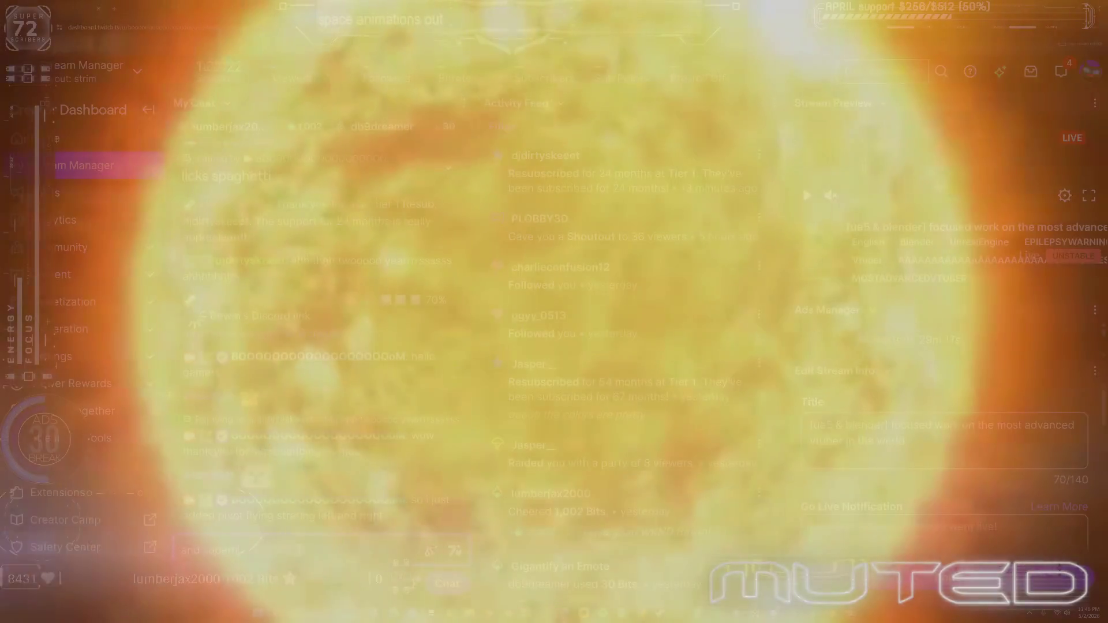
type(" nose diving")
key("Return")
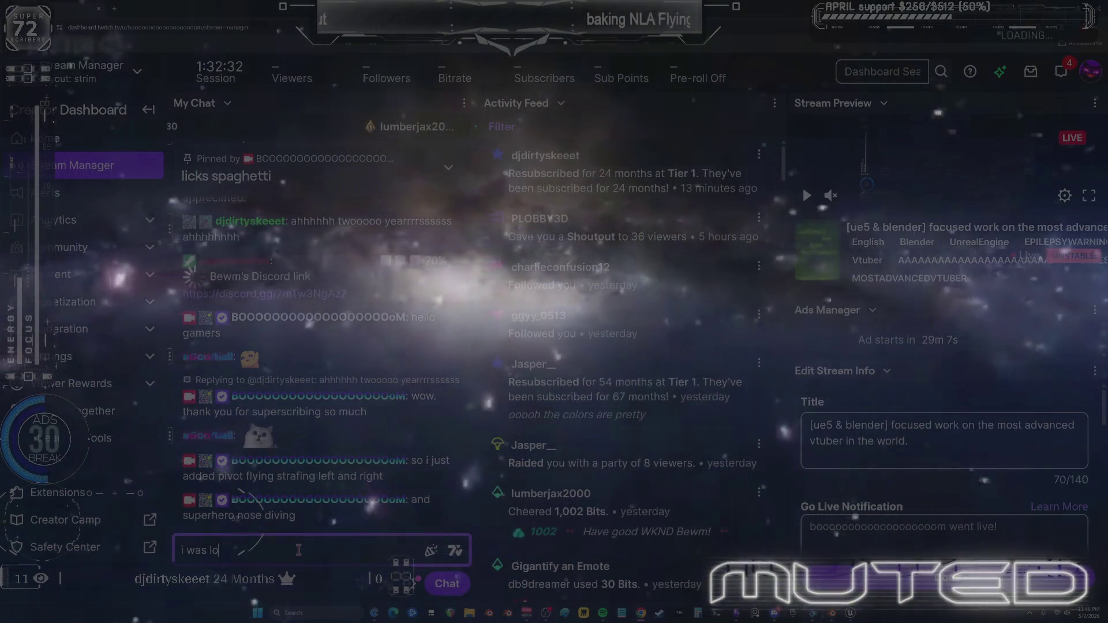
Post 'i was locked in' and 'i have to do so much animation baking still' with a sad emote in chat.
type("cke")
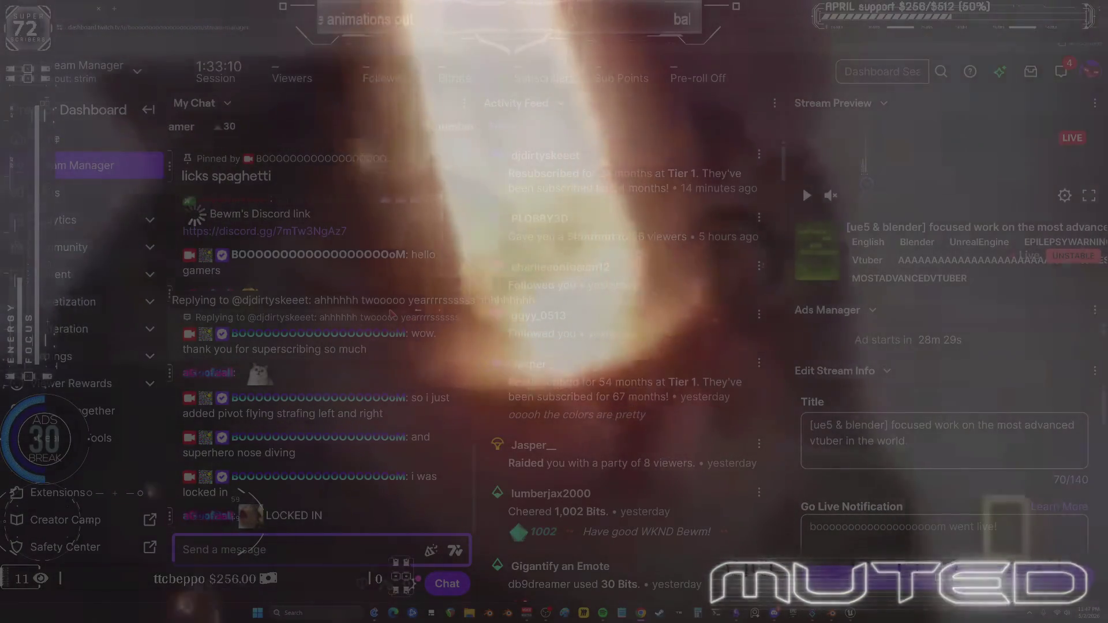
type("I have to deal")
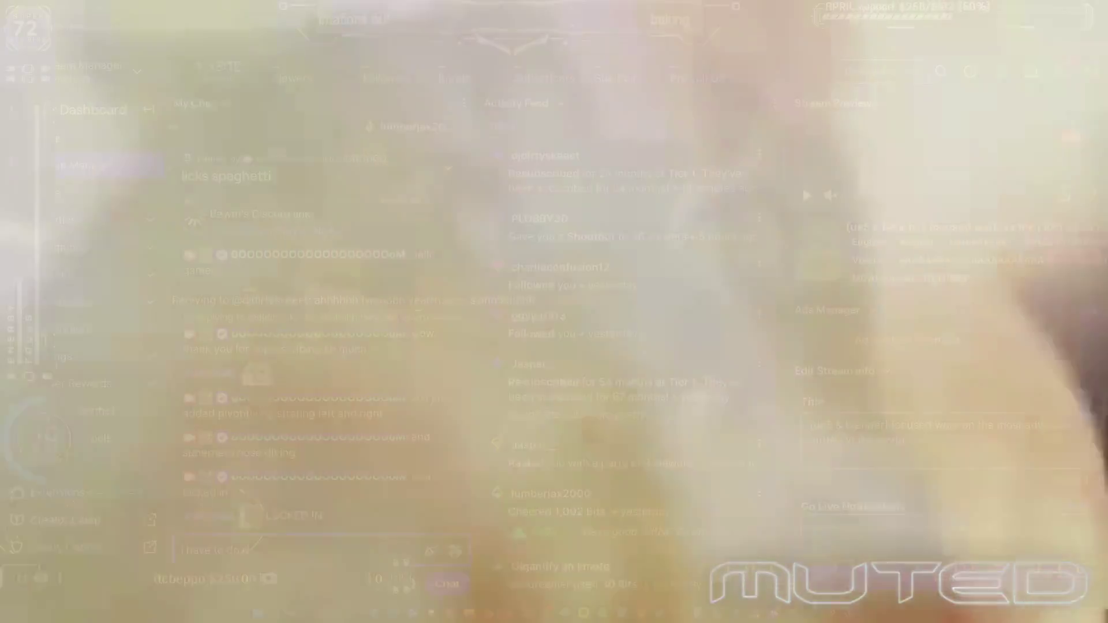
type("o much anioma")
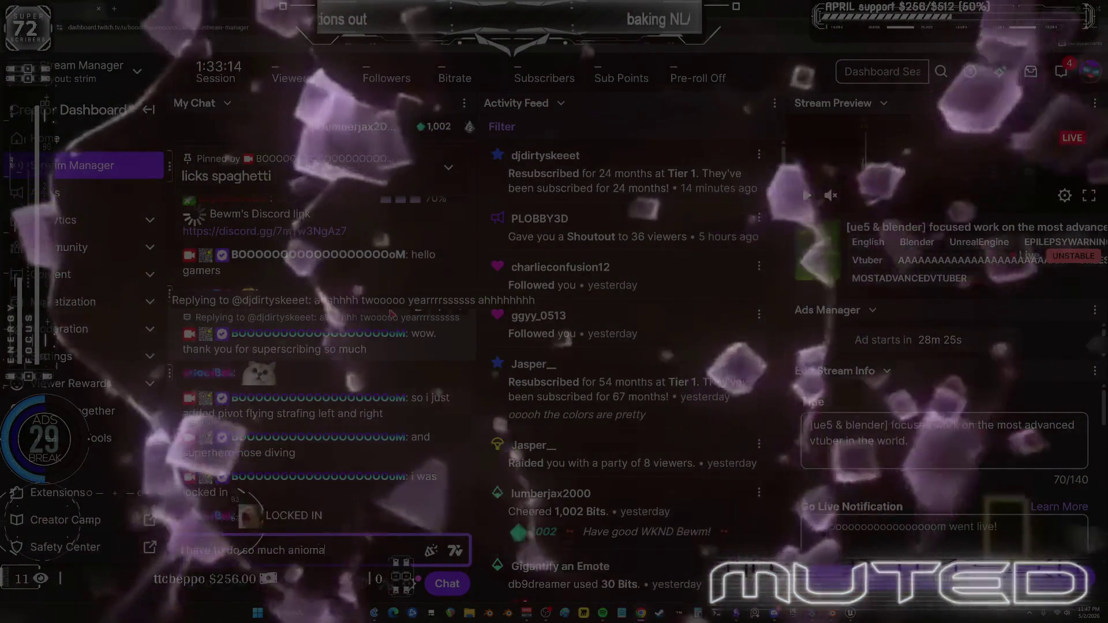
key("BackSpace")
key("BackSpace")
key("BackSpace")
type("mation ")
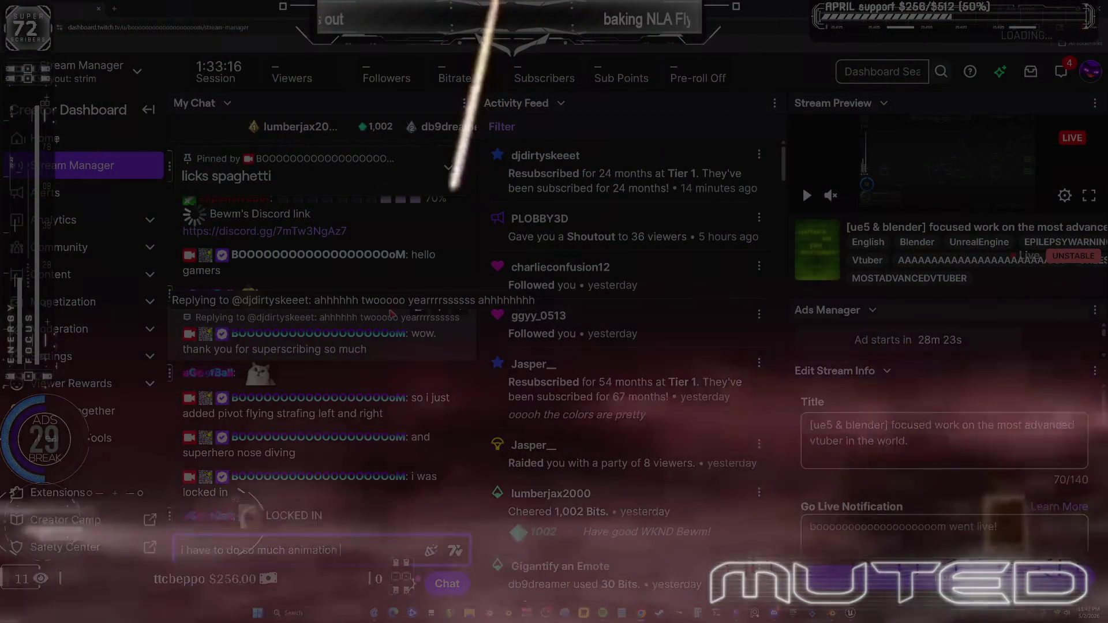
type("baking still")
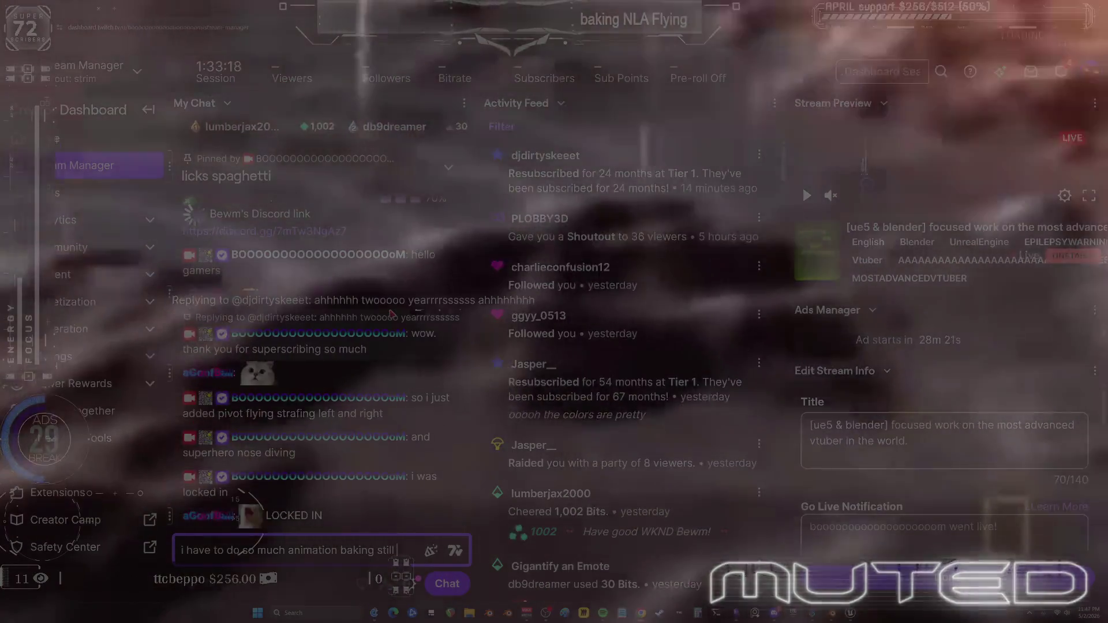
type(" :sad")
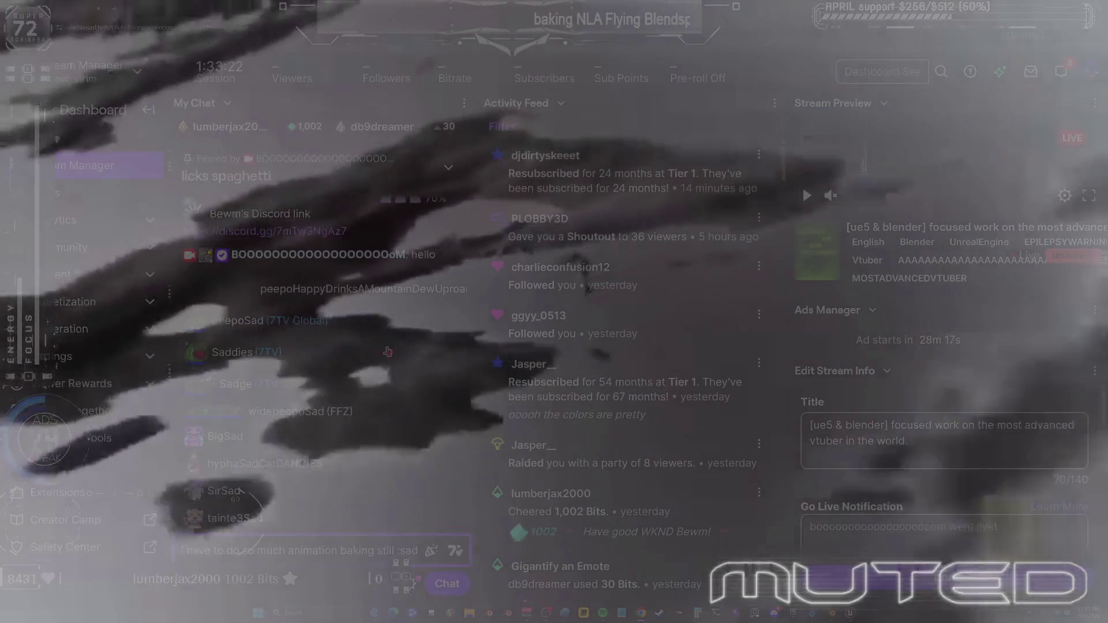
left_click(387, 351)
key("Return")
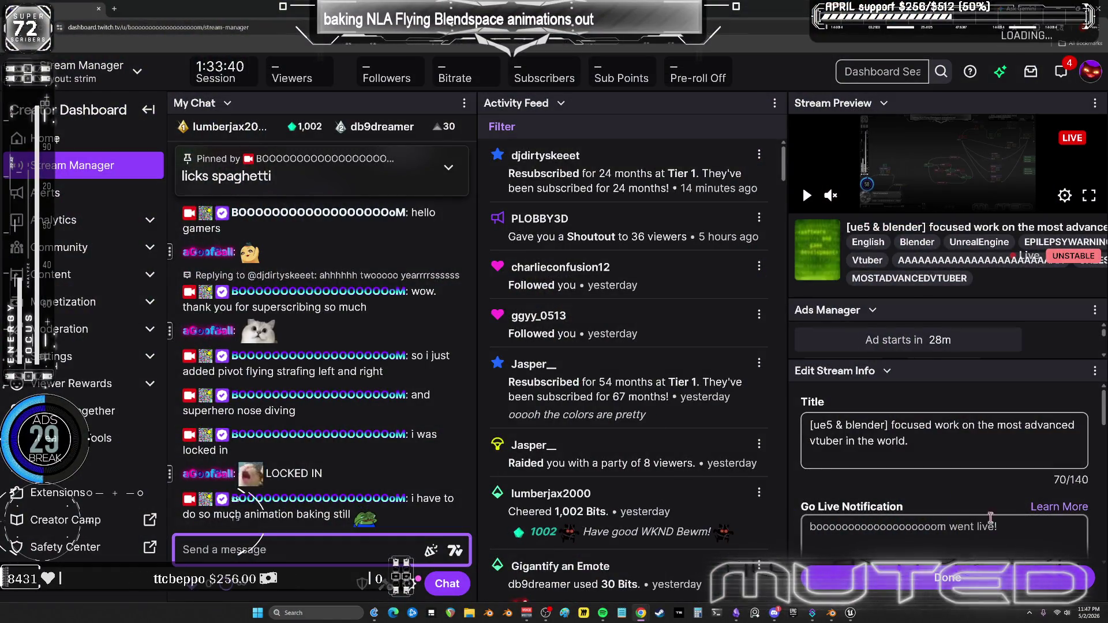
mouse_move(605, 614)
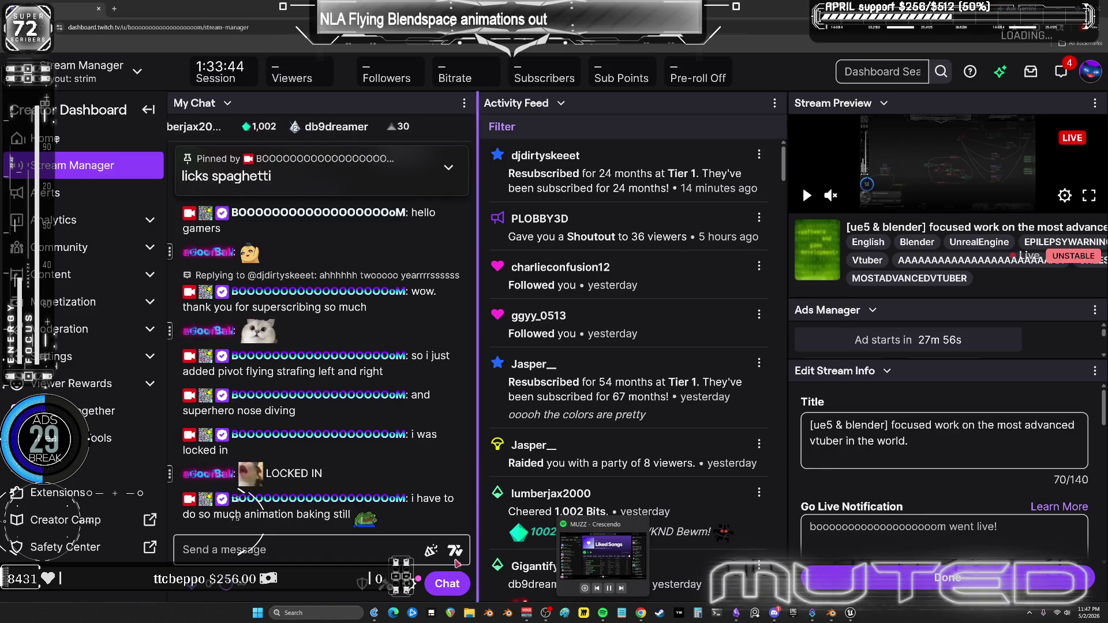
Post 'send me your energy' in the Twitch chat.
left_click(311, 547)
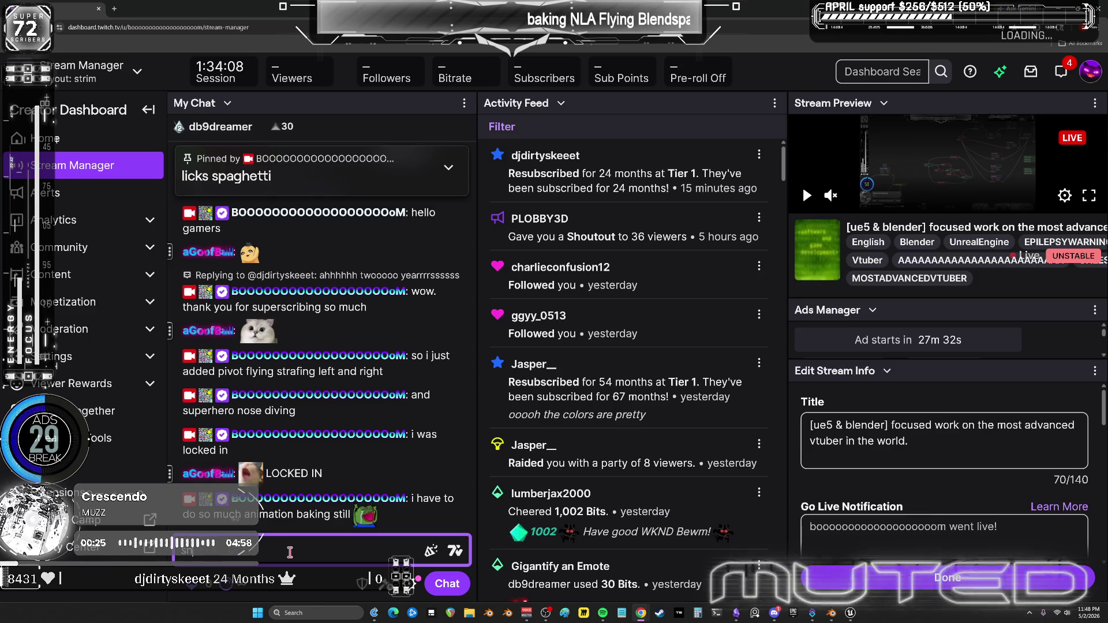
type("d me your energ")
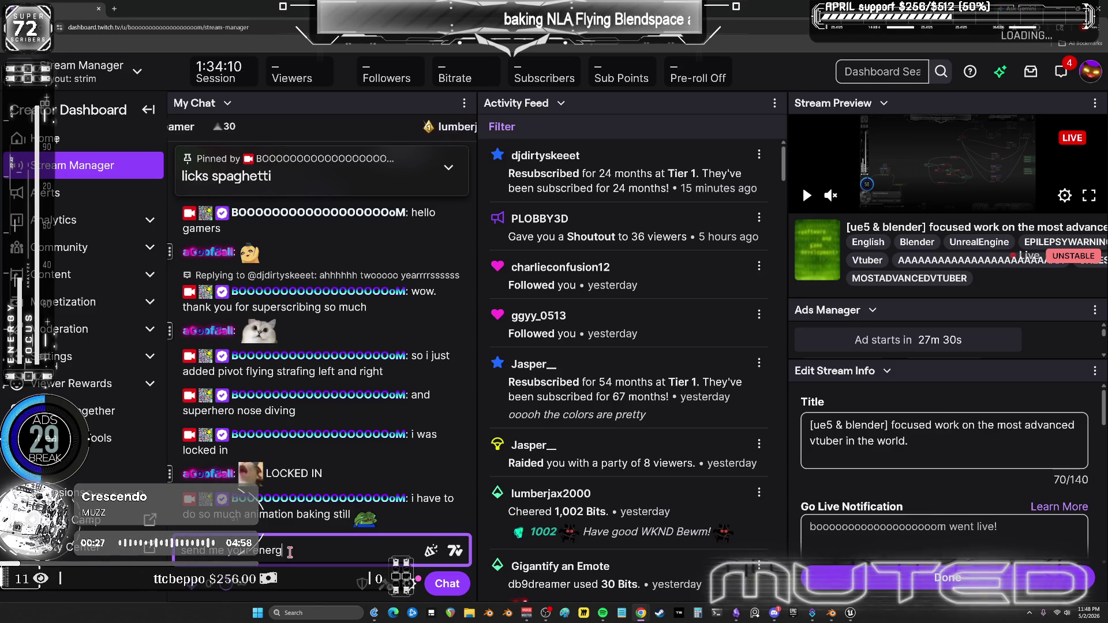
type("y")
key("Return")
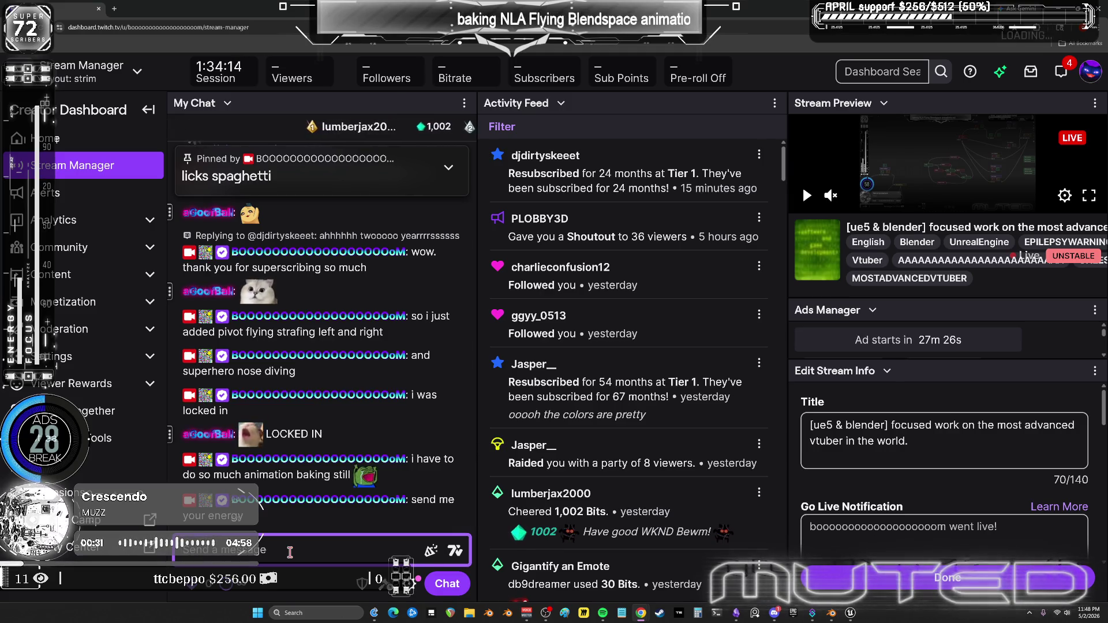
Send a chat message with the Pride and TakeNRG emotes, then return to the Unreal Editor.
type(":prid")
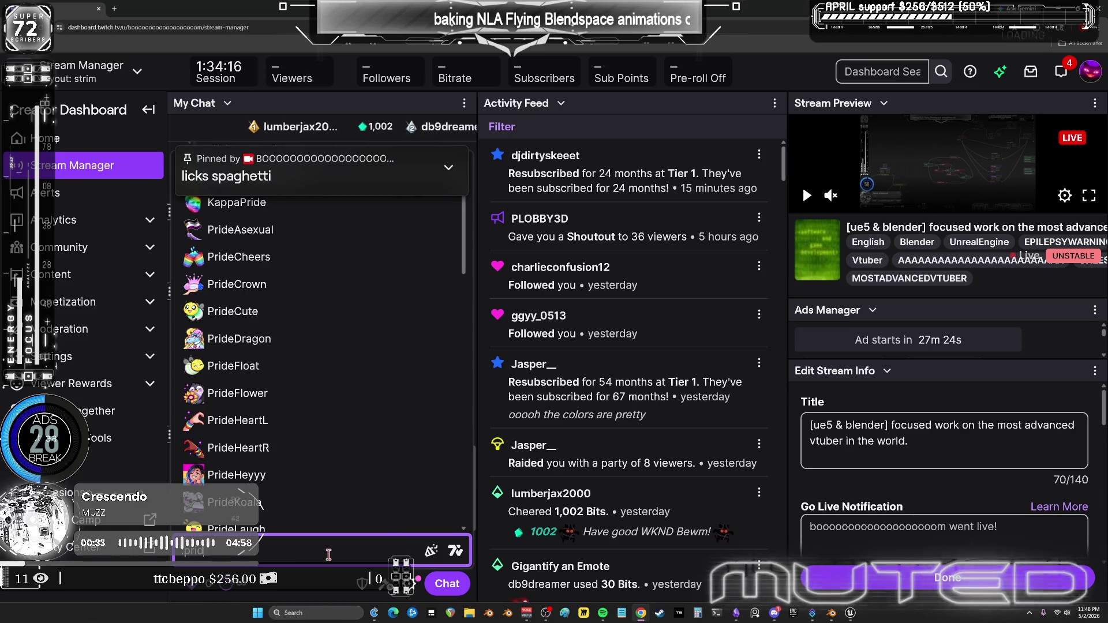
scroll(310, 440, "down", 10)
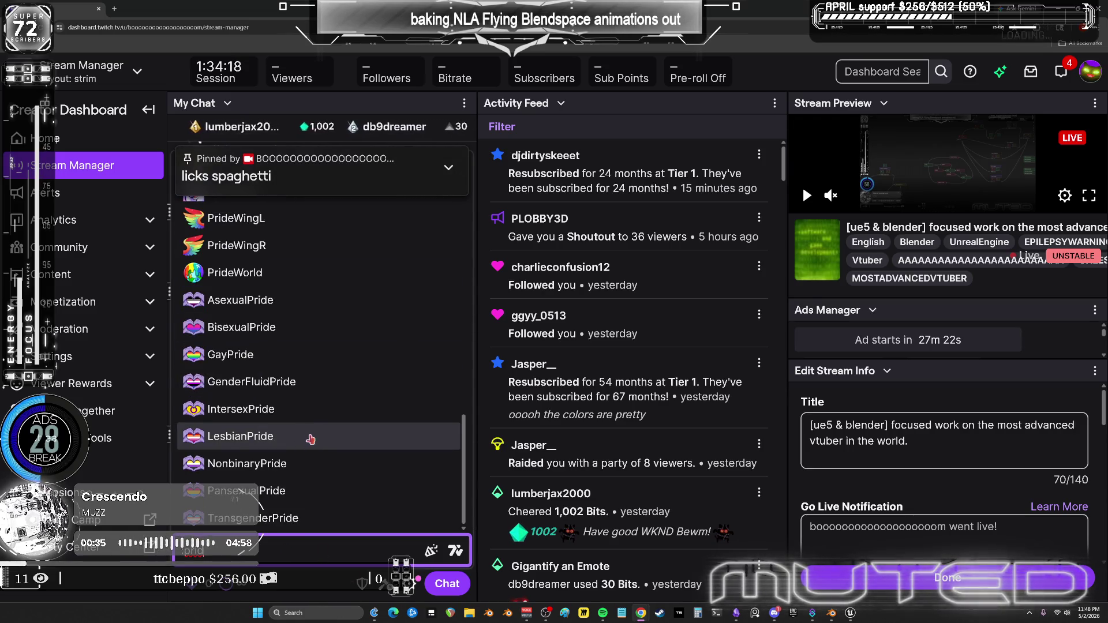
scroll(309, 439, "up", 10)
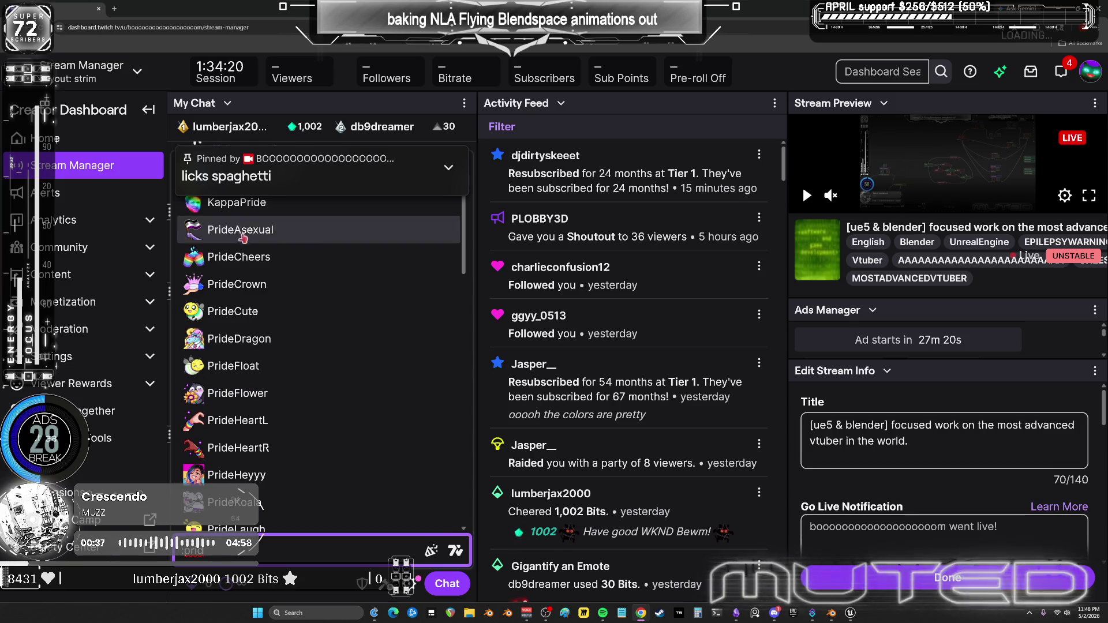
scroll(292, 506, "down", 10)
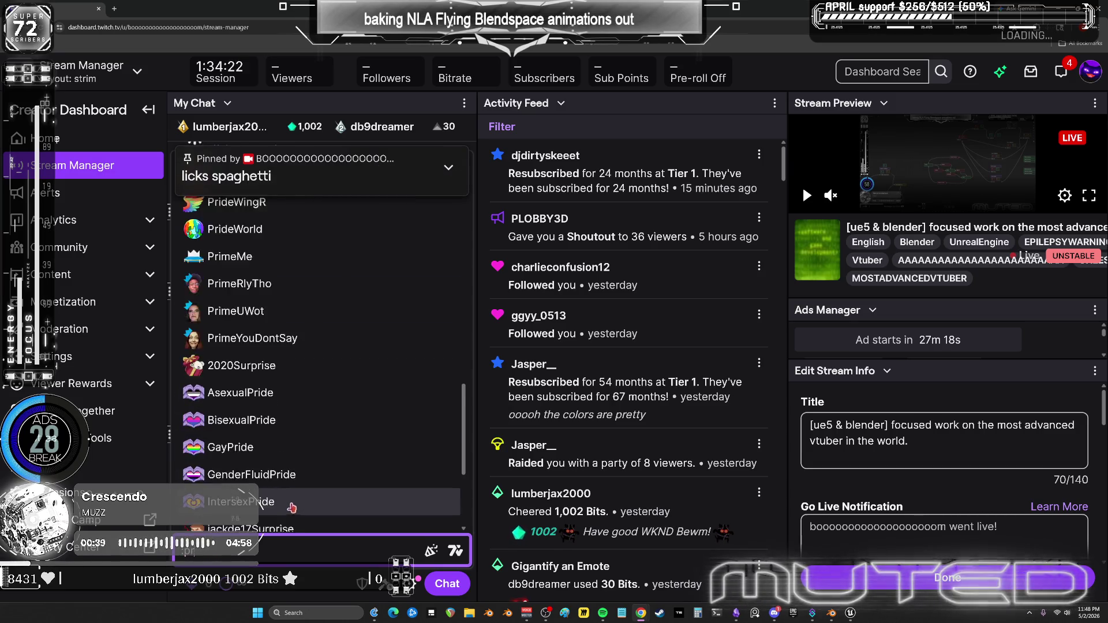
left_click(291, 506)
type("ke")
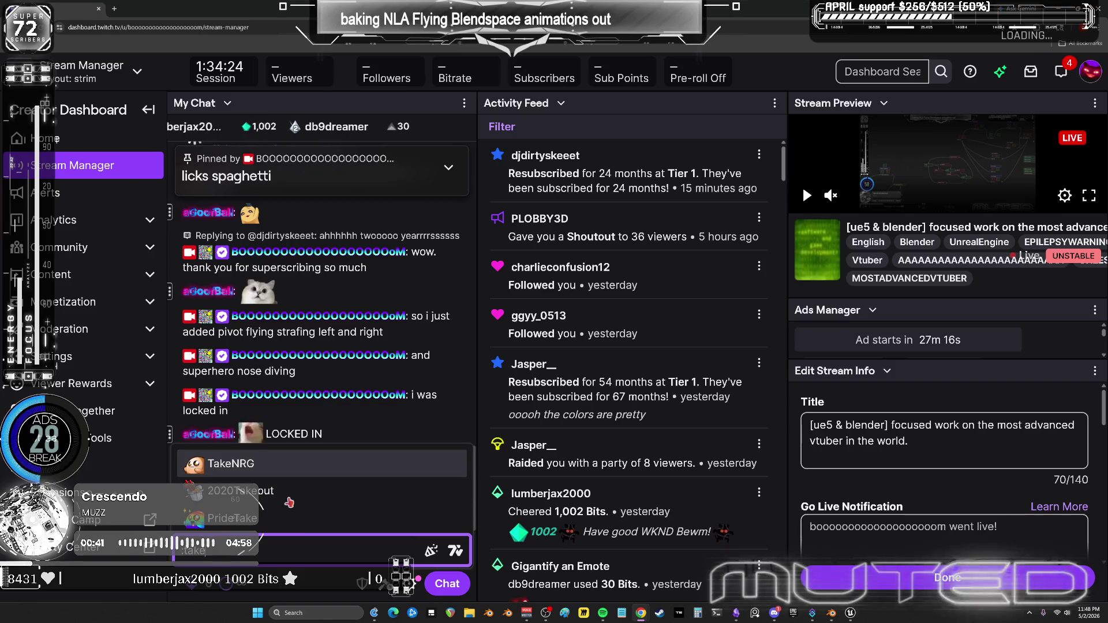
key("Return")
key("Return")
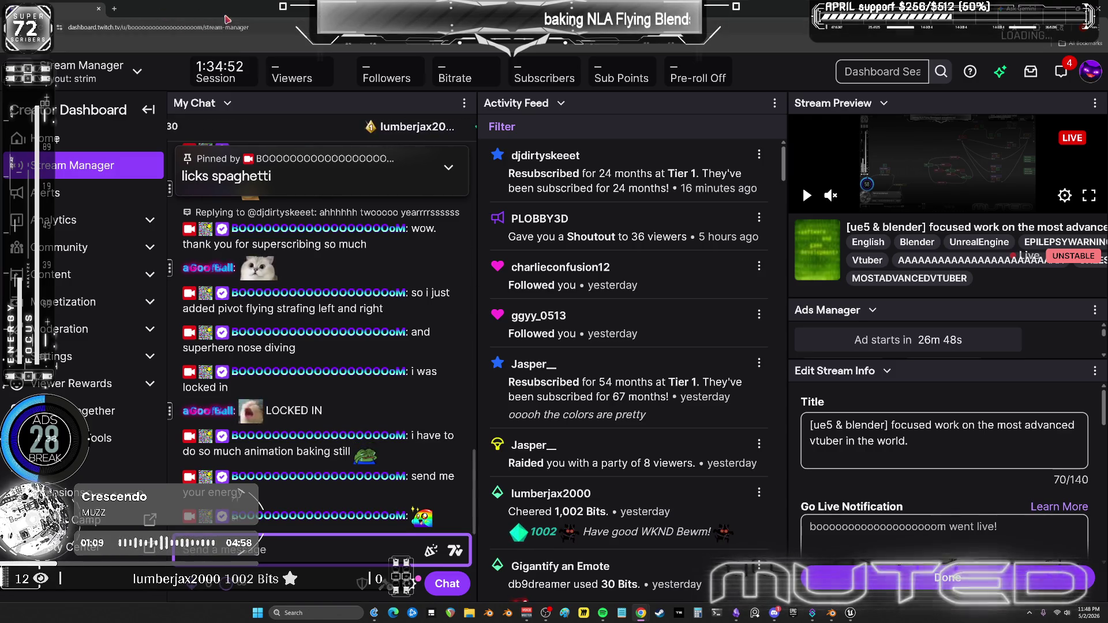
key("alt+Tab")
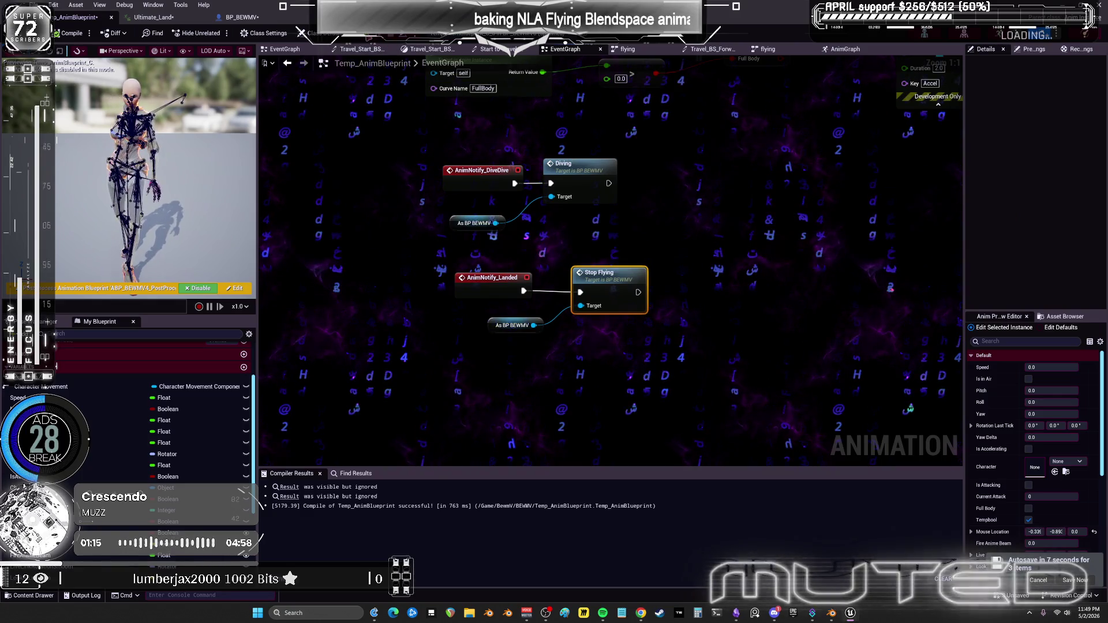
Play-test a Standalone Game: jump into flight, fly over the long platform and tilt into the forward dive.
key("alt+Tab")
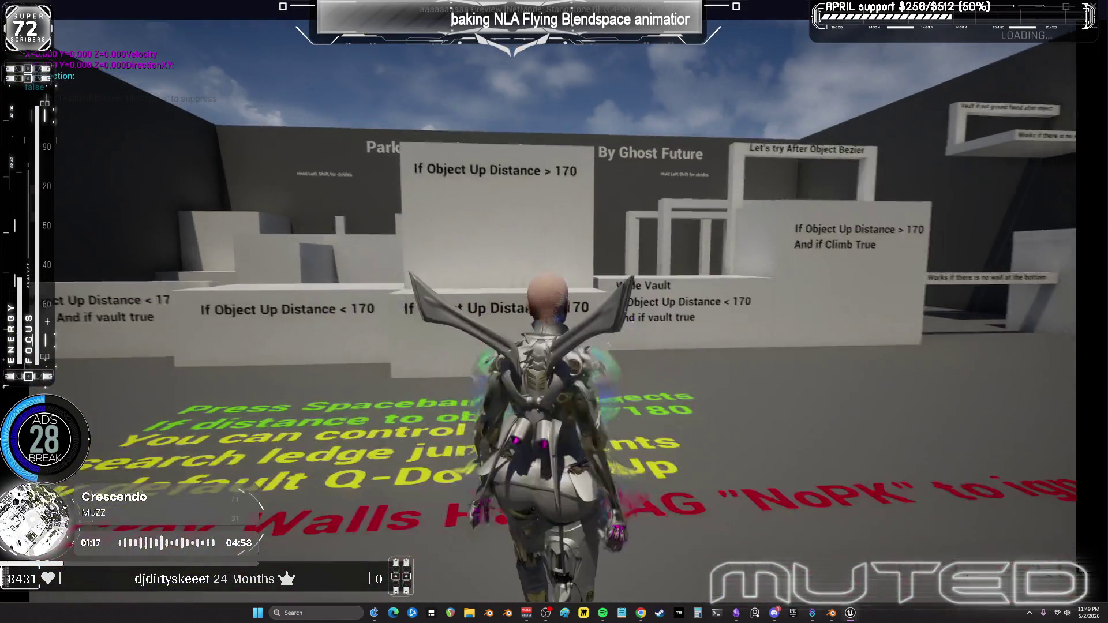
key("space")
key("w")
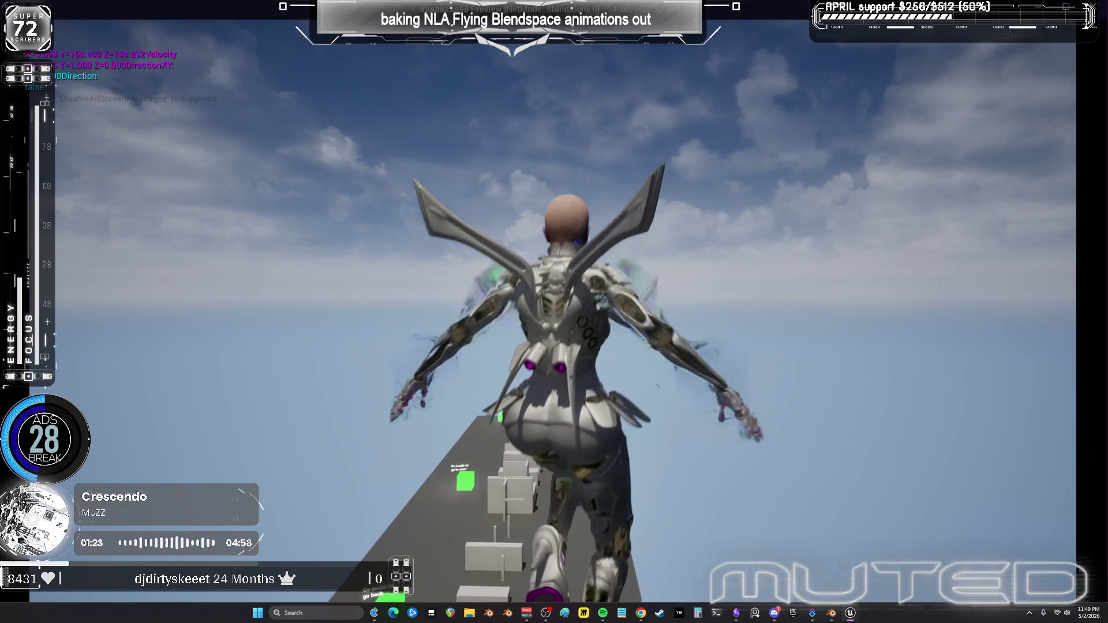
key("w")
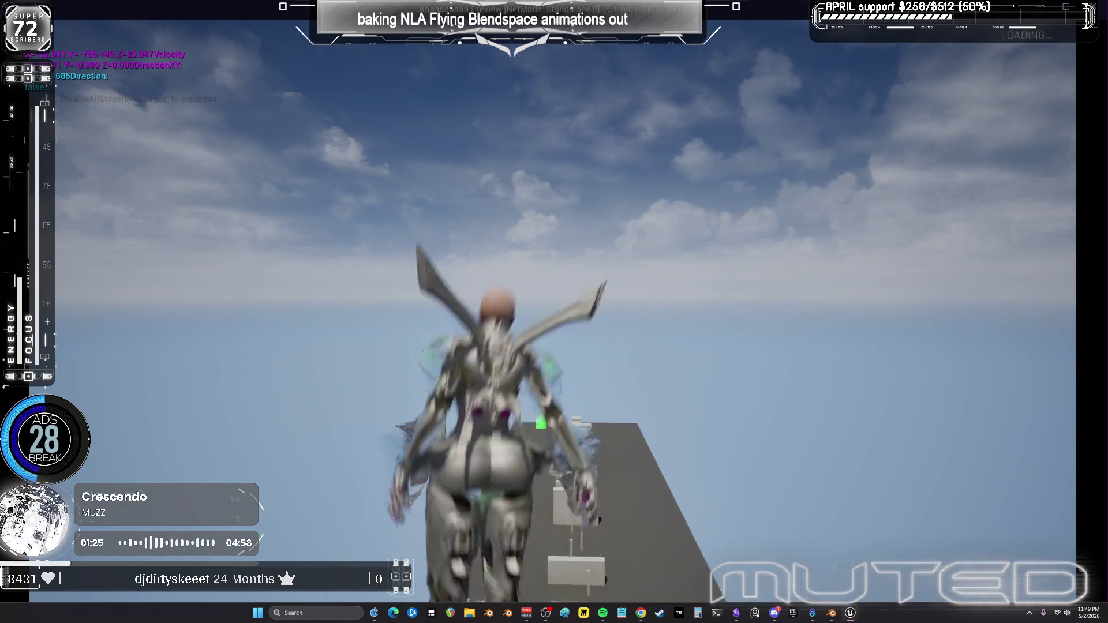
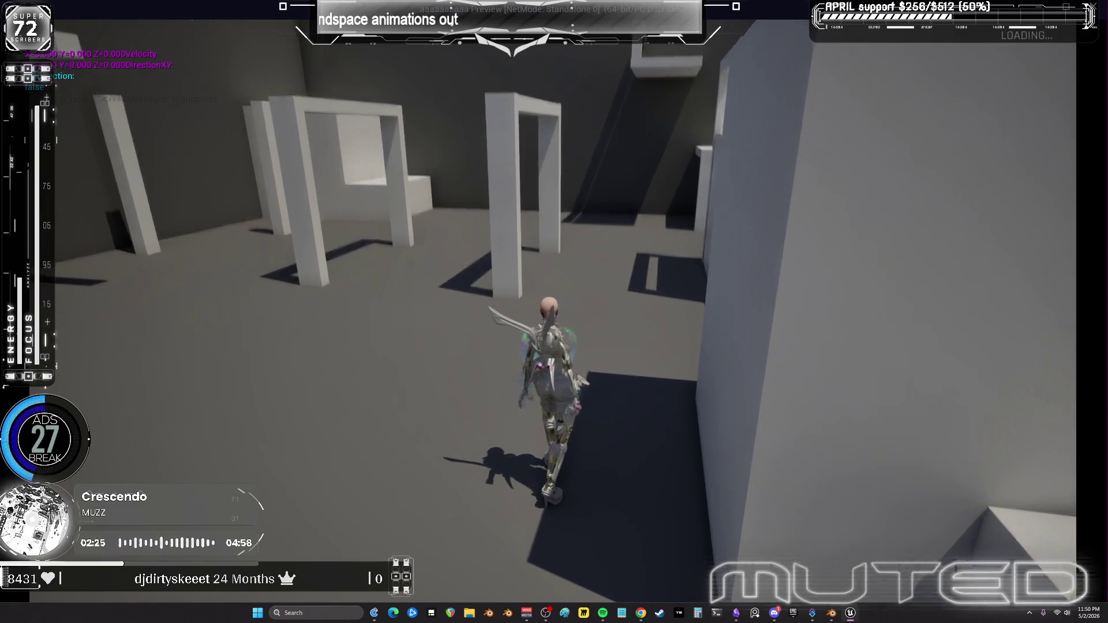
Stop play, inspect the FlyDown to Begin Landing Dive transition rule, then show BP_BEWMV's INPUT graph.
key("Escape")
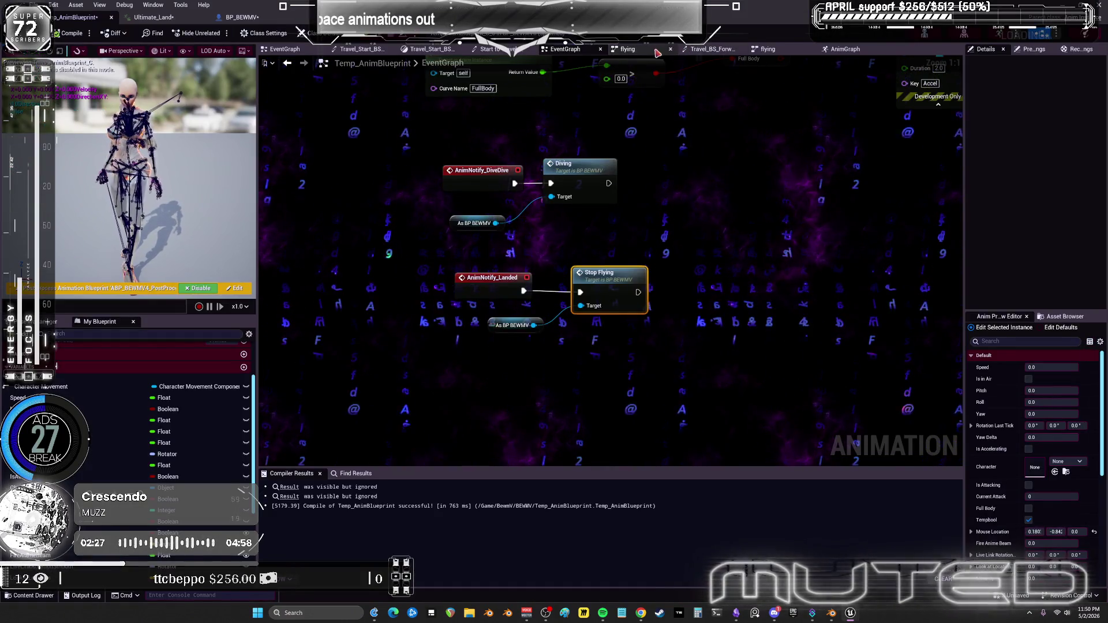
left_click(768, 49)
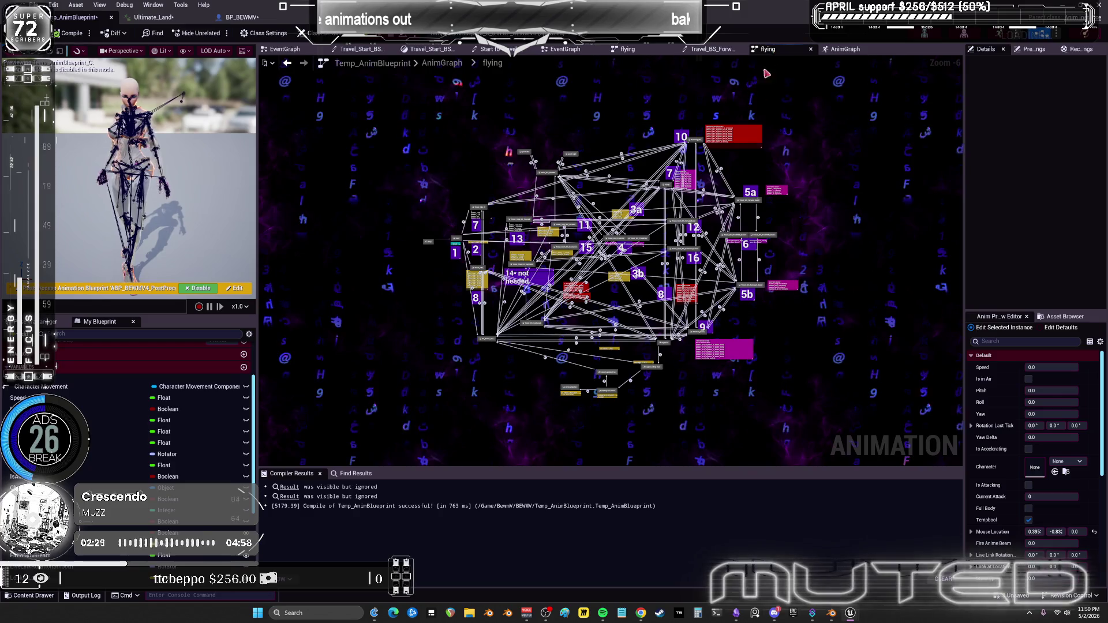
scroll(612, 372, "up", 1)
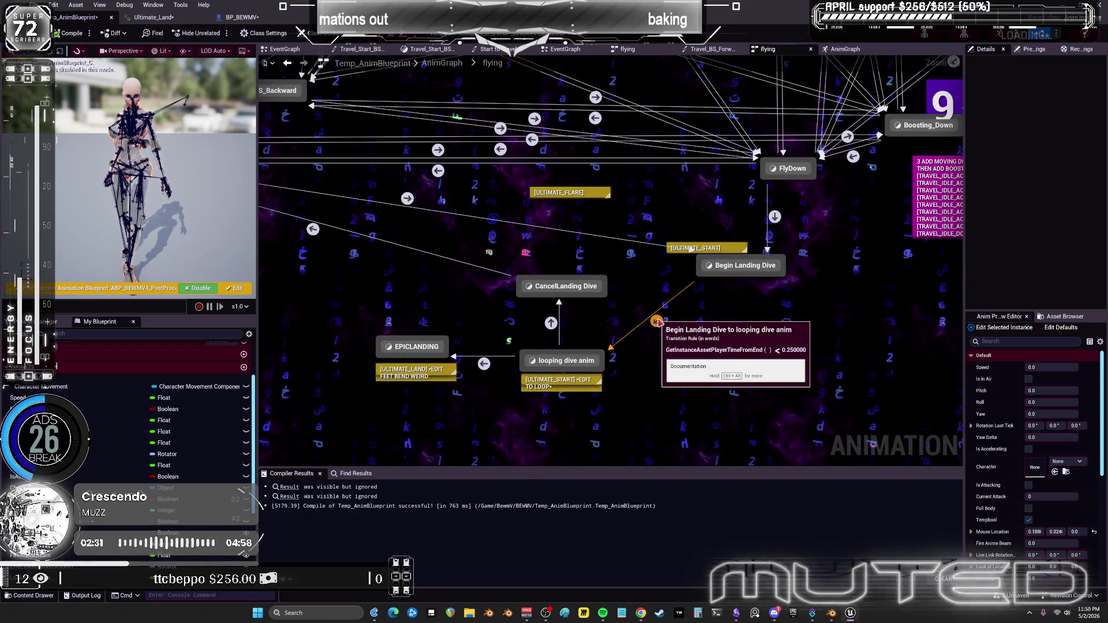
mouse_move(551, 324)
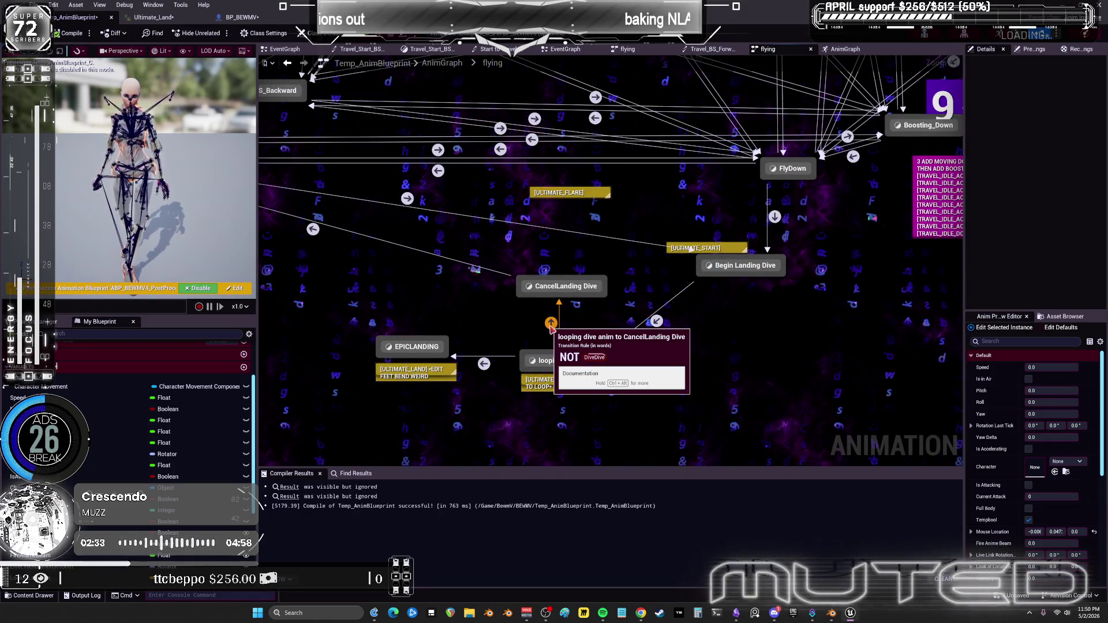
left_click(774, 217)
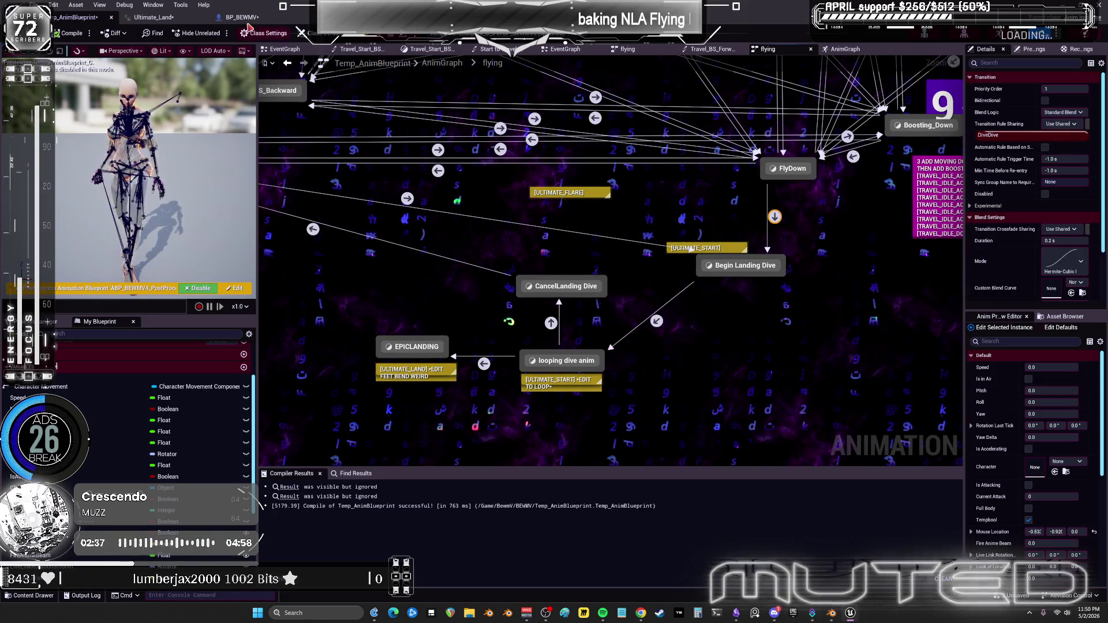
left_click(242, 17)
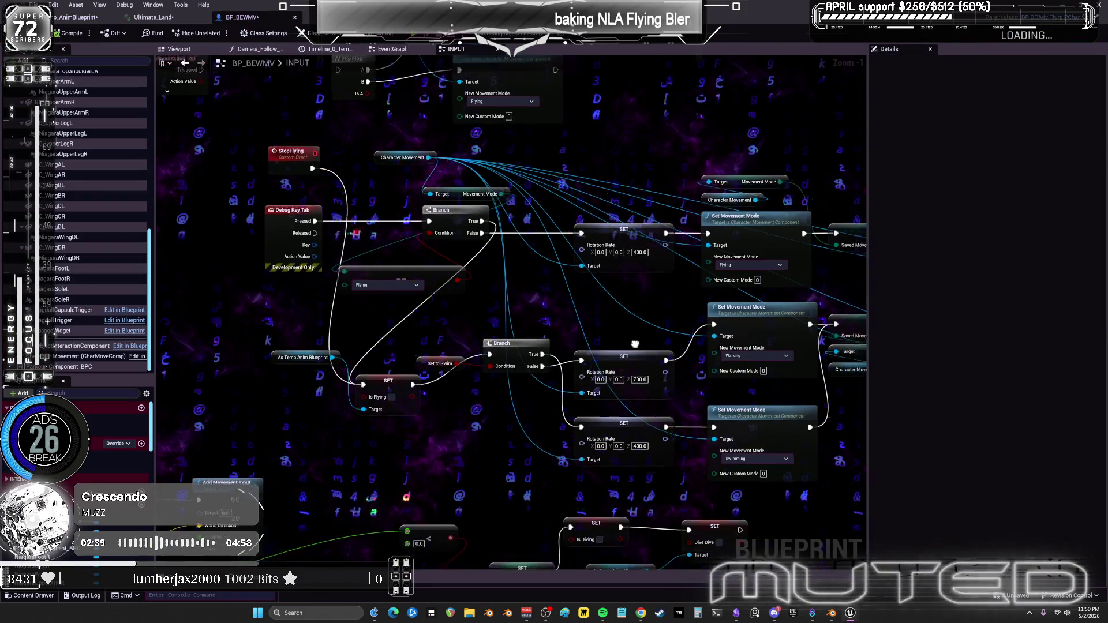
Find and select the SET Is Diving and SET Dive Dive nodes in the input graph.
scroll(635, 344, "down", 5)
scroll(434, 299, "up", 7)
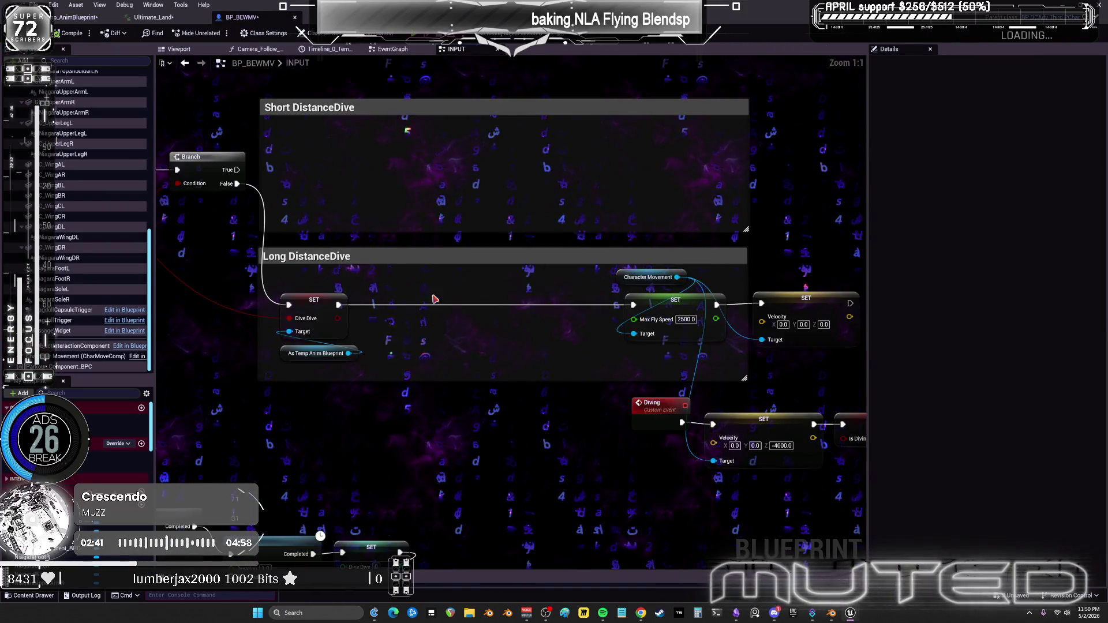
mouse_move(435, 299)
left_mouse_down()
mouse_move(687, 326)
mouse_move(1096, 413)
mouse_move(1102, 438)
left_mouse_up()
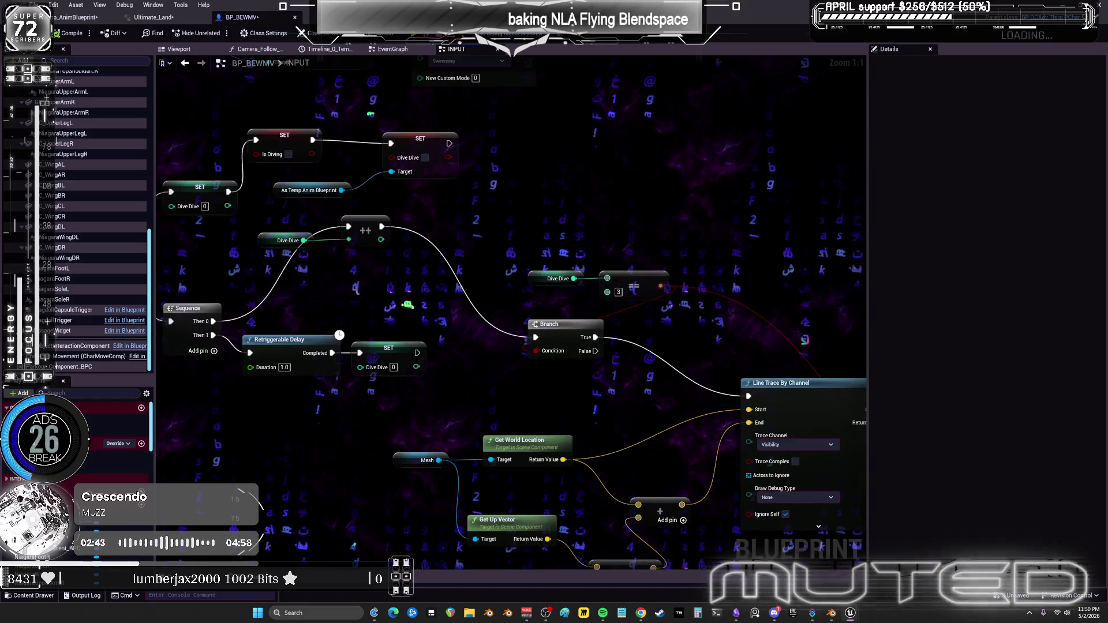
mouse_move(420, 150)
left_mouse_down()
mouse_move(620, 254)
mouse_move(610, 237)
left_mouse_up()
left_click(619, 254)
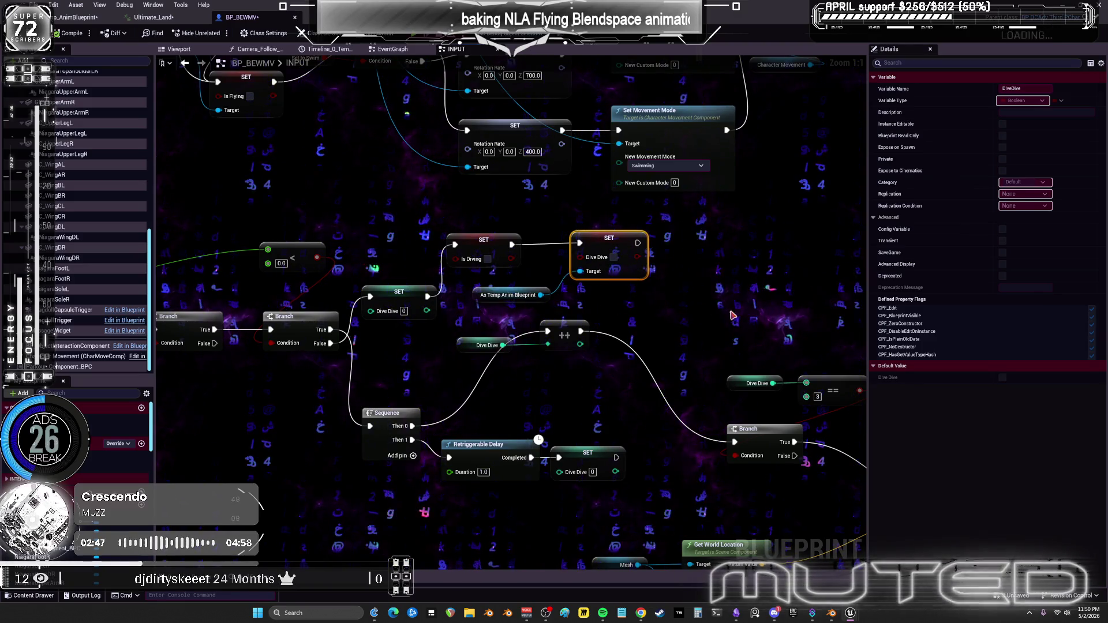
left_click_drag(537, 237, 543, 231)
Place the StopFlying event beside the dive SET nodes, shifting the chain slightly right.
scroll(726, 241, "down", 5)
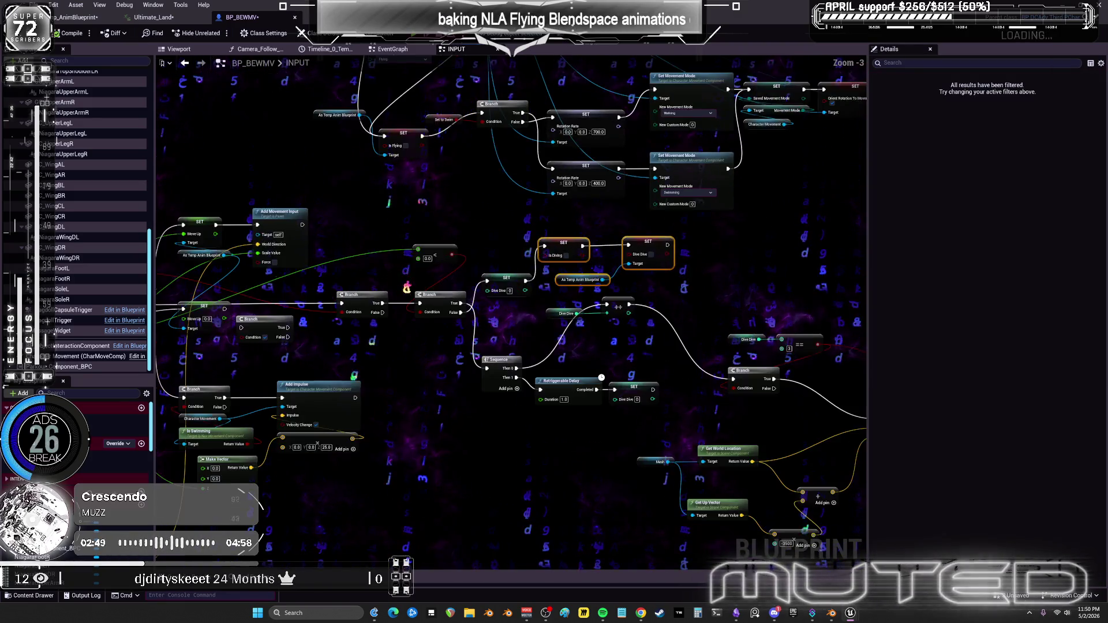
scroll(390, 203, "up", 2)
mouse_move(579, 239)
left_mouse_down()
mouse_move(371, 228)
mouse_move(526, 236)
left_mouse_up()
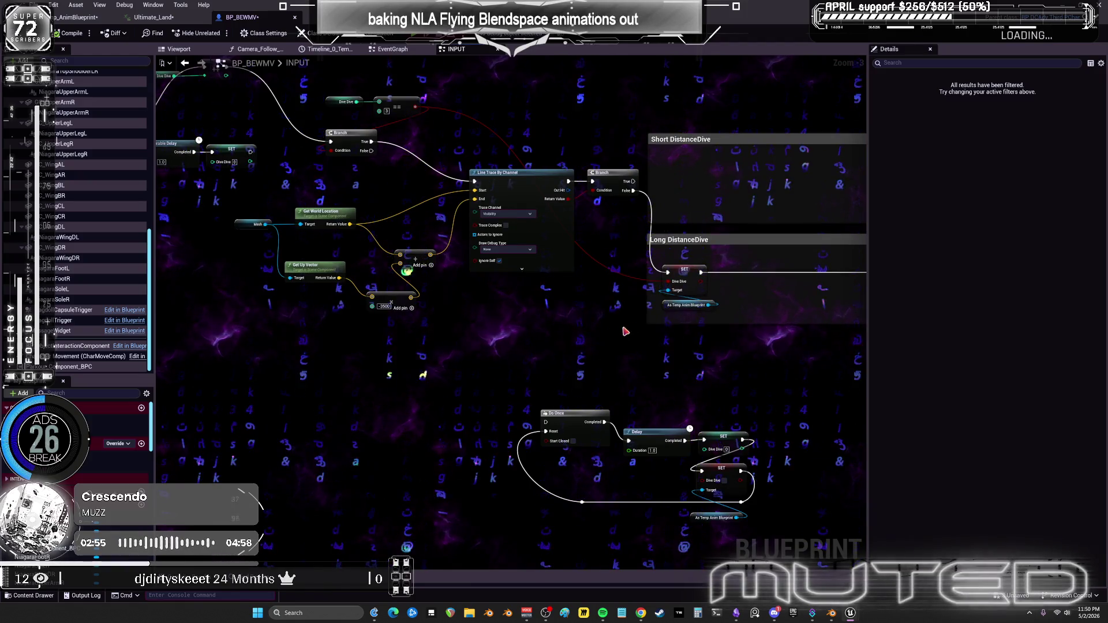
scroll(471, 339, "down", 2)
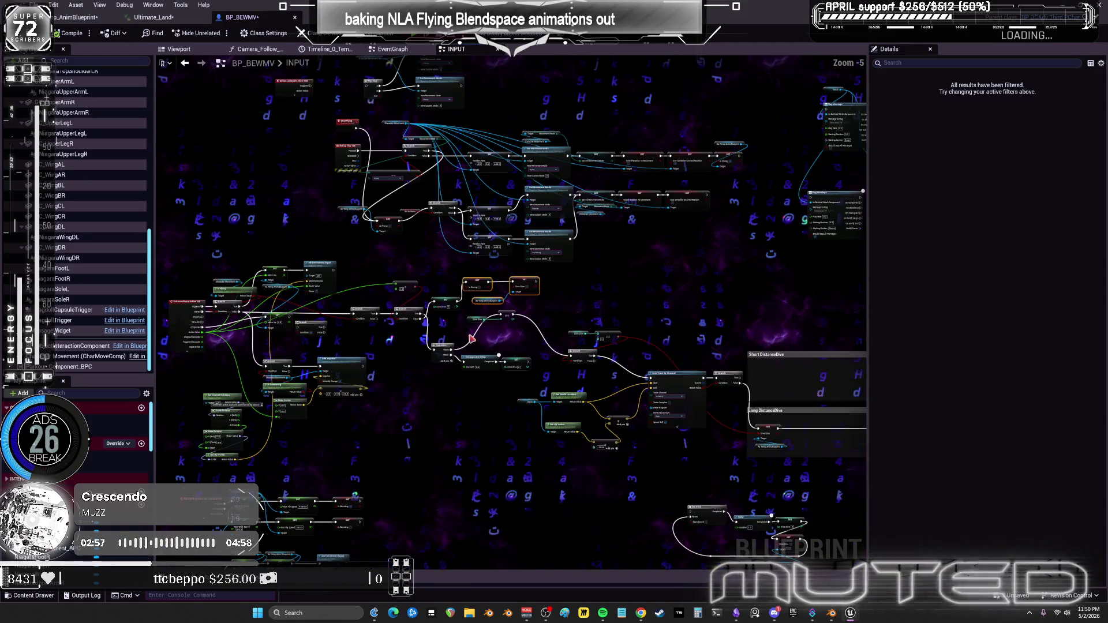
scroll(347, 202, "up", 3)
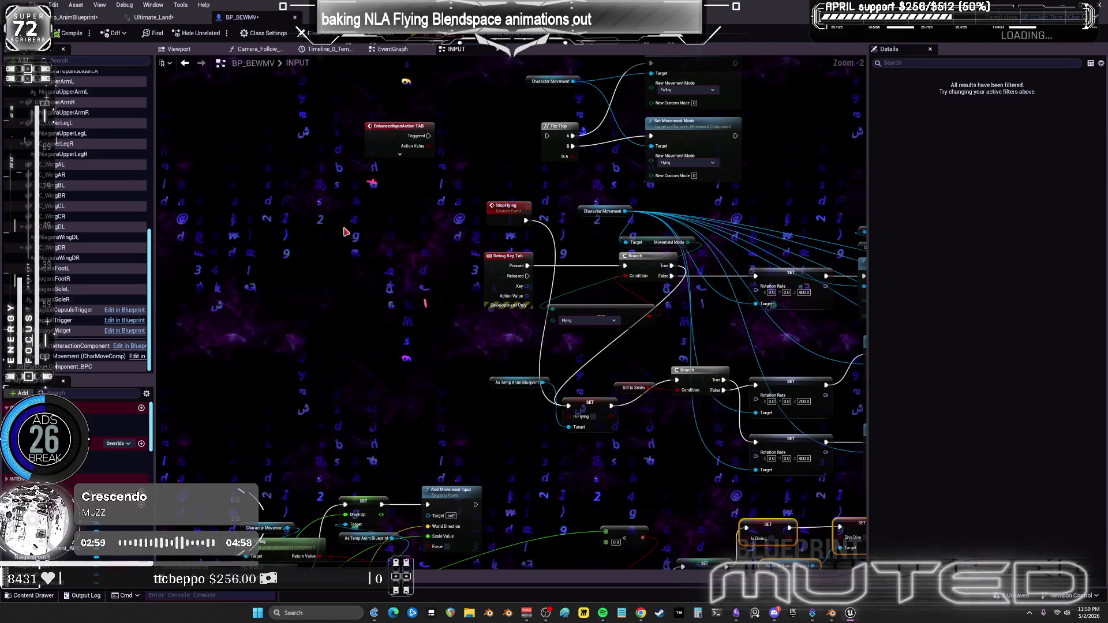
left_click_drag(508, 206, 410, 245)
scroll(380, 224, "up", 2)
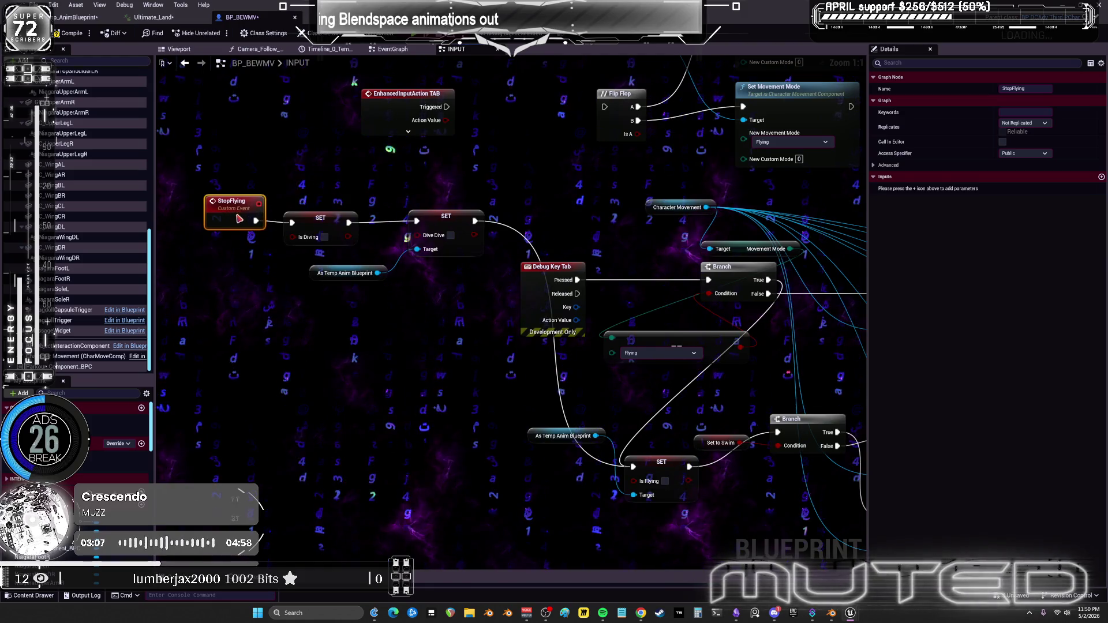
left_click_drag(470, 290, 470, 285)
left_click_drag(522, 476, 562, 476)
Recentre on the StopFlying chain and bring up actions for the SET Is Diving node.
left_click(441, 439)
left_click_drag(441, 440, 441, 317)
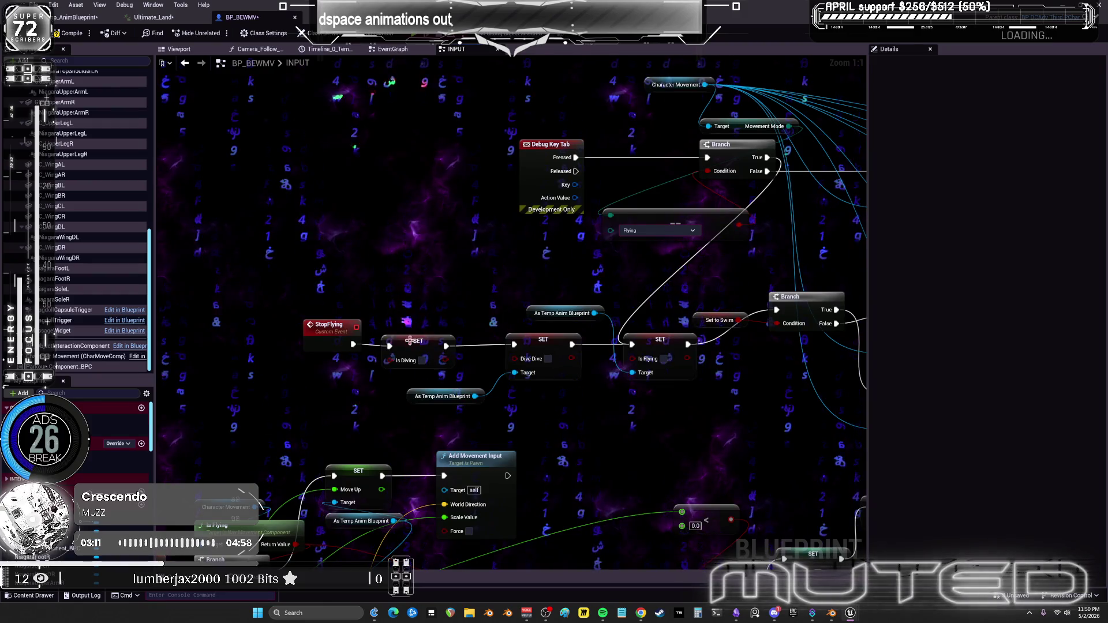
left_click(413, 345)
right_click(411, 343)
Find references to isDiving and jump to each setter in the input graph and EventGraph.
mouse_move(487, 427)
left_click(541, 428)
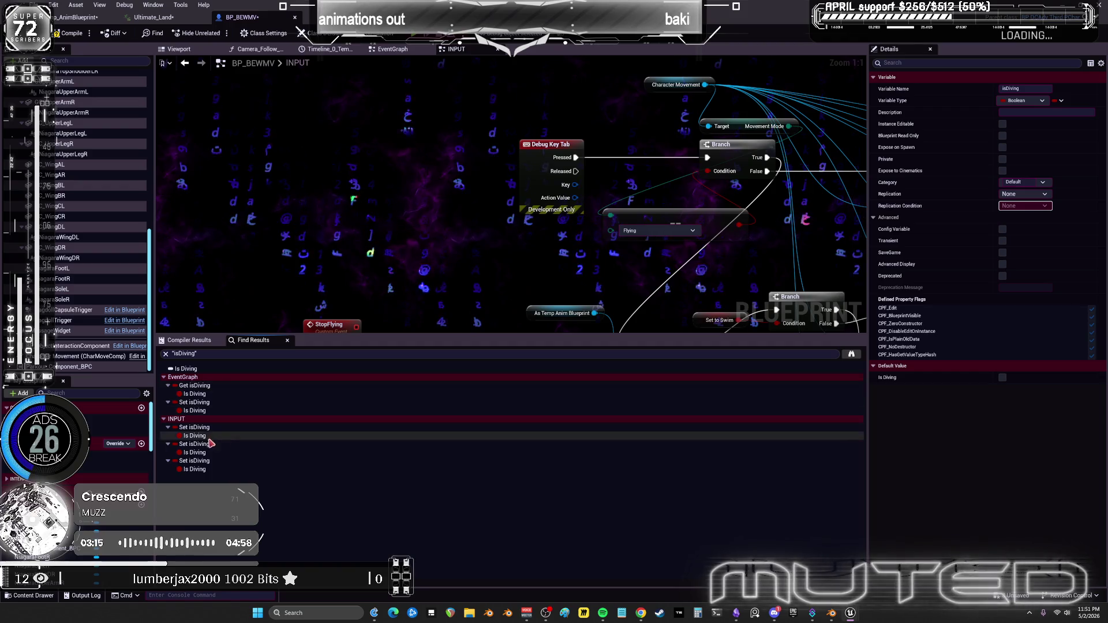
left_click(213, 453)
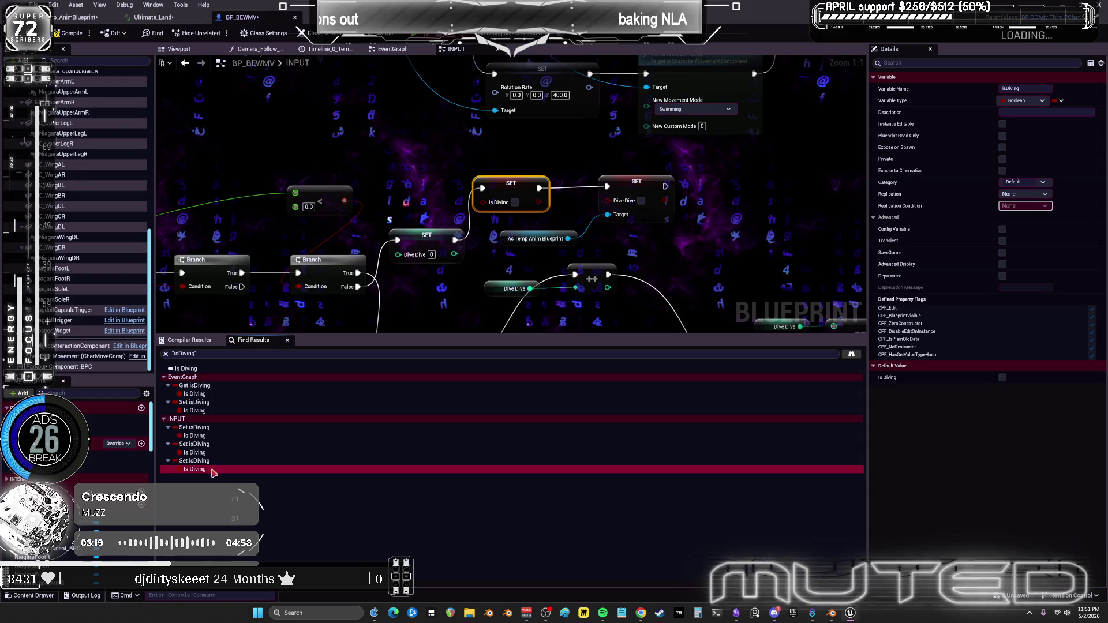
left_click(213, 469)
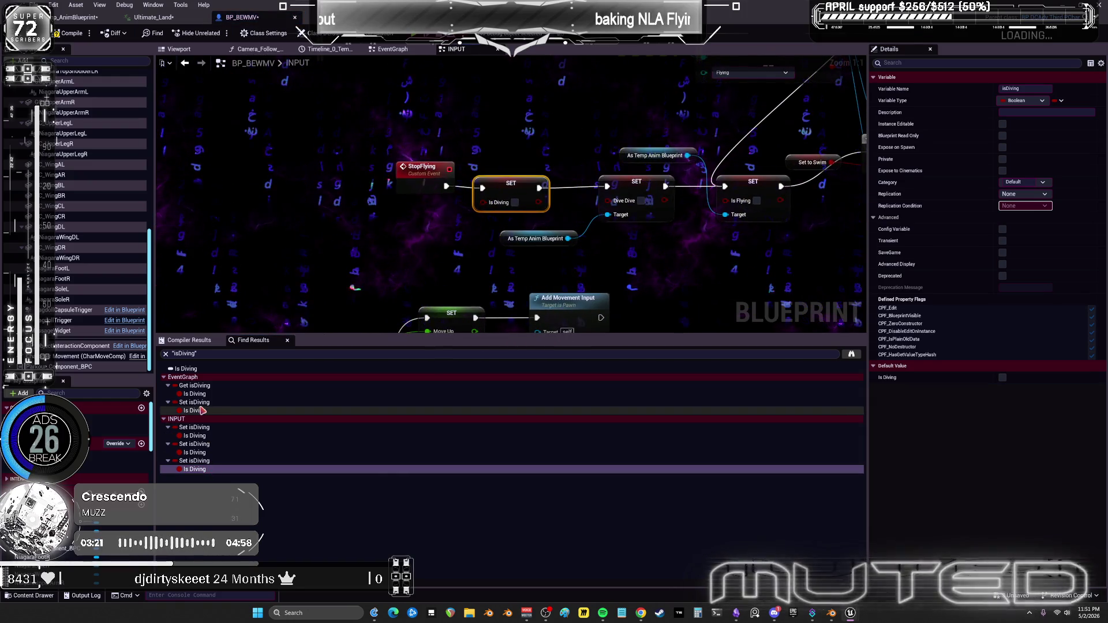
left_click(200, 411)
Deselect the Is Diving setter in the EventGraph and compile BP_BEWMV.
scroll(510, 196, "down", 1)
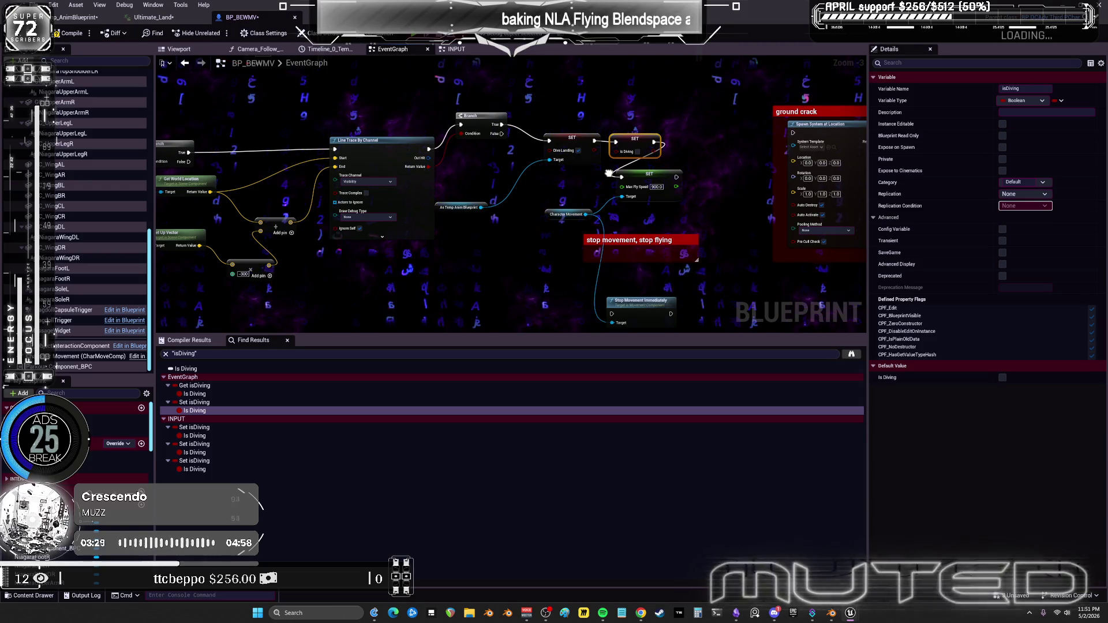
left_click(665, 108)
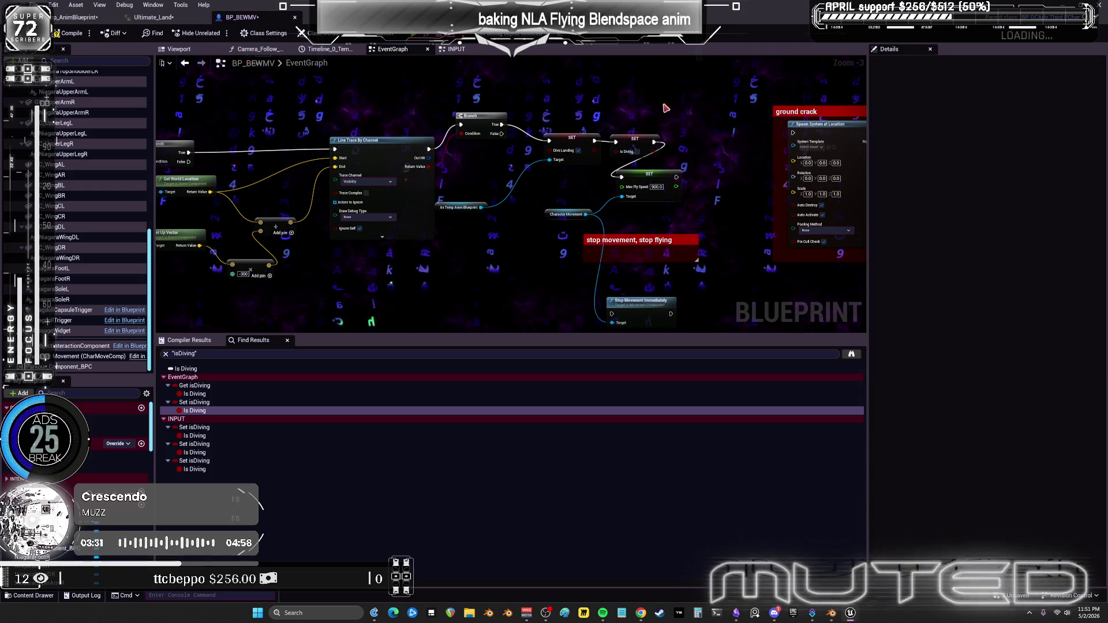
mouse_move(704, 130)
left_mouse_down()
mouse_move(632, 130)
mouse_move(693, 84)
mouse_move(688, 215)
left_mouse_up()
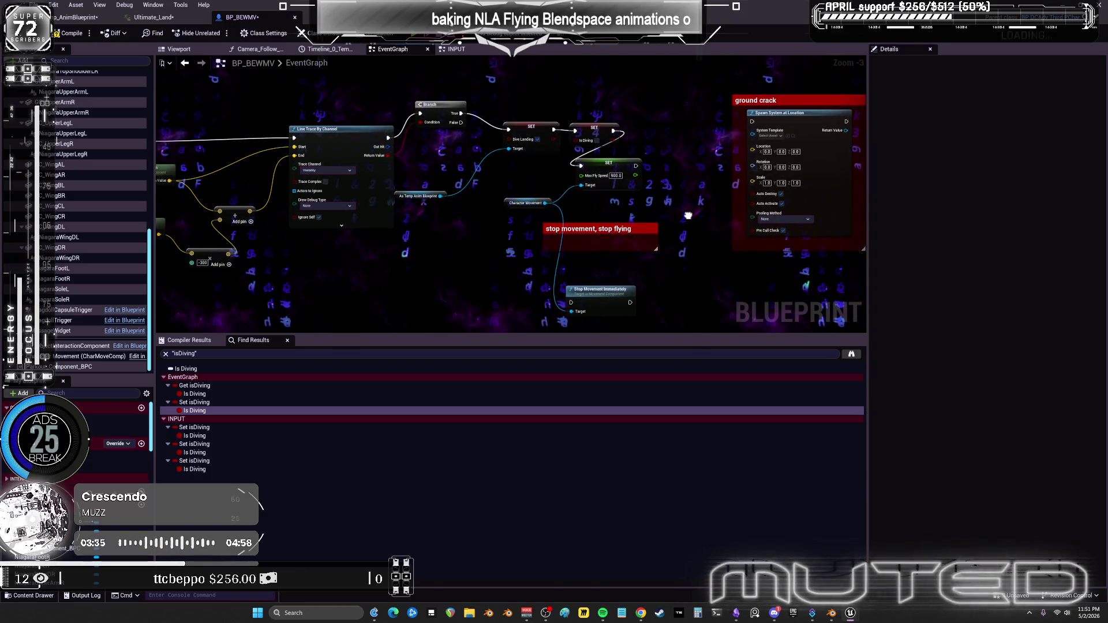
left_click(65, 31)
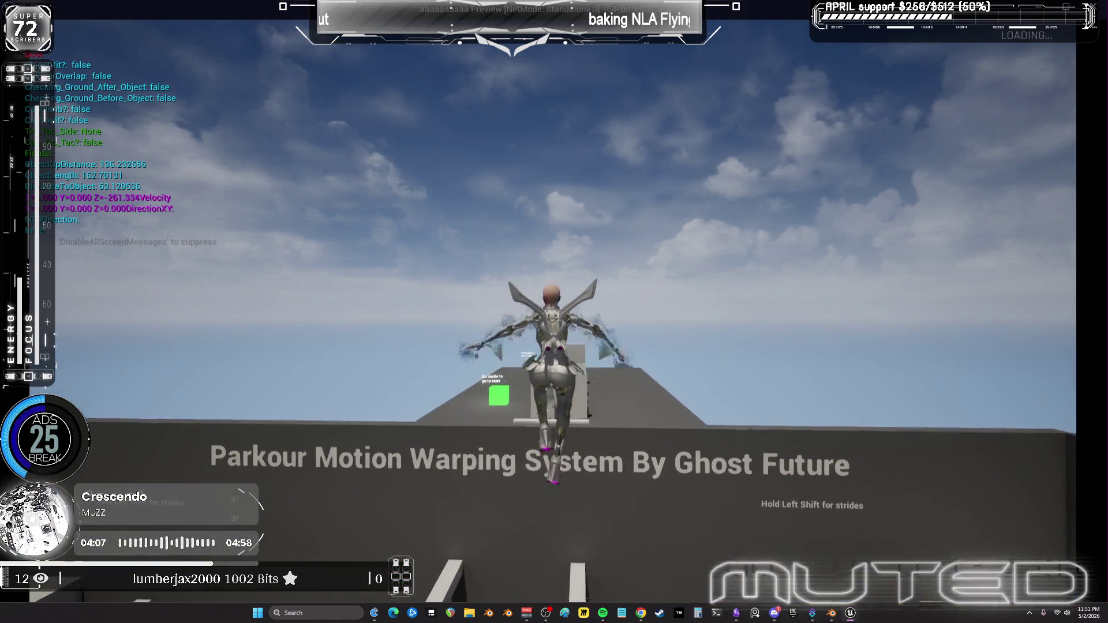
key("Escape")
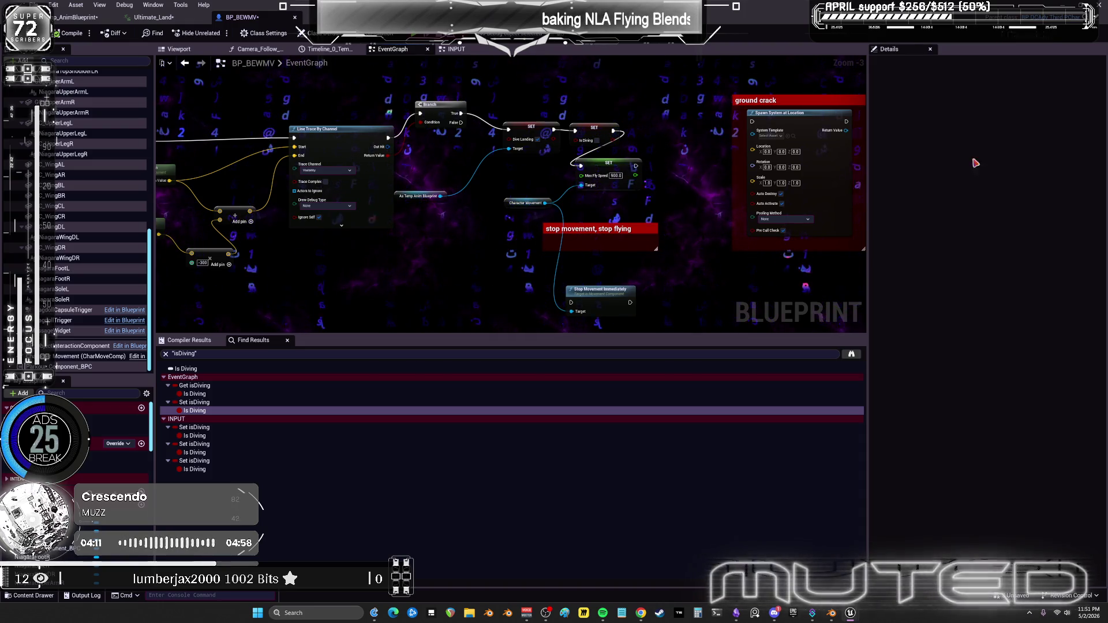
In the input graph, place SET Dive Dive beside SET Is Diving and select the three dive-reset nodes.
mouse_move(154, 114)
left_mouse_down()
mouse_move(198, 141)
mouse_move(242, 133)
mouse_move(277, 104)
left_mouse_up()
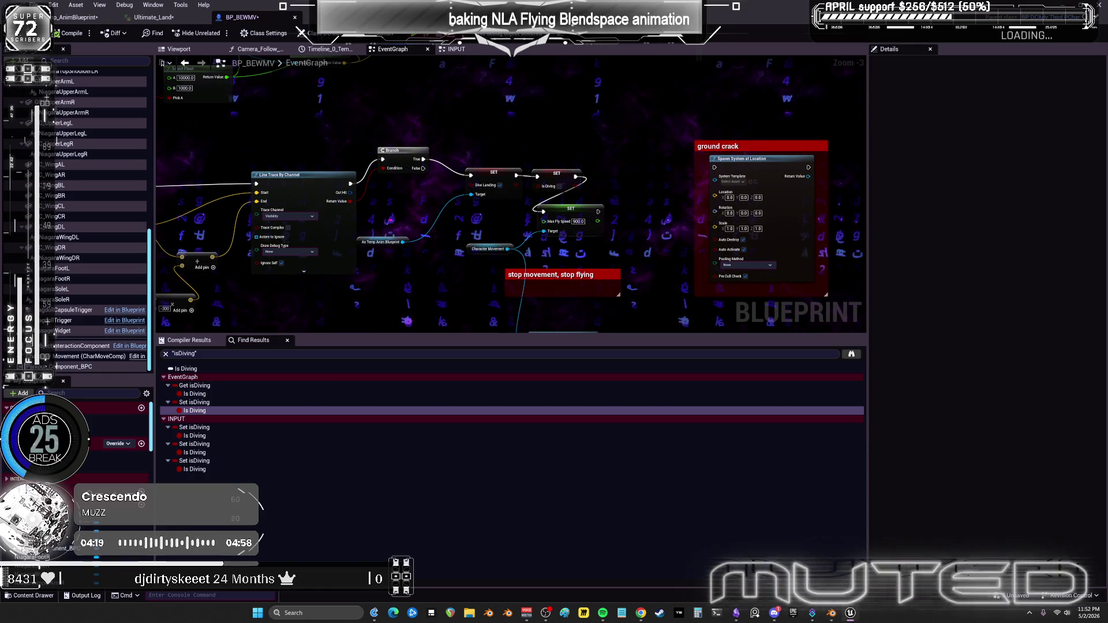
left_click(456, 50)
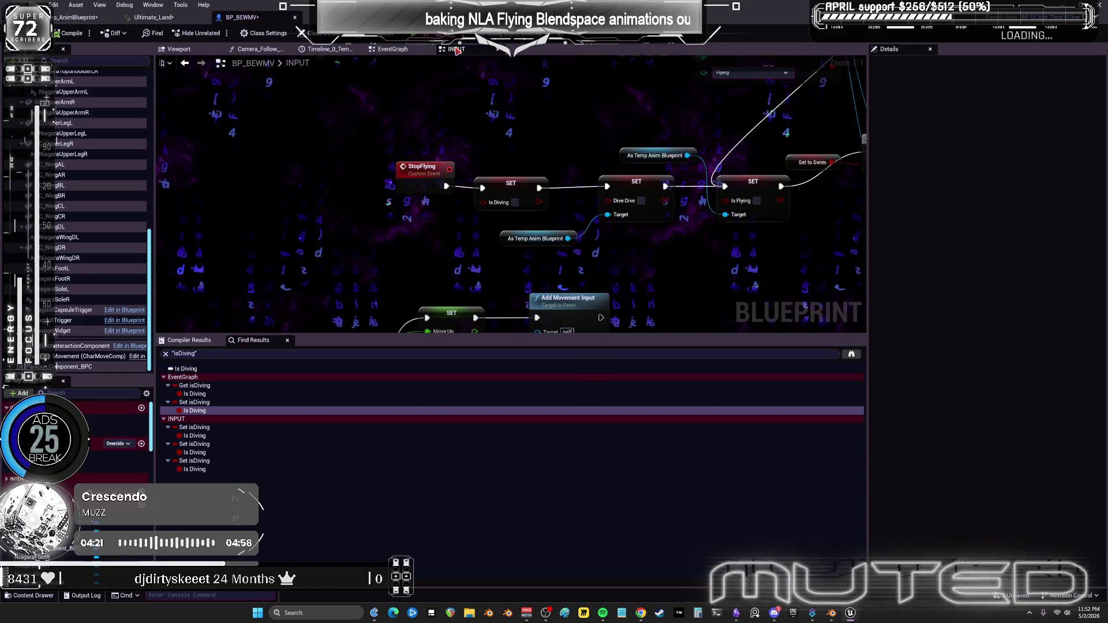
left_click_drag(527, 181, 484, 139)
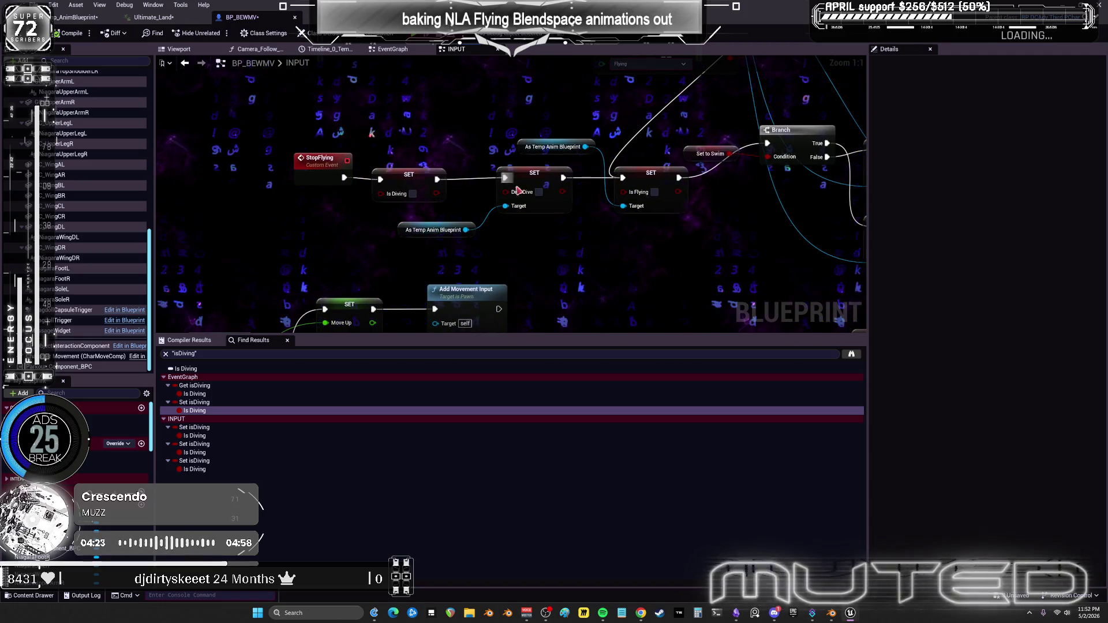
mouse_move(399, 97)
left_mouse_down()
mouse_move(404, 173)
mouse_move(501, 117)
left_mouse_up()
left_click(527, 262)
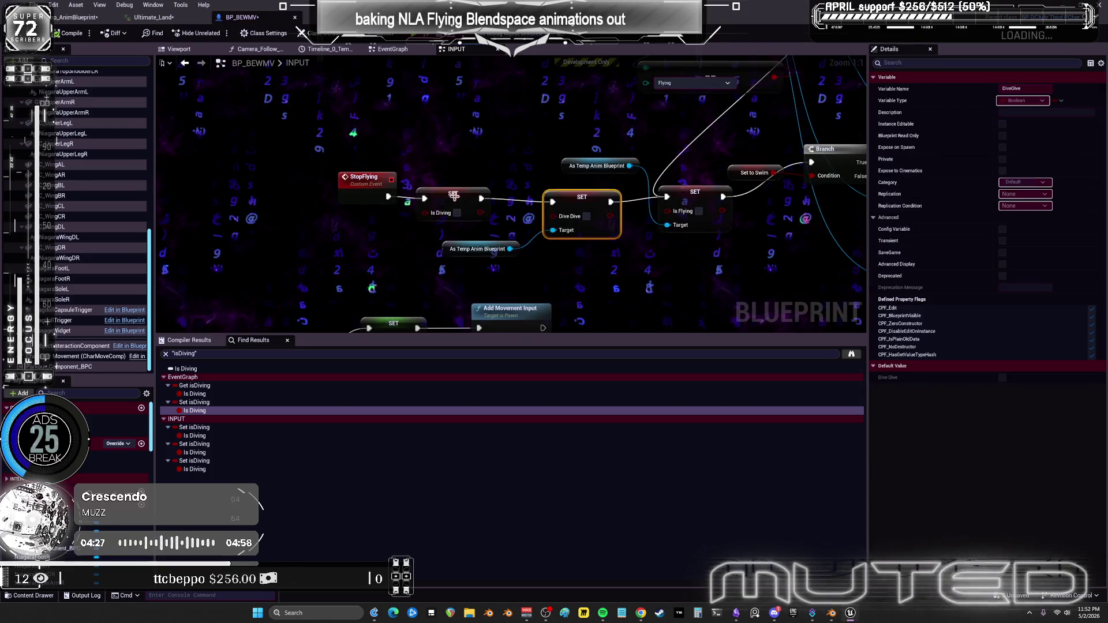
left_click(434, 277)
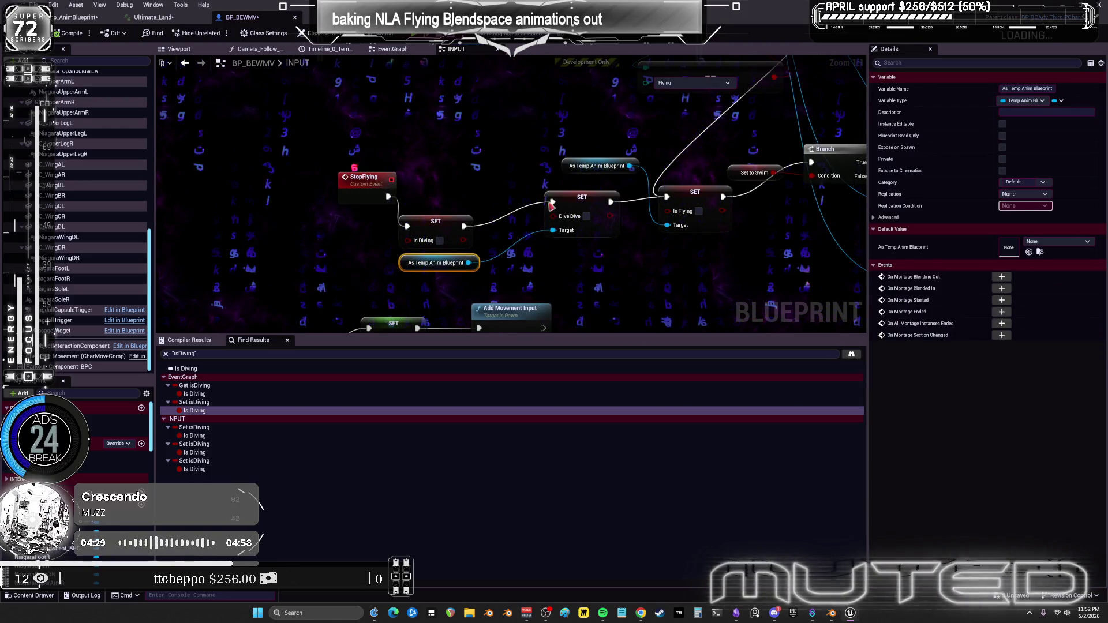
left_click_drag(551, 205, 532, 229)
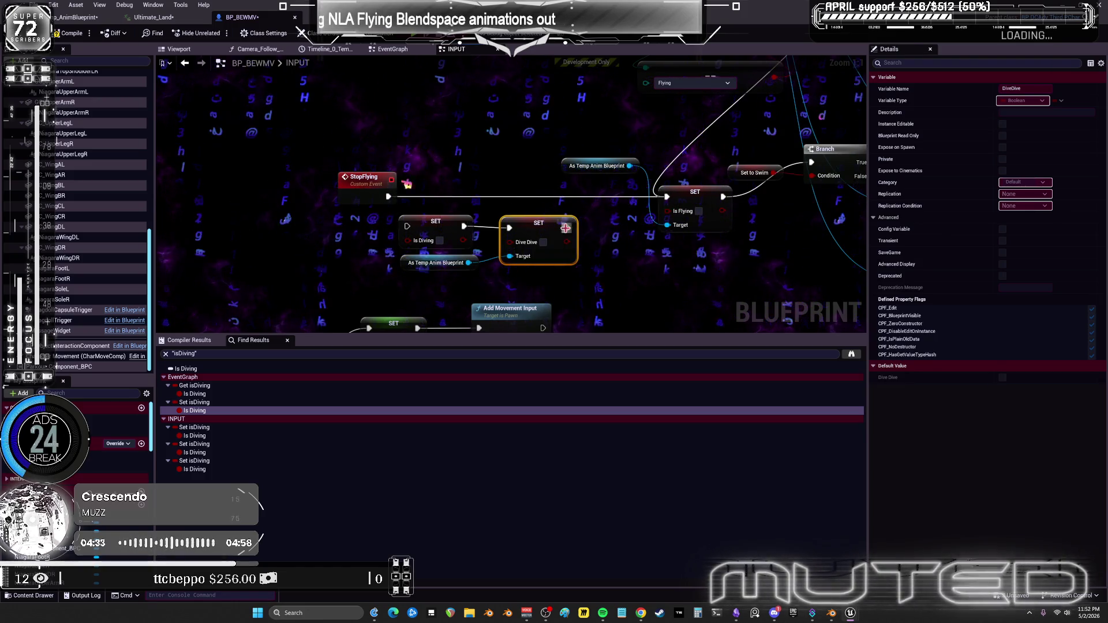
scroll(566, 228, "down", 1)
left_click_drag(442, 222, 441, 220)
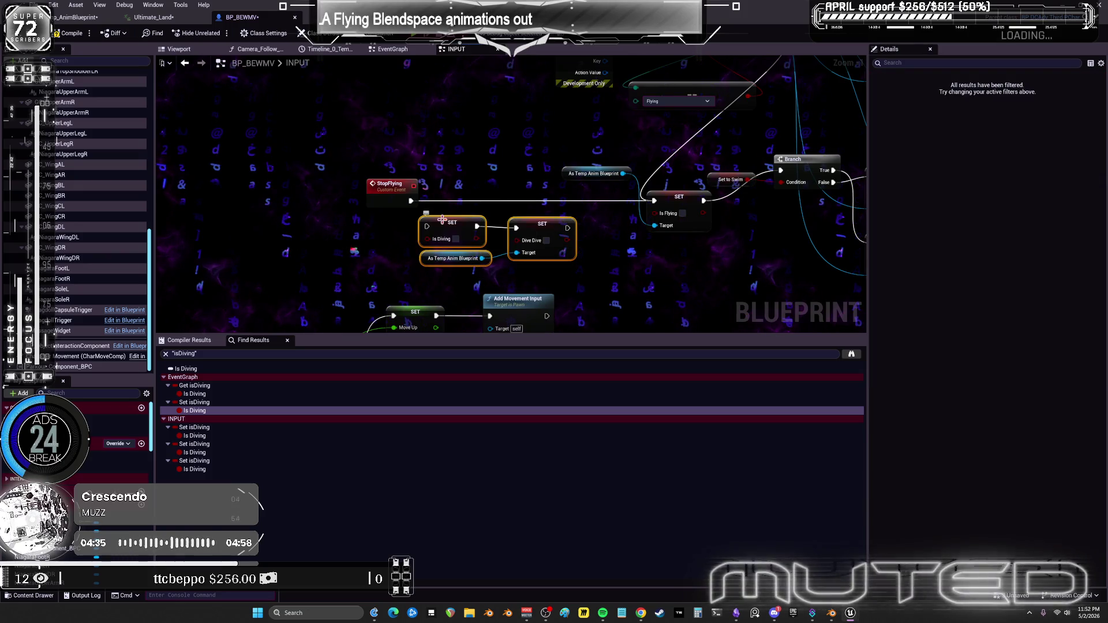
Wrap the Is Diving and Dive Dive setters in a red comment box titled '??????'.
key("c")
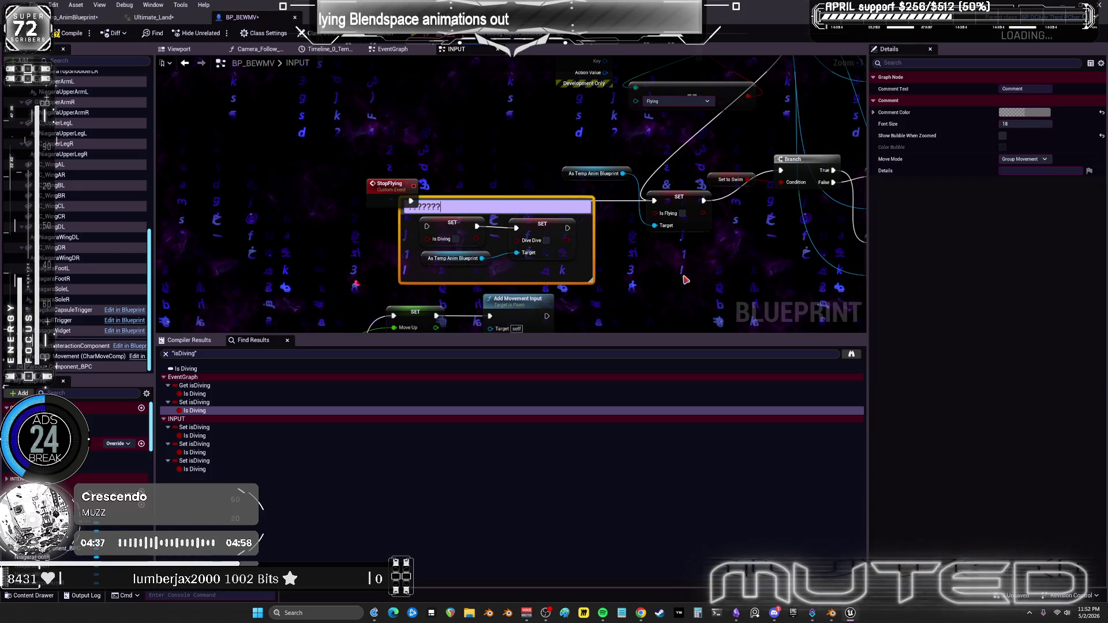
left_click(685, 279)
left_click(581, 209)
left_click(1035, 114)
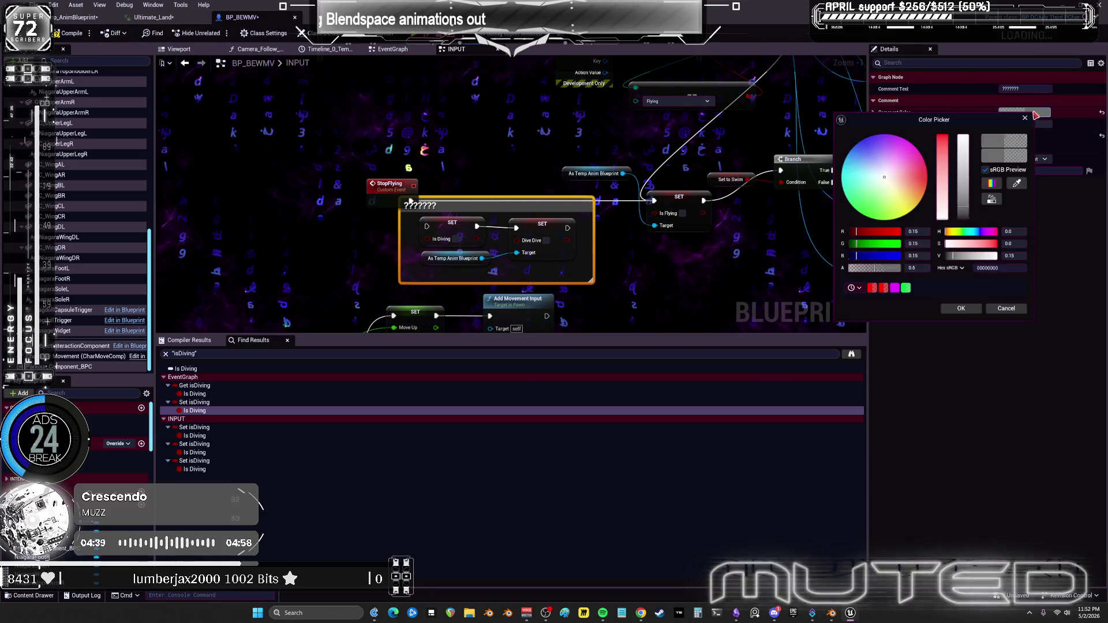
left_click(926, 178)
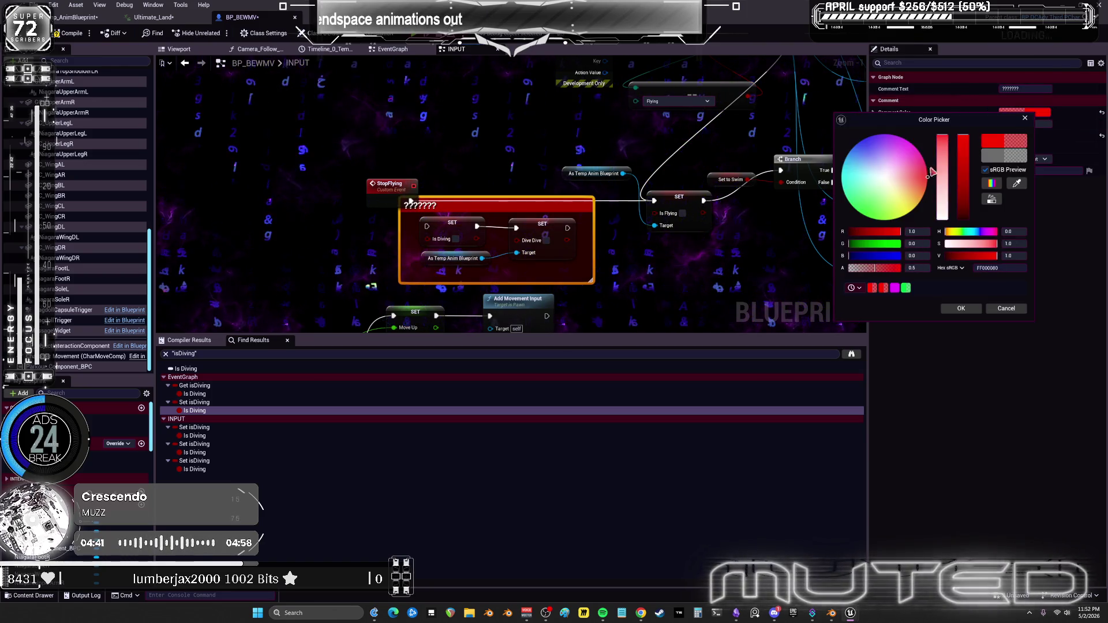
left_click(961, 309)
scroll(485, 150, "down", 3)
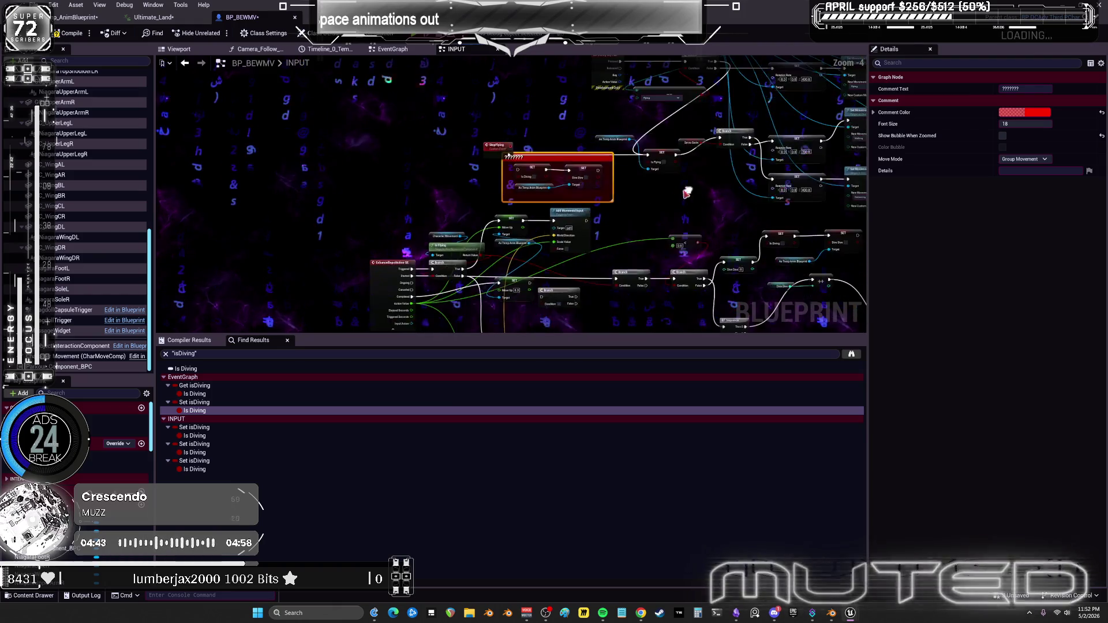
scroll(485, 150, "up", 4)
left_click(482, 144)
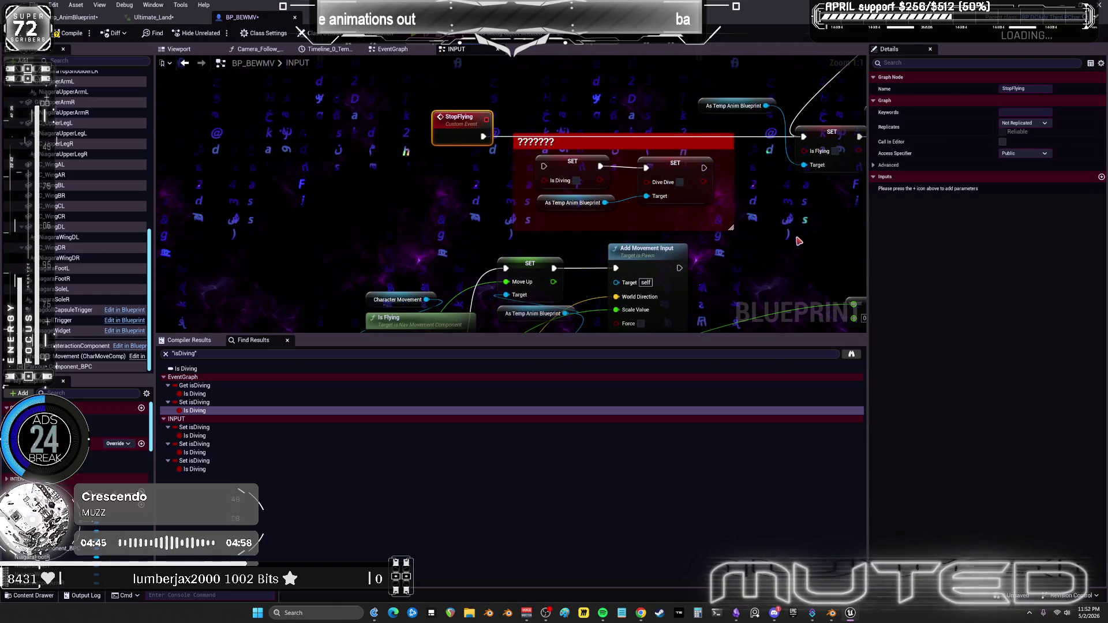
scroll(729, 211, "down", 3)
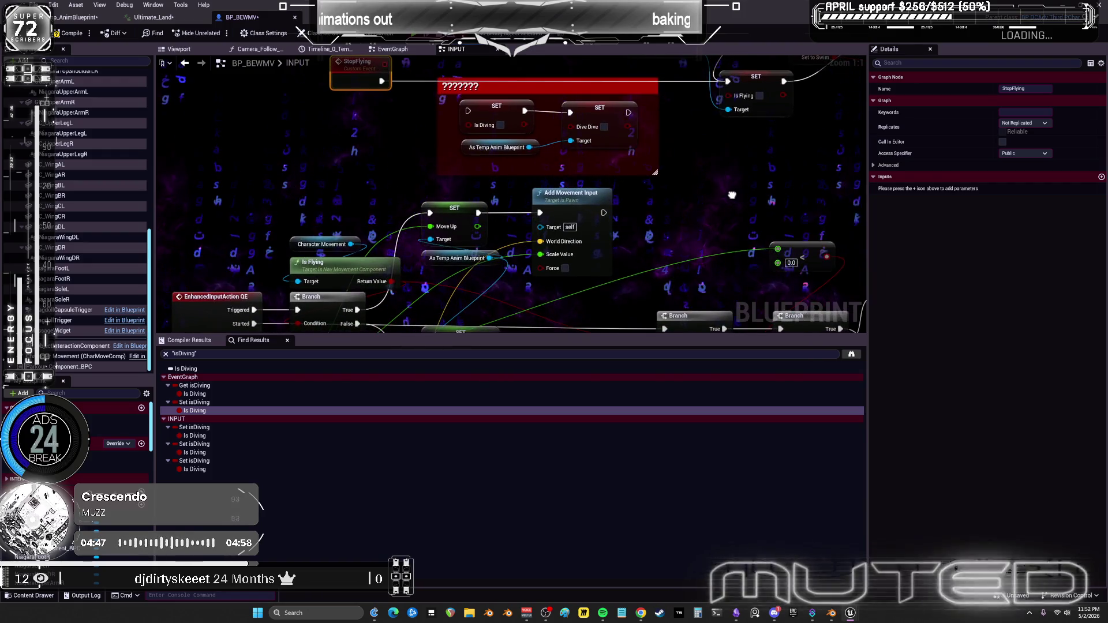
mouse_move(729, 210)
left_mouse_down()
mouse_move(487, 206)
mouse_move(450, 191)
mouse_move(407, 272)
left_mouse_up()
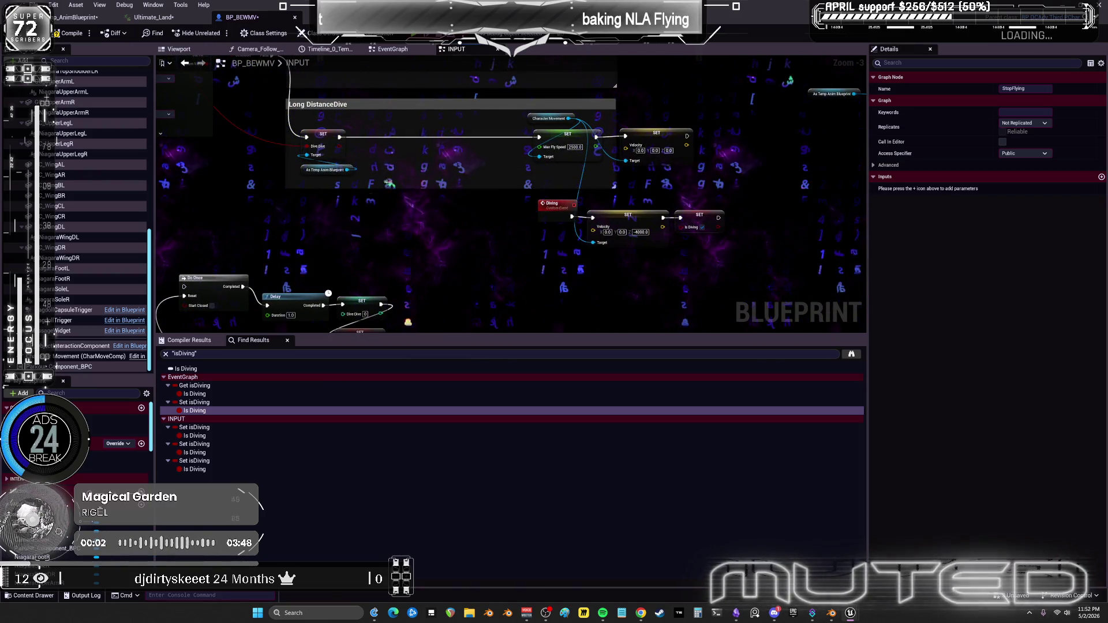
mouse_move(328, 293)
left_mouse_down()
mouse_move(442, 158)
mouse_move(797, 306)
left_mouse_up()
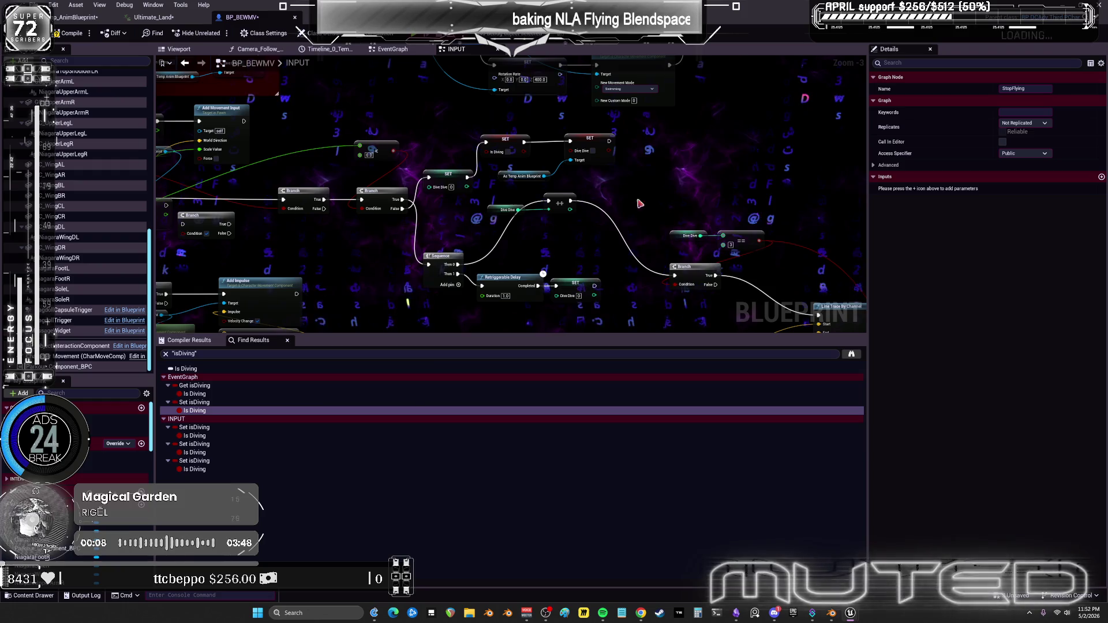
left_click_drag(705, 195, 278, 3)
left_click_drag(511, 196, 292, 190)
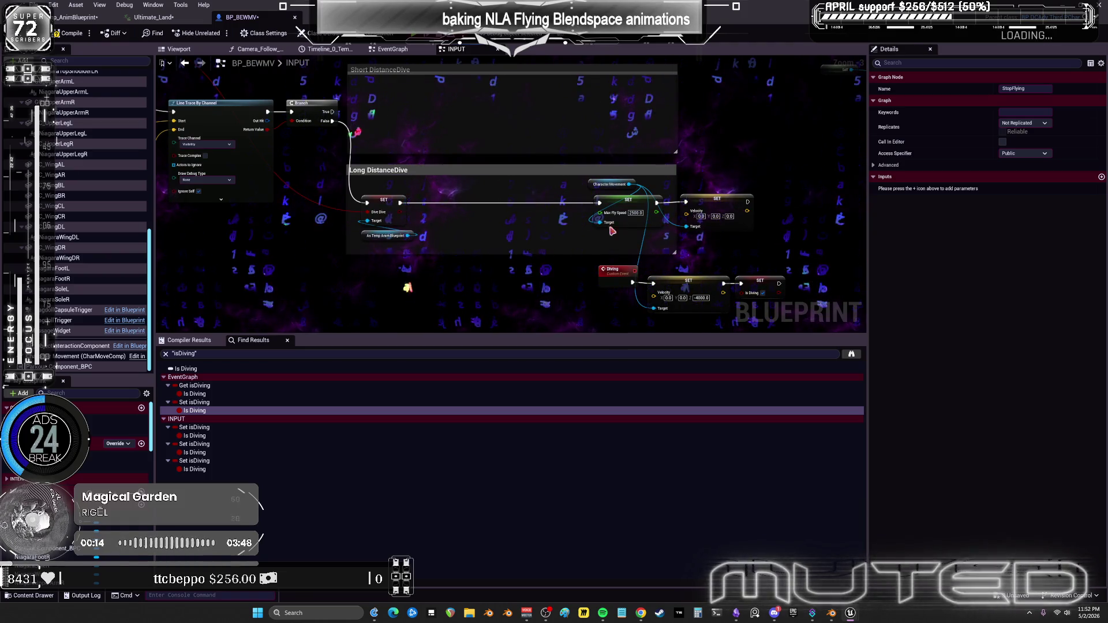
left_click(382, 50)
mouse_move(393, 181)
left_mouse_down()
mouse_move(650, 201)
mouse_move(668, 215)
mouse_move(658, 193)
left_mouse_up()
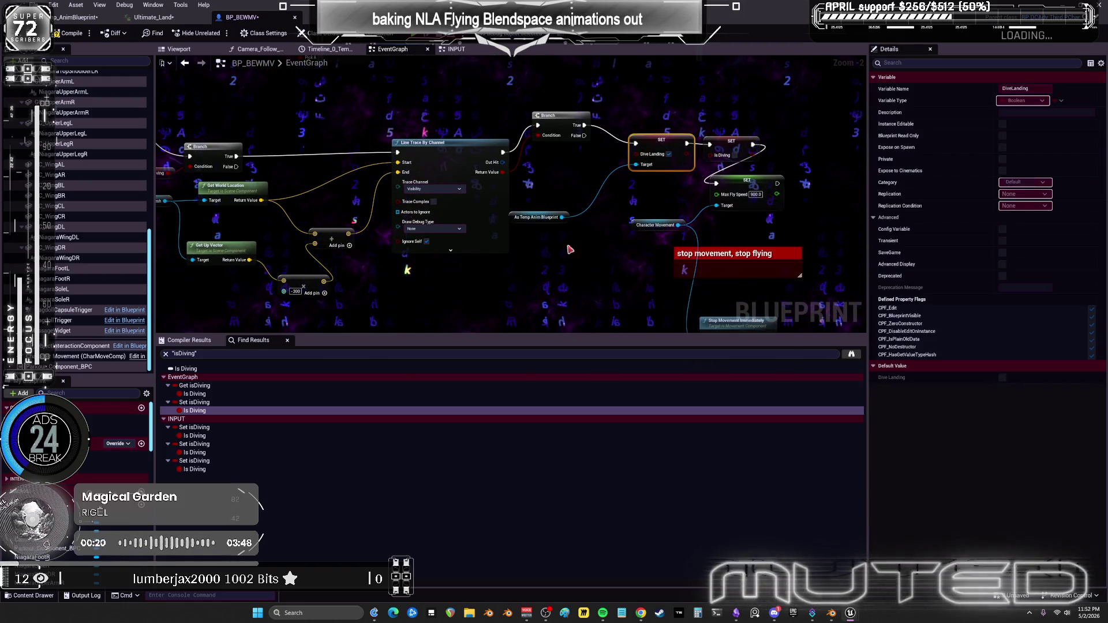
left_click(537, 217, "ctrl")
left_click(456, 49)
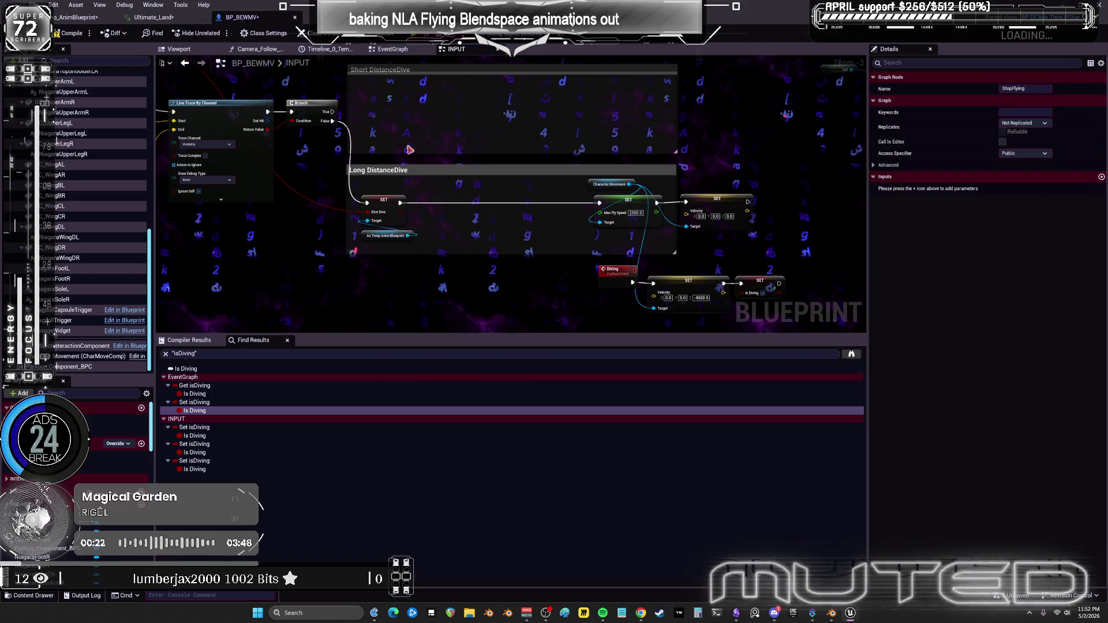
scroll(459, 197, "down", 4)
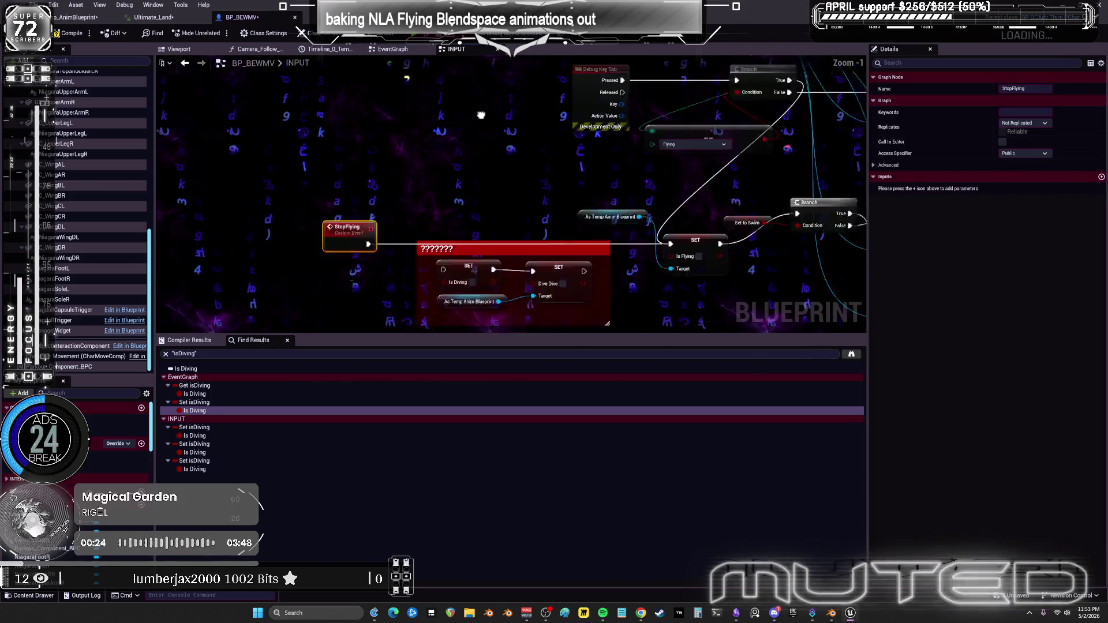
Wire StopFlying into SET Dive Landing ahead of the red comment box, then start a play test with Alt+P.
left_click_drag(481, 115, 499, 58)
left_click(399, 110)
left_click_drag(514, 95, 518, 213)
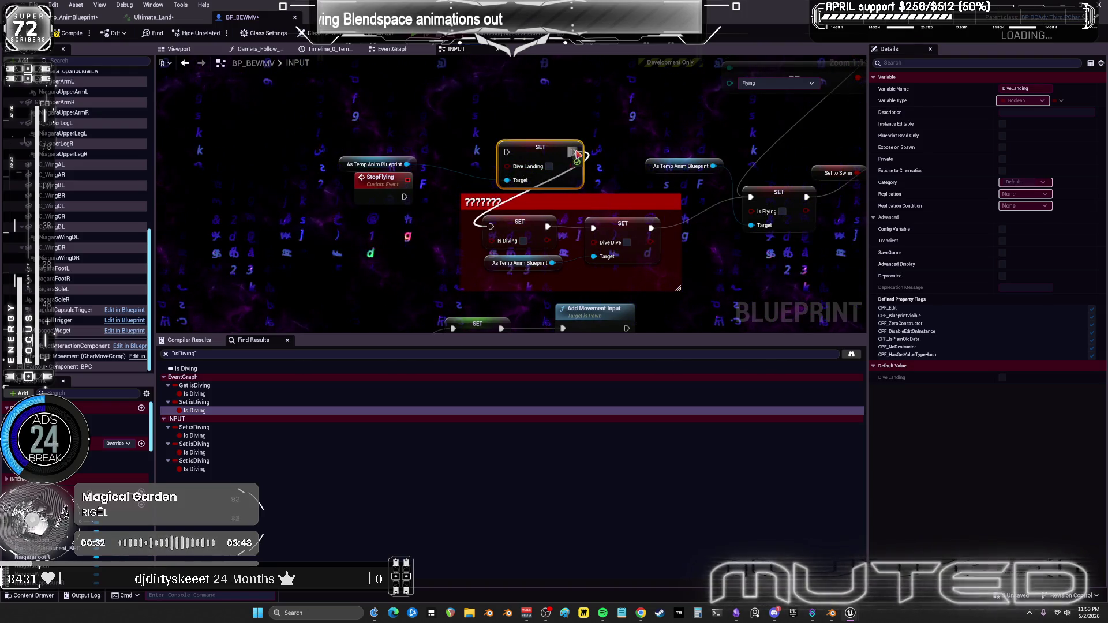
left_click_drag(406, 196, 506, 151)
left_click_drag(439, 146, 368, 123)
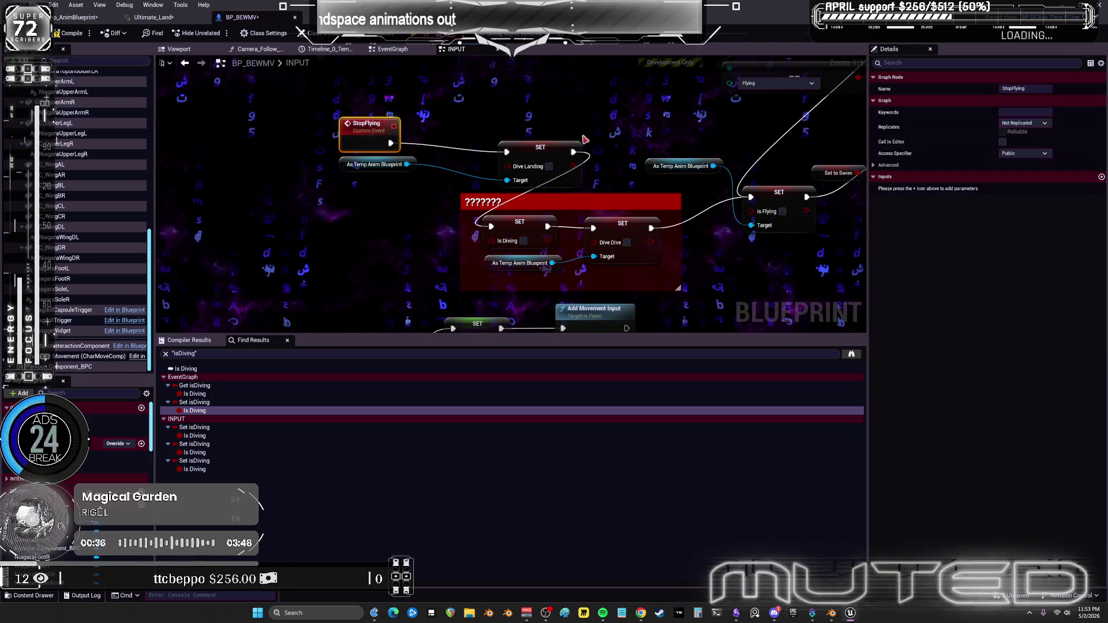
left_click_drag(523, 144, 399, 209)
mouse_move(375, 164)
left_mouse_down()
mouse_move(369, 185)
mouse_move(402, 201)
left_mouse_up()
key("alt+p")
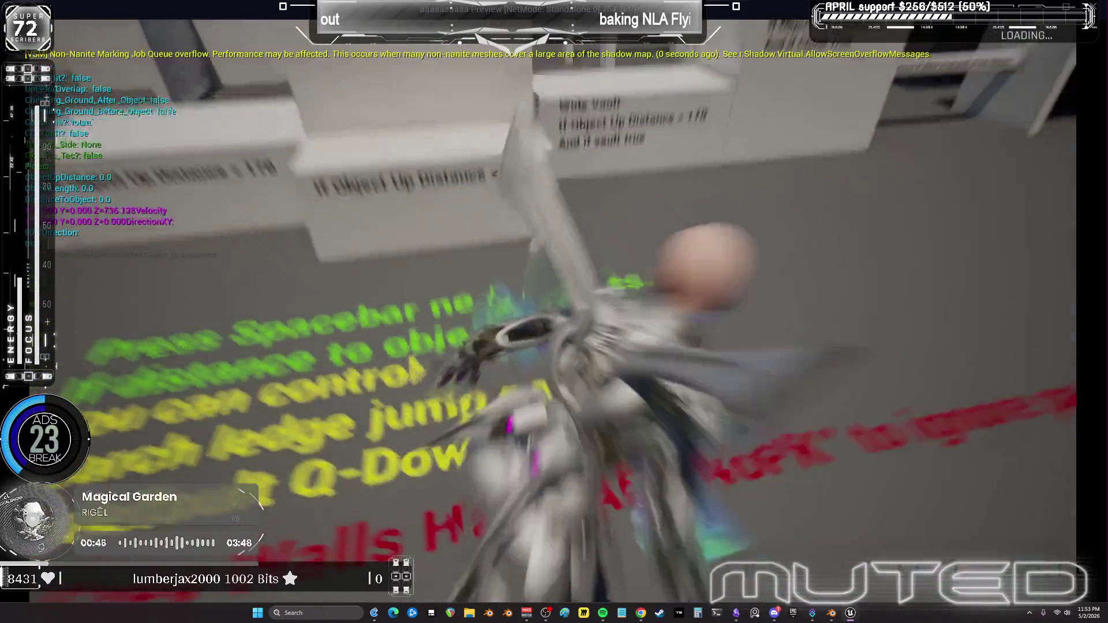
Take off with Space, fly forward with W along the parkour track, then stop playing with Esc.
key("space")
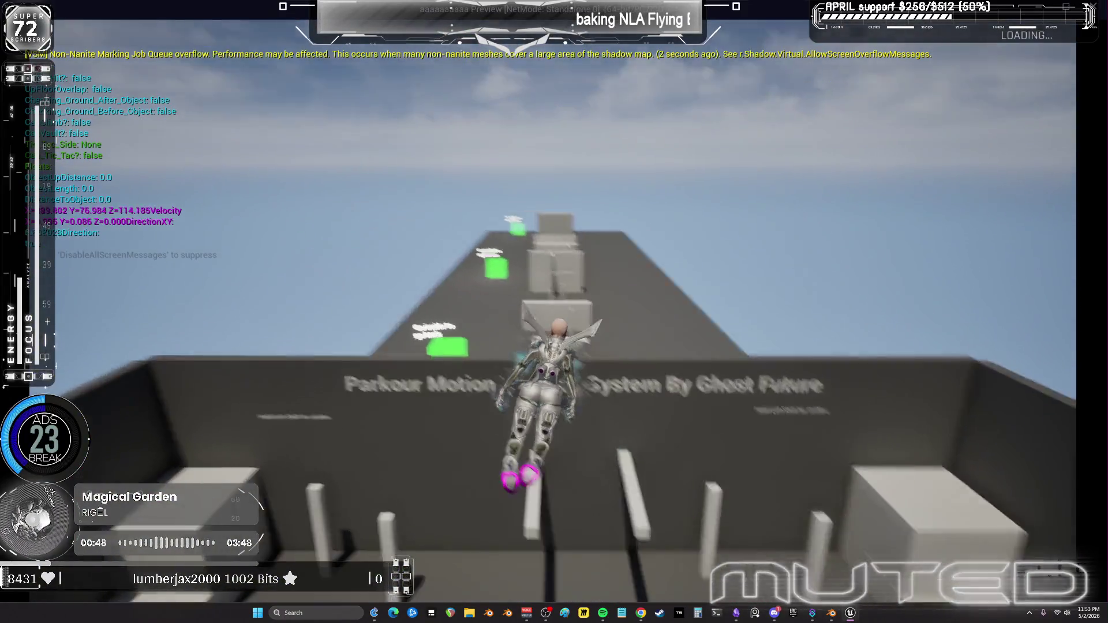
key("w")
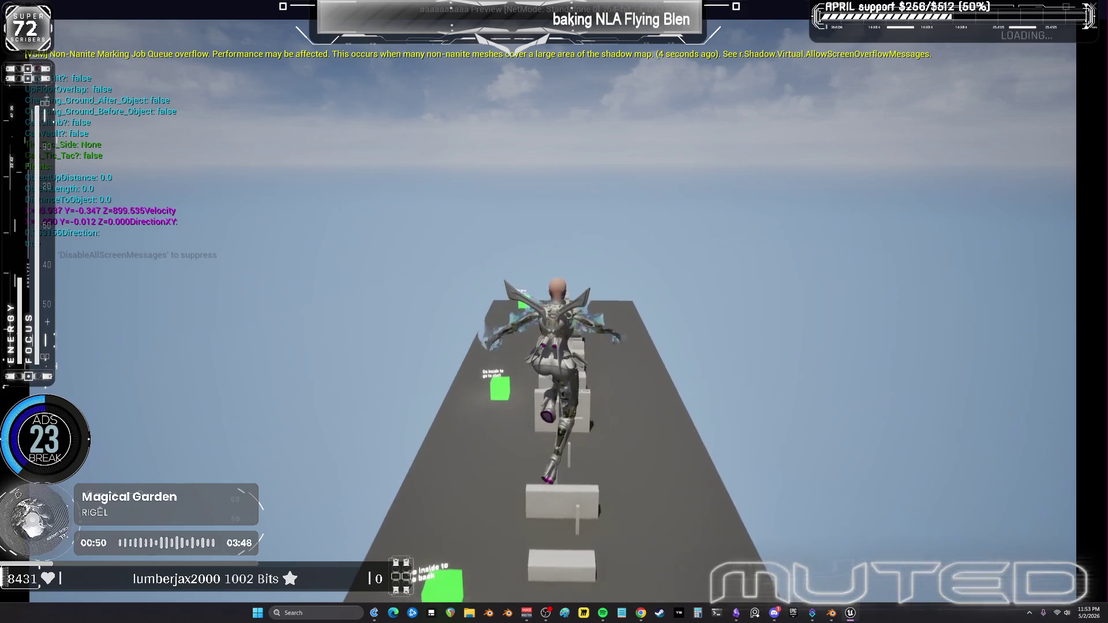
key("space")
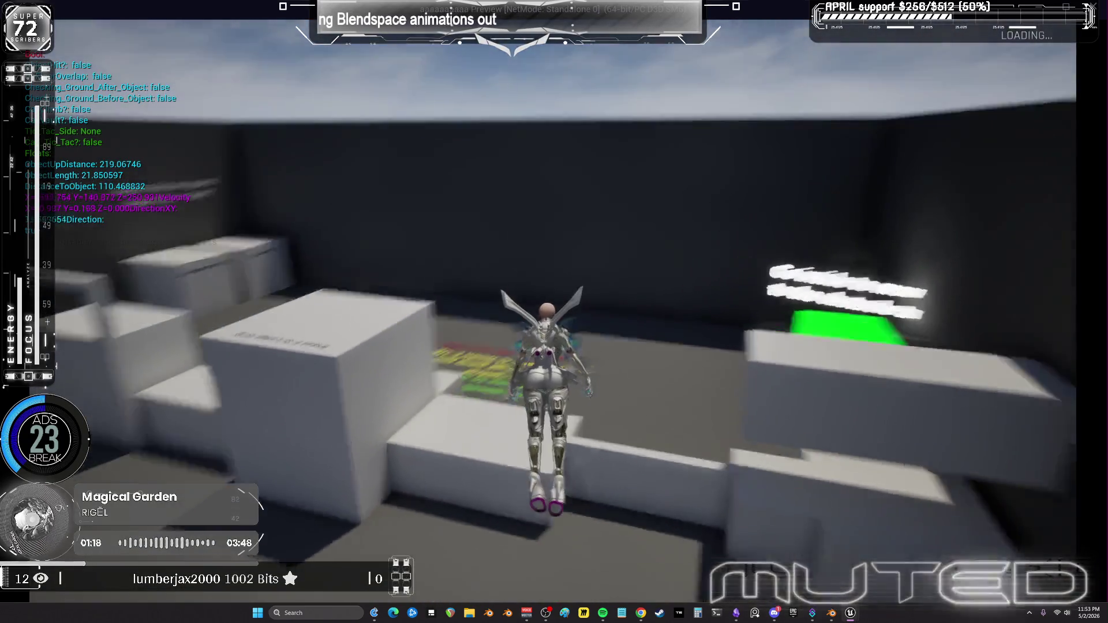
key("Escape")
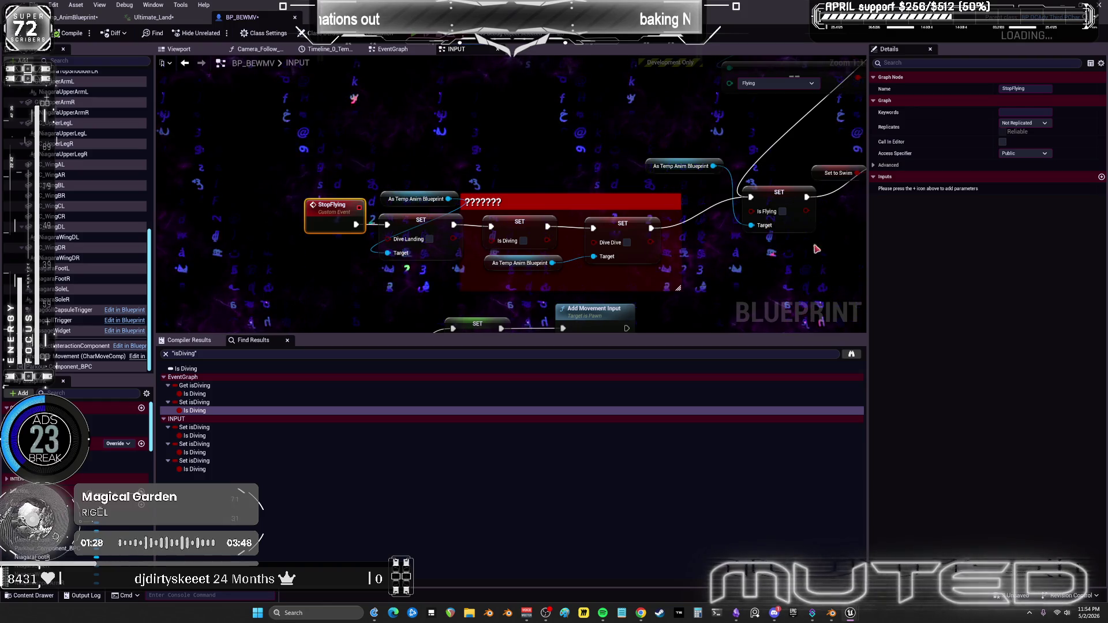
Show Temp_AnimBlueprint's AnimGraph and save all modified assets with File > Save All.
left_click(153, 17)
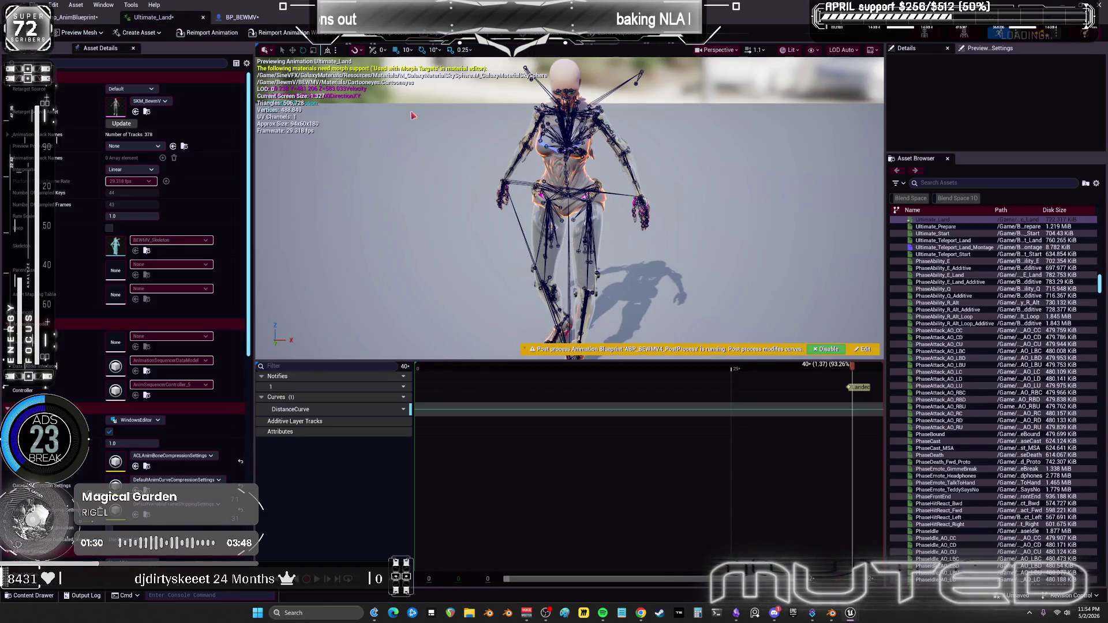
left_click(77, 17)
left_click(36, 5)
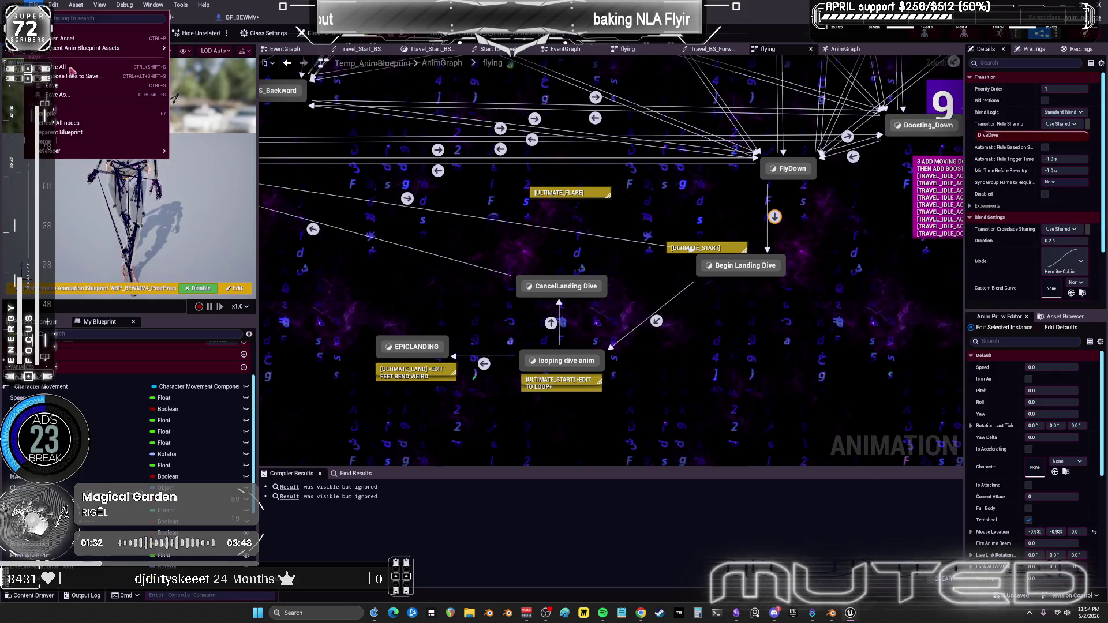
left_click(74, 70)
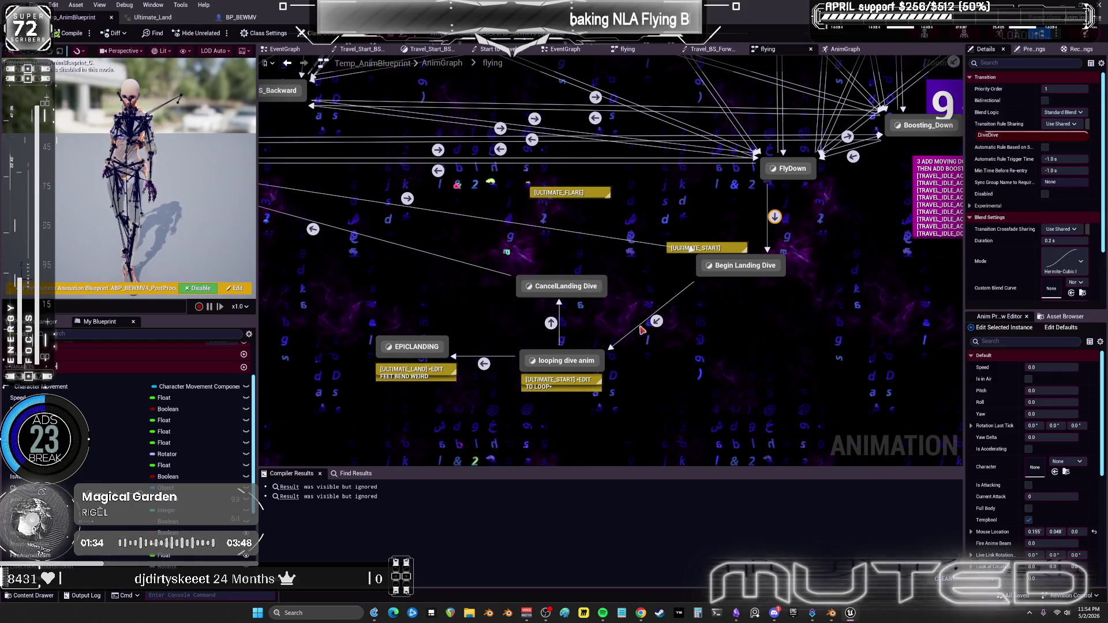